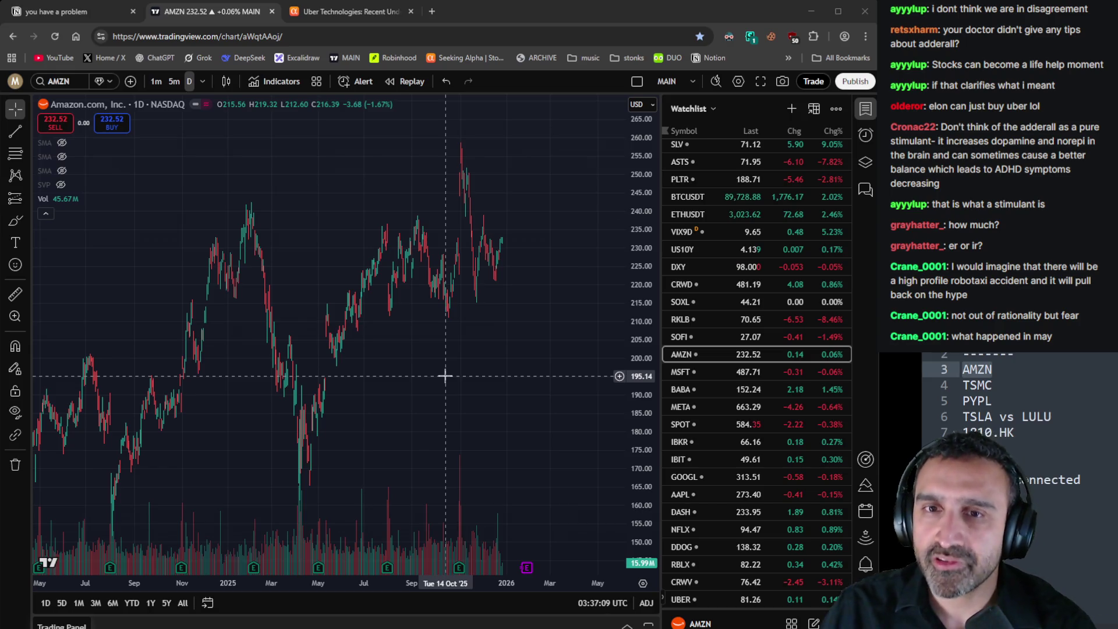
Scroll around the chart, then switch it to GOOGL
{"action": "scroll", "coordinate": [524, 387], "scroll_direction": "up", "scroll_amount": 2}
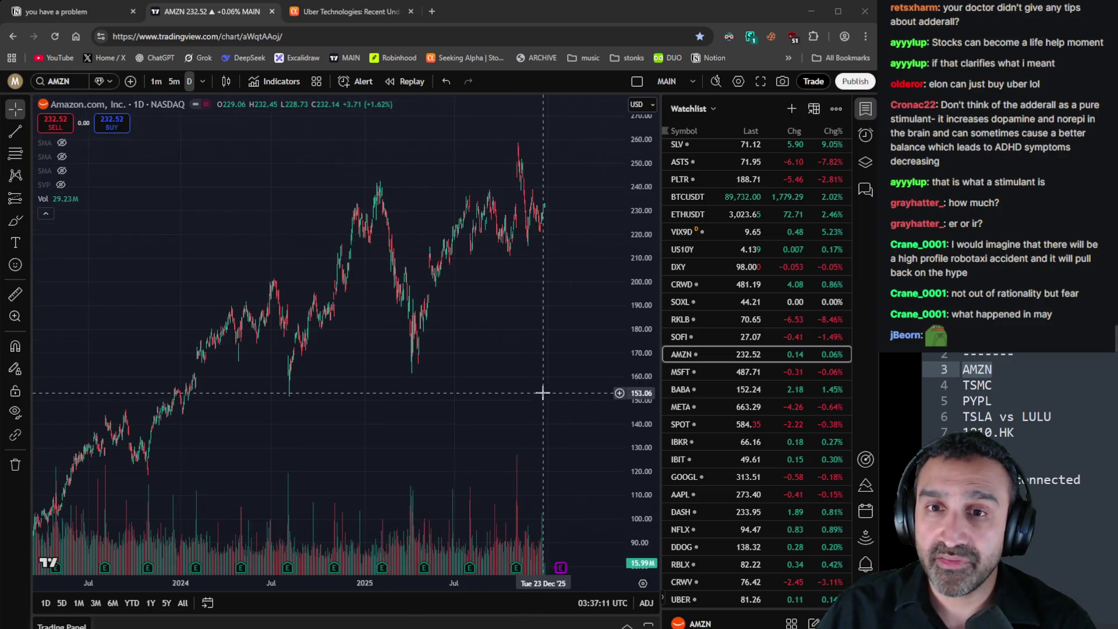
{"action": "scroll", "coordinate": [544, 392], "scroll_direction": "right", "scroll_amount": 3}
{"action": "scroll", "coordinate": [426, 415], "scroll_direction": "up", "scroll_amount": 2}
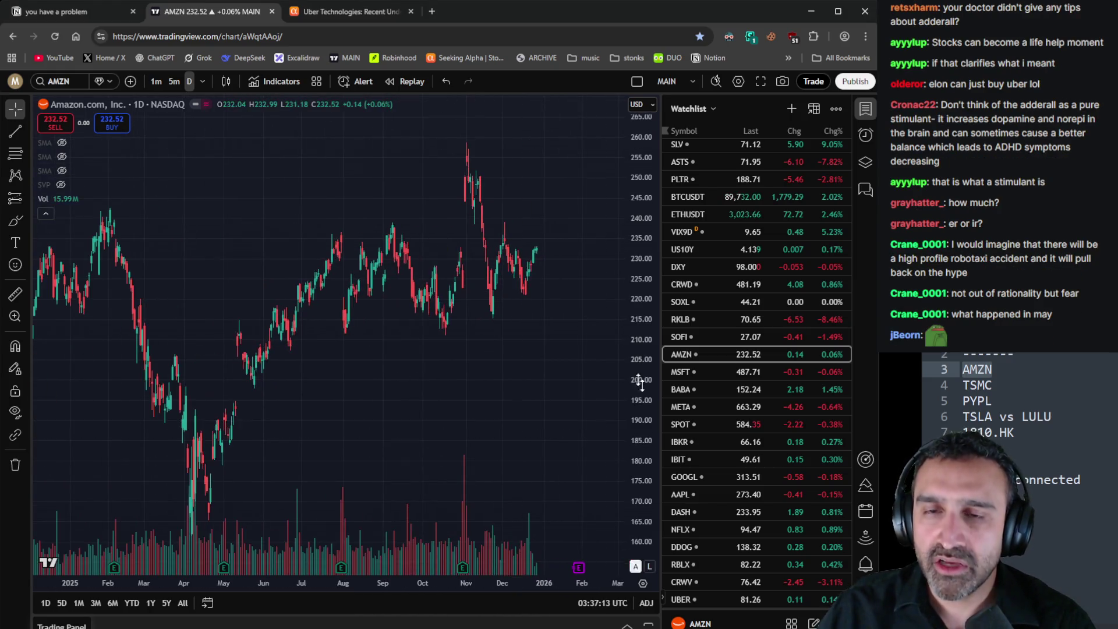
{"action": "scroll", "coordinate": [585, 464], "scroll_direction": "down", "scroll_amount": 3}
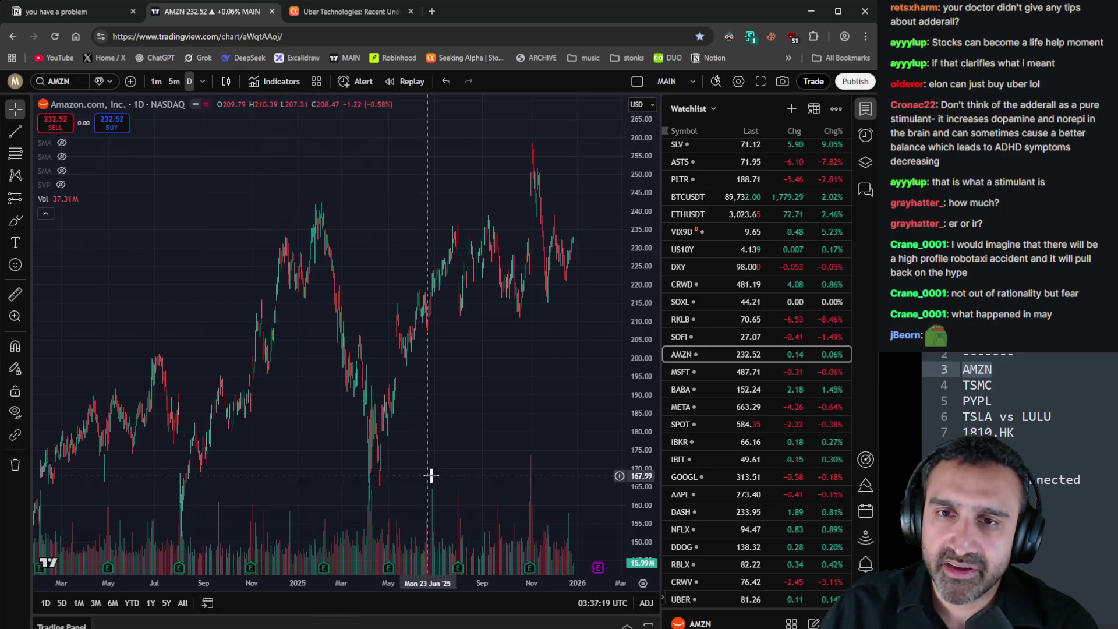
{"action": "scroll", "coordinate": [553, 462], "scroll_direction": "right", "scroll_amount": 1}
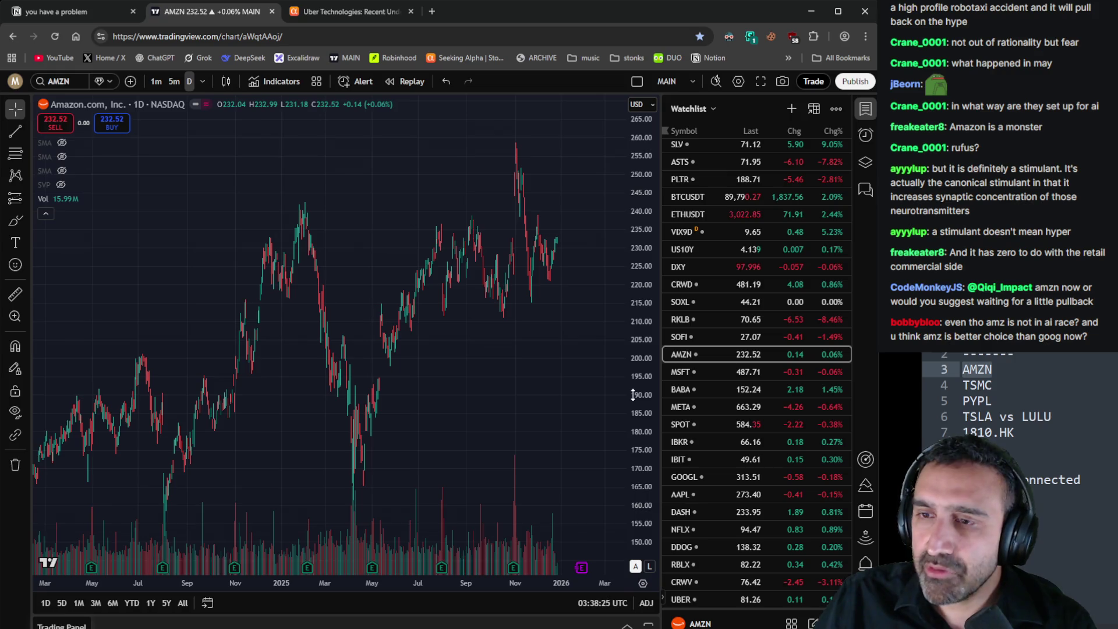
{"action": "scroll", "coordinate": [556, 420], "scroll_direction": "down", "scroll_amount": 5}
{"action": "scroll", "coordinate": [768, 396], "scroll_direction": "down", "scroll_amount": 2}
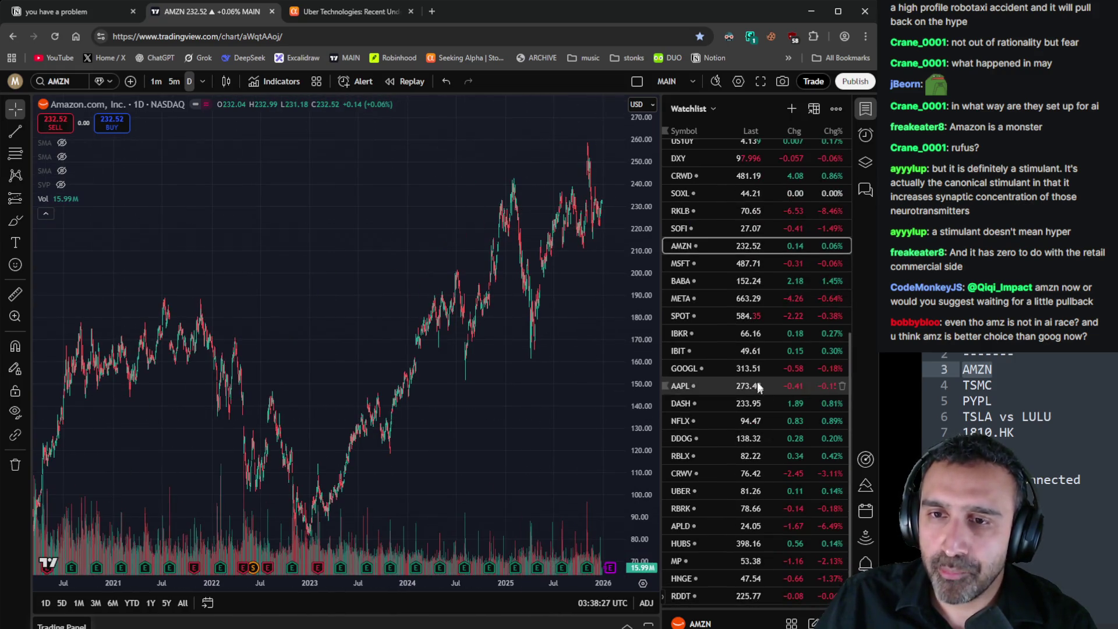
{"action": "left_click", "coordinate": [751, 368]}
Switch the chart back to AMZN and scroll through it
{"action": "scroll", "coordinate": [505, 407], "scroll_direction": "up", "scroll_amount": 5}
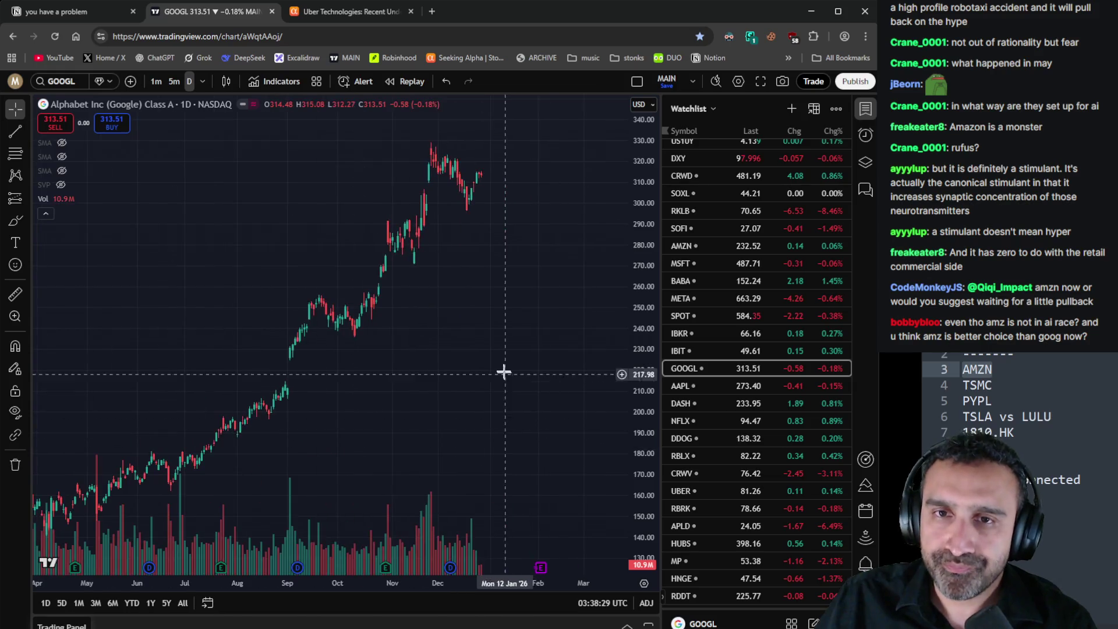
{"action": "scroll", "coordinate": [503, 371], "scroll_direction": "down", "scroll_amount": 4}
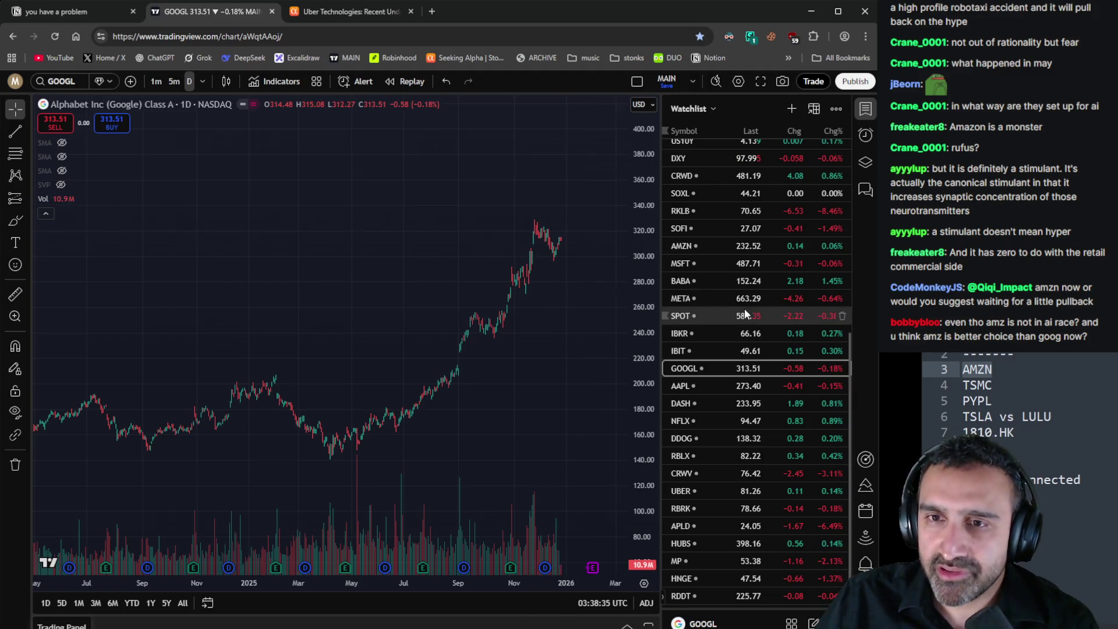
{"action": "scroll", "coordinate": [756, 325], "scroll_direction": "up", "scroll_amount": 1}
{"action": "scroll", "coordinate": [755, 325], "scroll_direction": "up", "scroll_amount": 1}
{"action": "left_click", "coordinate": [762, 363]}
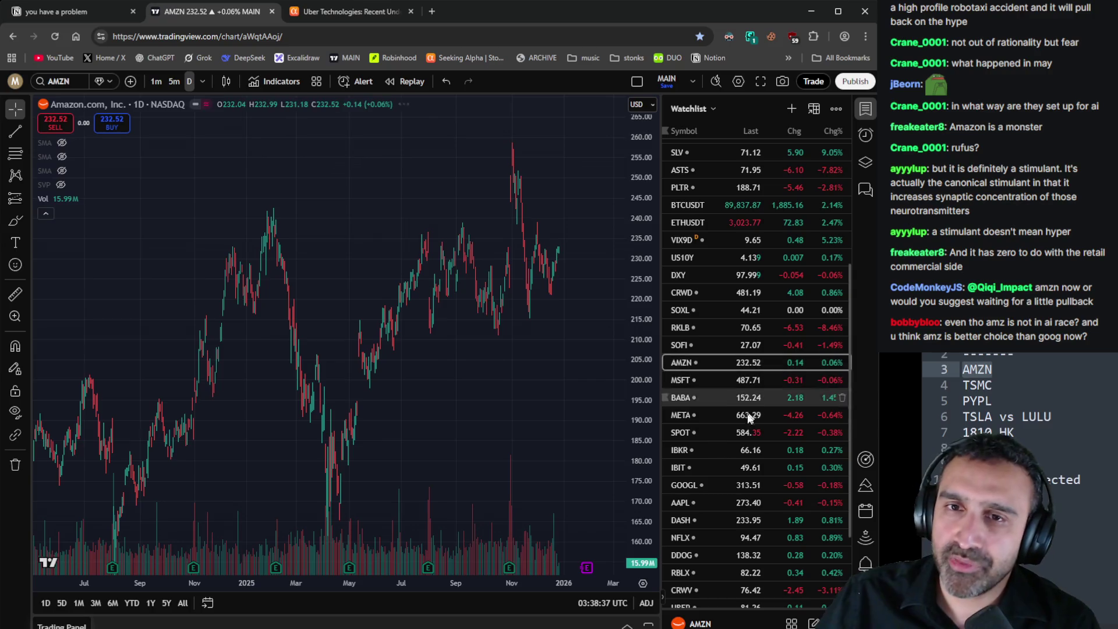
{"action": "scroll", "coordinate": [607, 460], "scroll_direction": "down", "scroll_amount": 3}
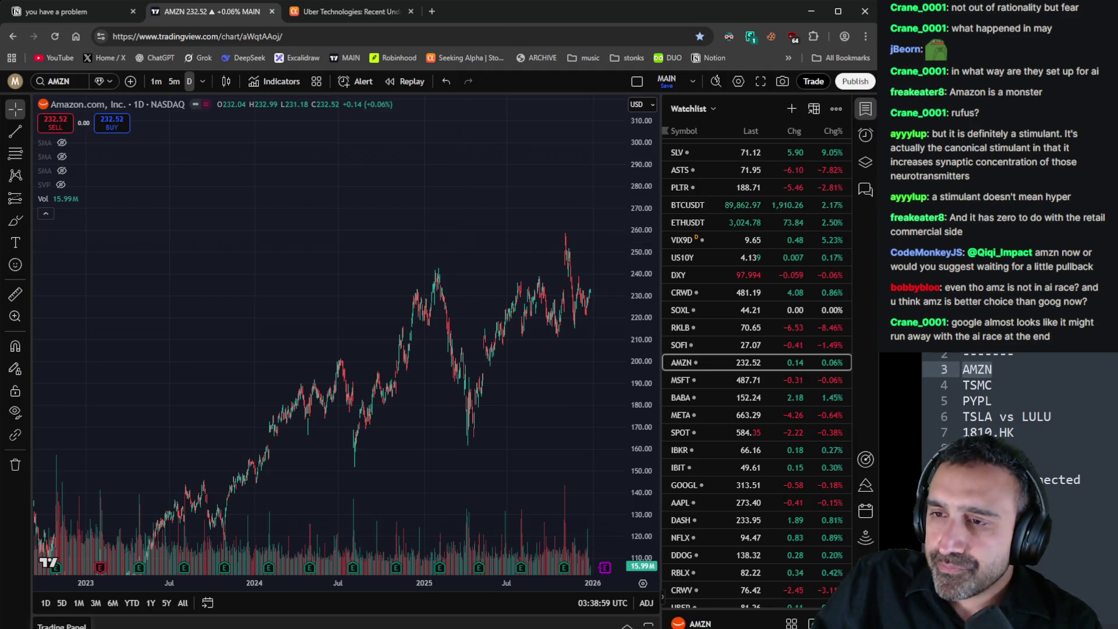
Delete the AMZN line from the side notes ticker list
{"action": "left_click", "coordinate": [1077, 379]}
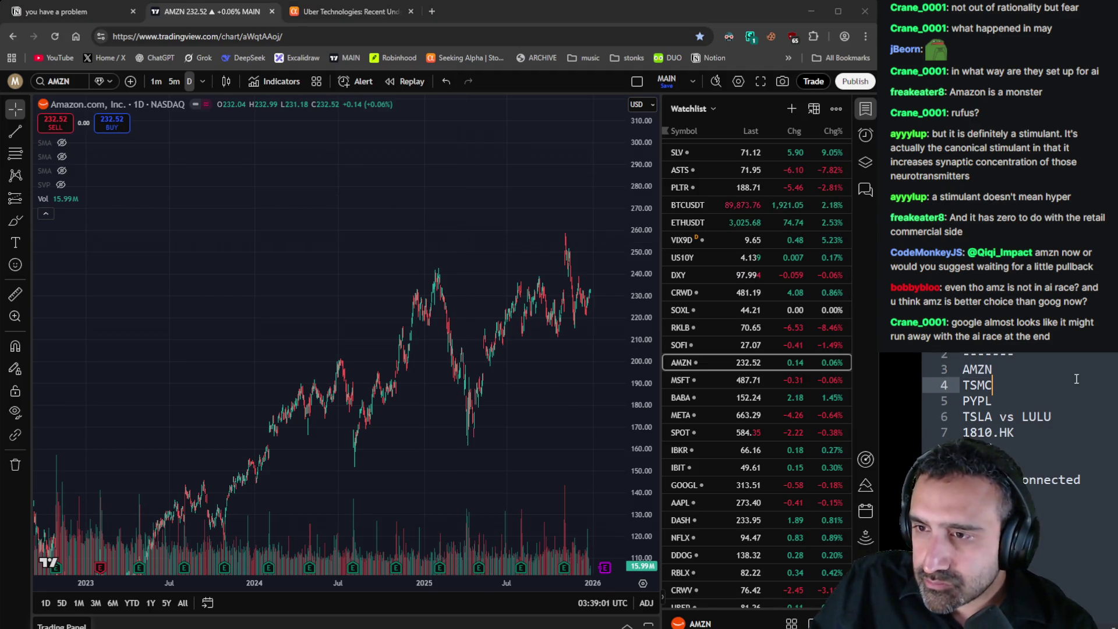
{"action": "key", "text": "Up"}
{"action": "key", "text": "shift+Up"}
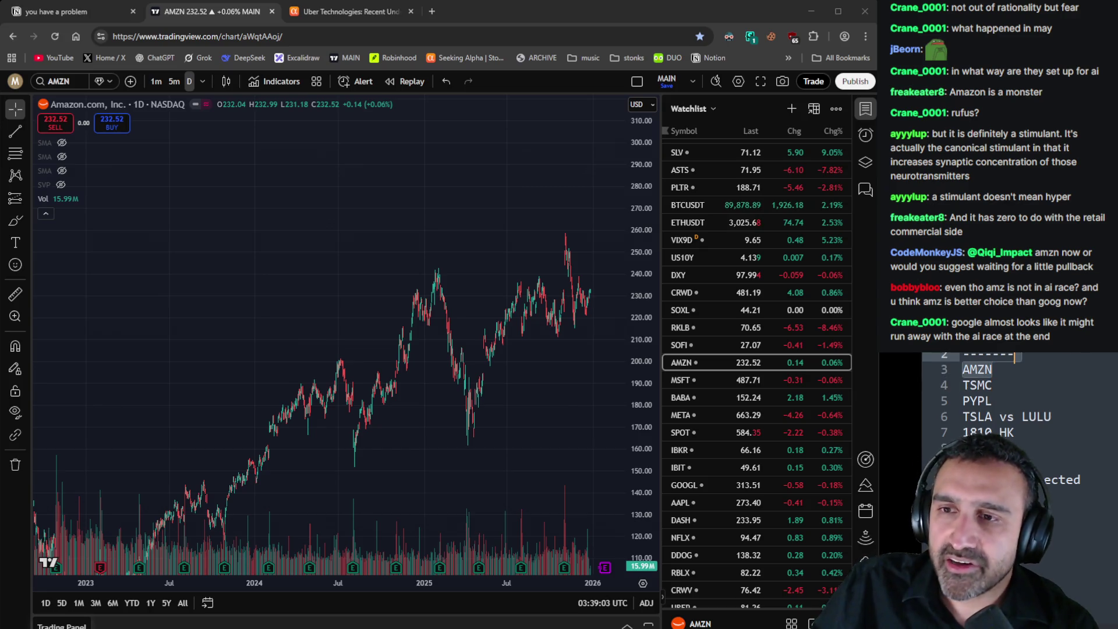
{"action": "key", "text": "BackSpace"}
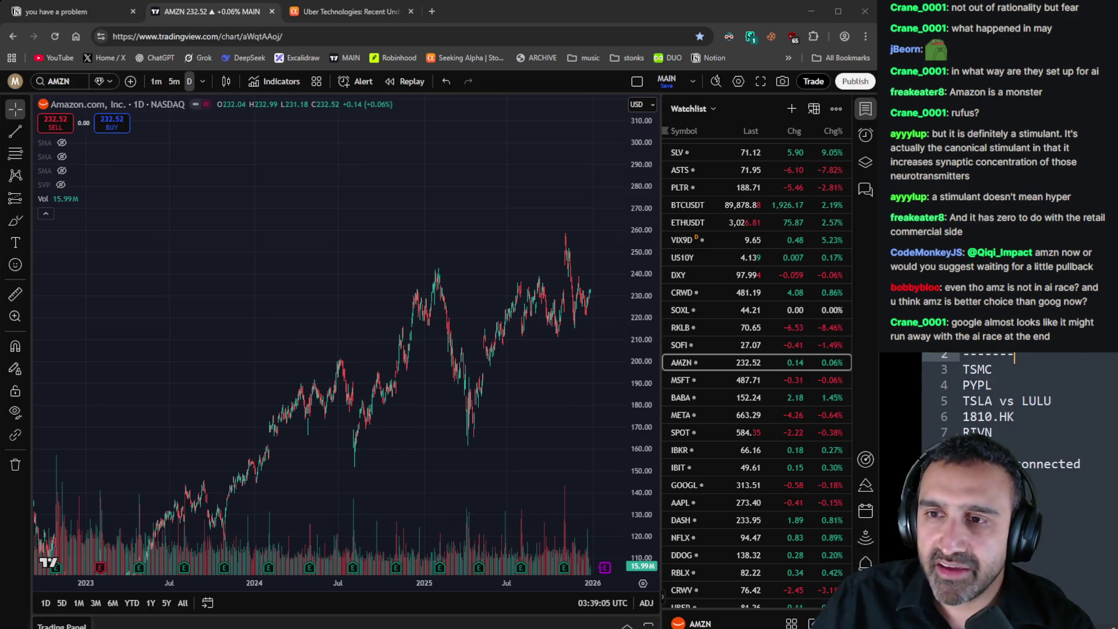
{"action": "key", "text": "Down"}
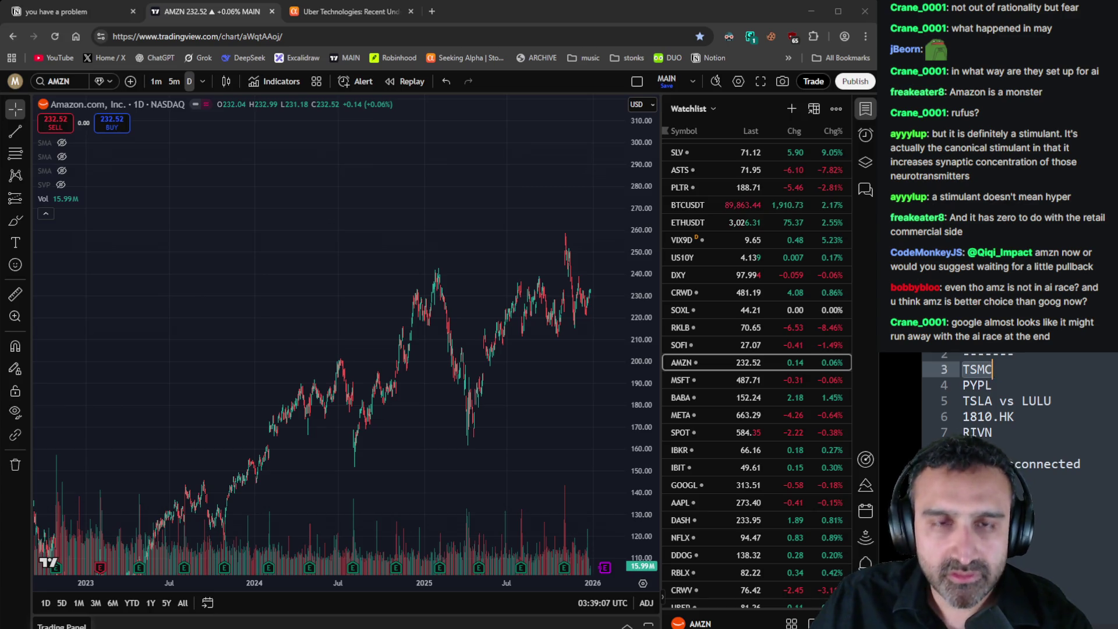
Load TSMC through symbol search, then correct it to TSM's NYSE daily chart
{"action": "left_click", "coordinate": [62, 86]}
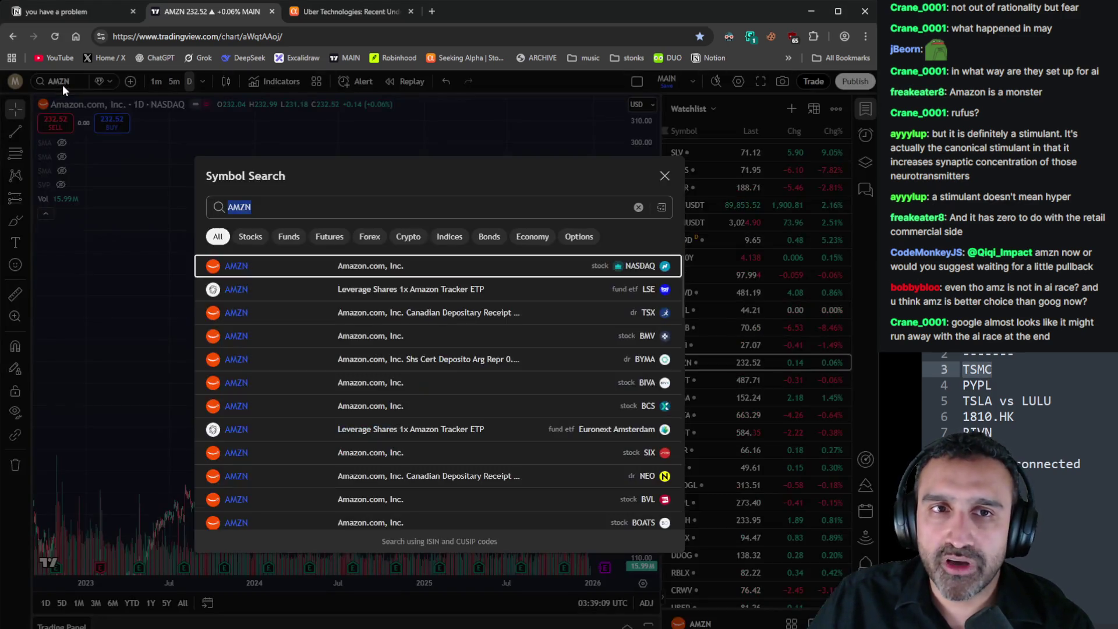
{"action": "type", "text": "TSMC"}
{"action": "key", "text": "Return"}
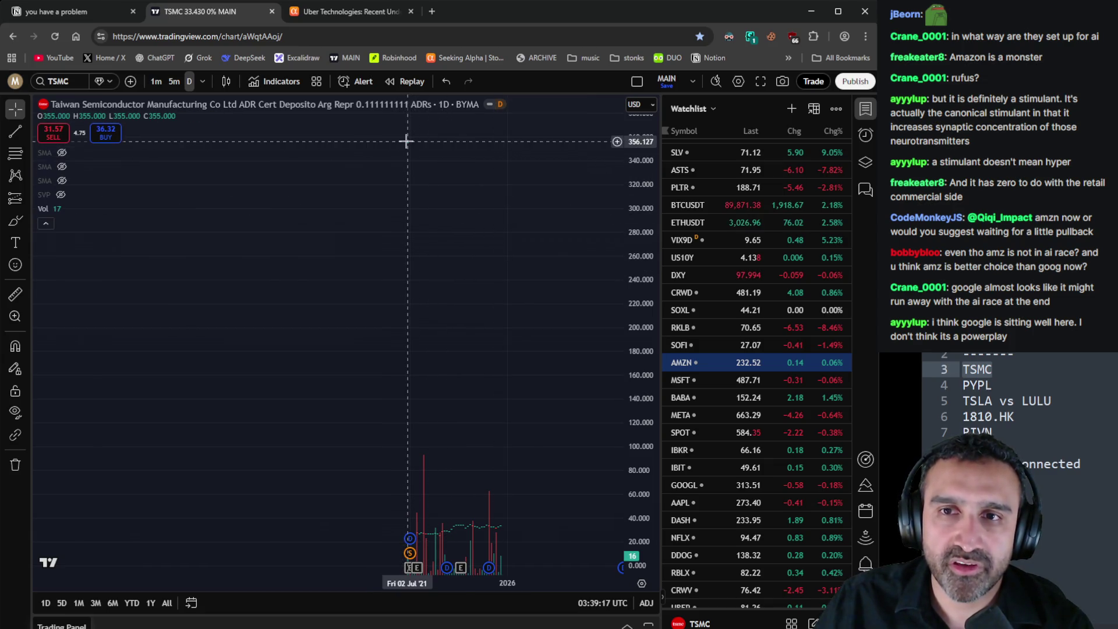
{"action": "scroll", "coordinate": [455, 279], "scroll_direction": "up", "scroll_amount": 5}
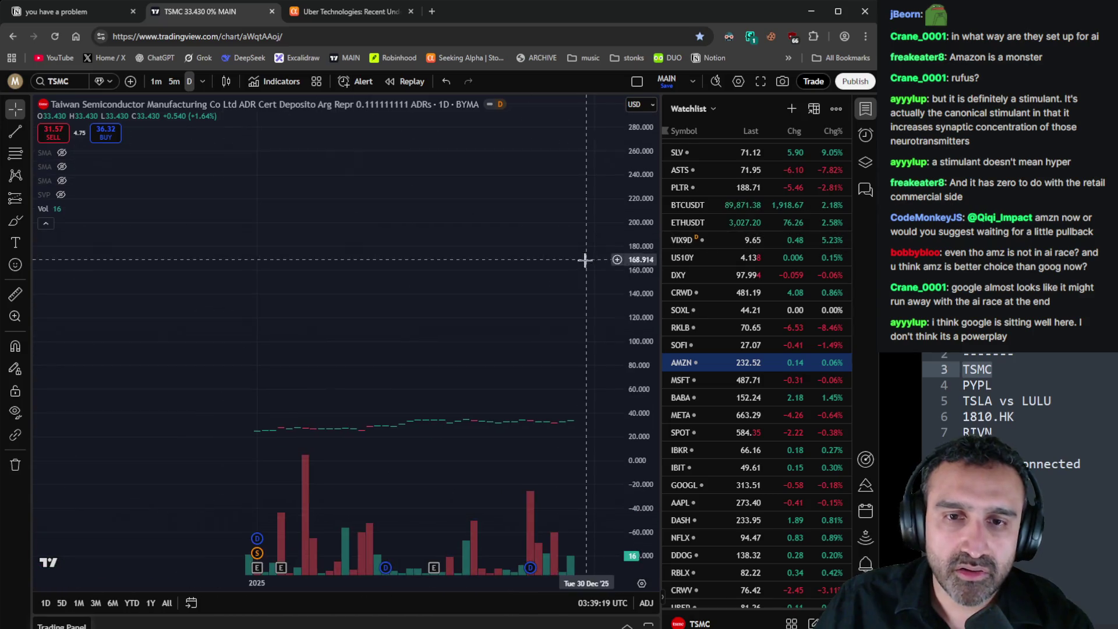
{"action": "left_click", "coordinate": [59, 81]}
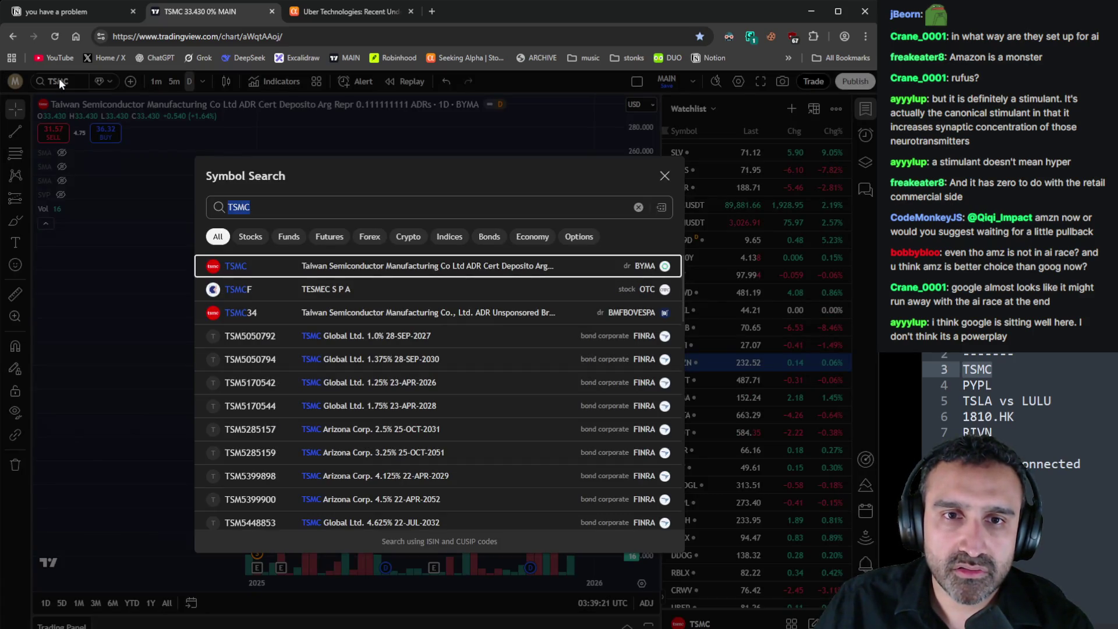
{"action": "left_click", "coordinate": [334, 208]}
{"action": "key", "text": "BackSpace"}
{"action": "key", "text": "Return"}
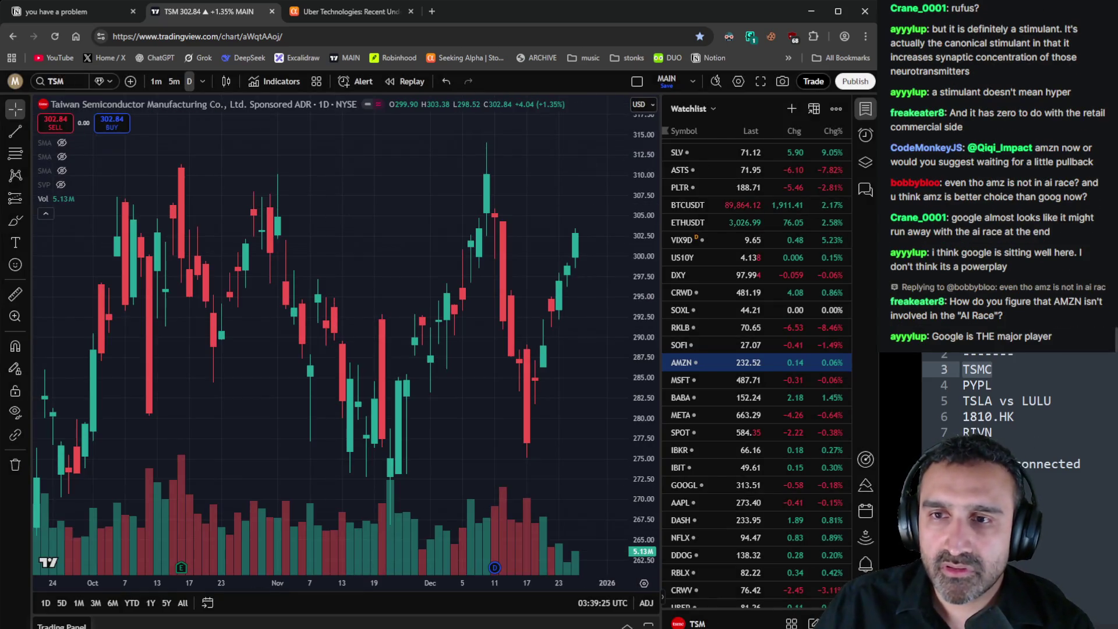
{"action": "left_click", "coordinate": [1021, 369]}
Trim the notes entry TSMC to TSM and zoom in and out on TSM's daily chart
{"action": "key", "text": "BackSpace"}
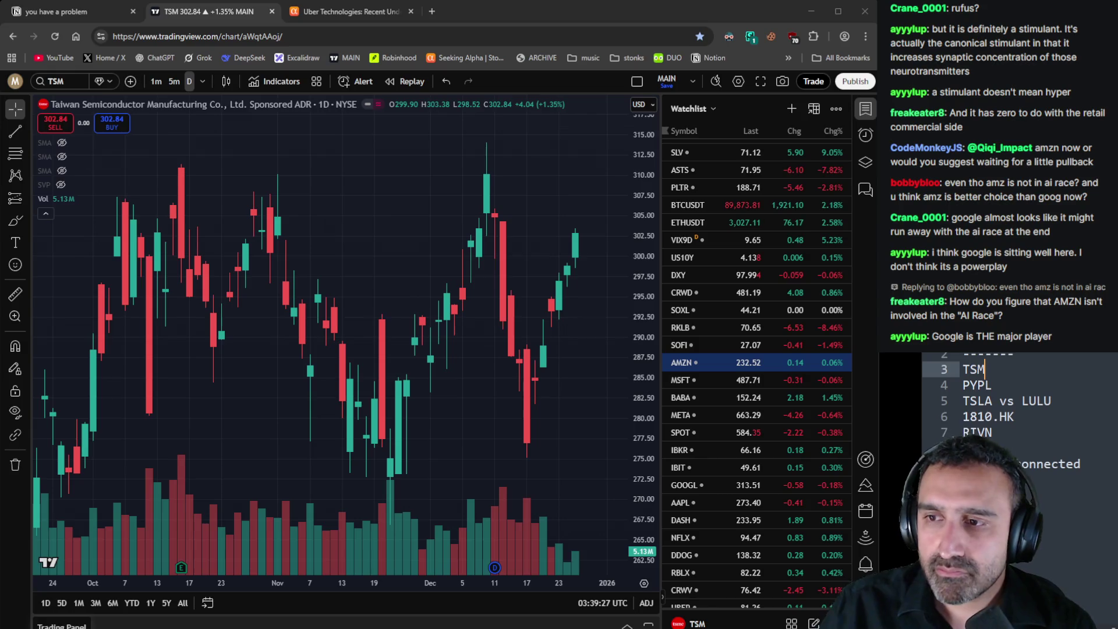
{"action": "scroll", "coordinate": [576, 527], "scroll_direction": "down", "scroll_amount": 10}
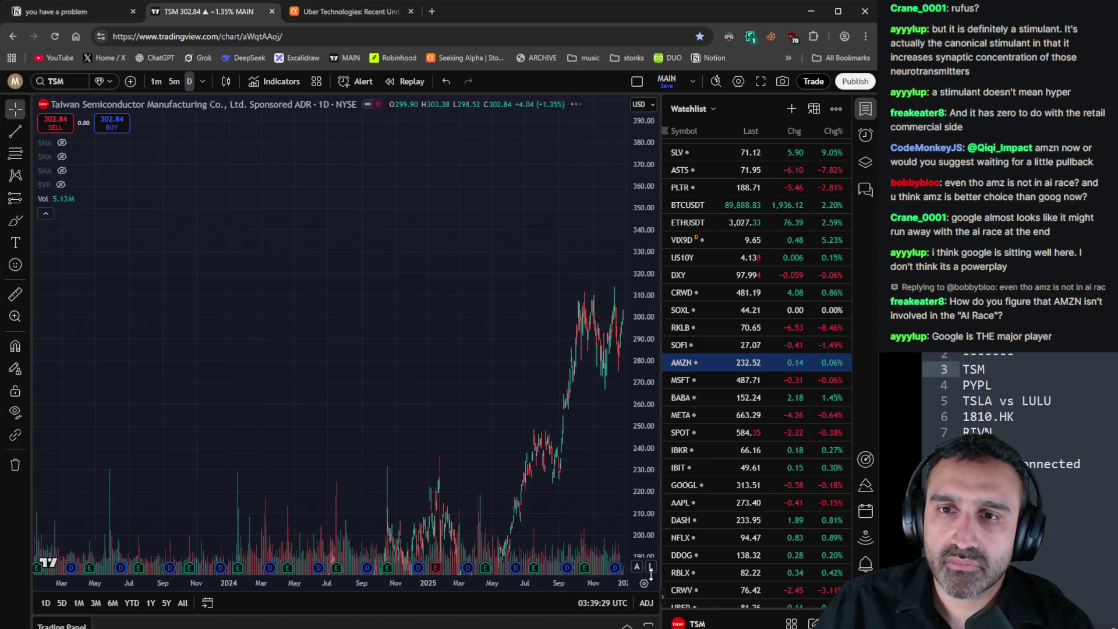
{"action": "scroll", "coordinate": [589, 536], "scroll_direction": "up", "scroll_amount": 5}
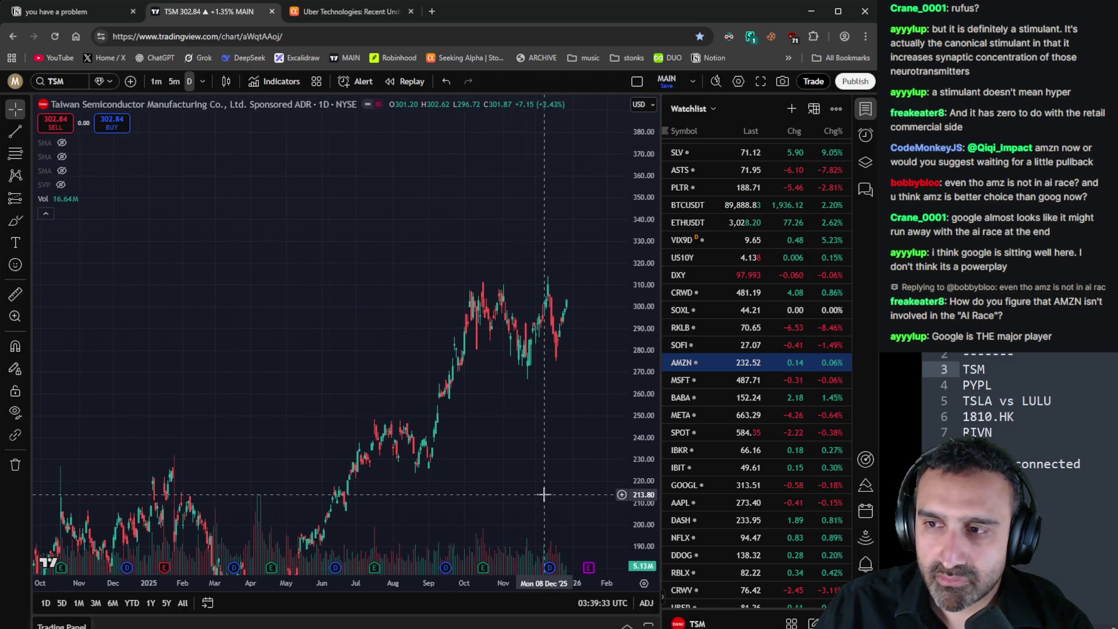
{"action": "scroll", "coordinate": [544, 492], "scroll_direction": "up", "scroll_amount": 2}
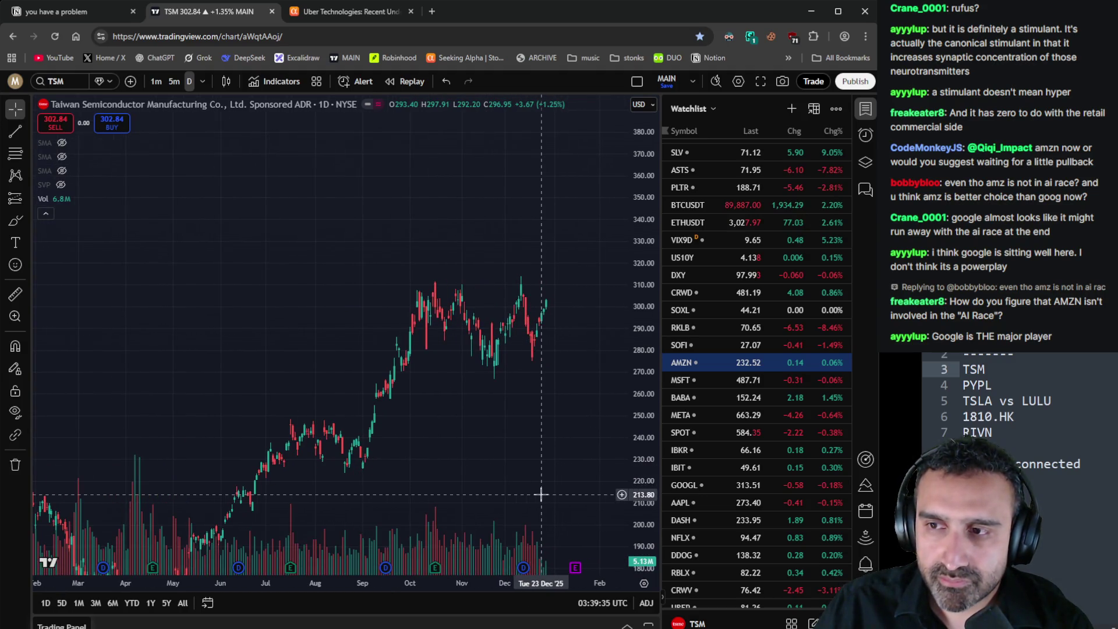
{"action": "scroll", "coordinate": [541, 492], "scroll_direction": "down", "scroll_amount": 5}
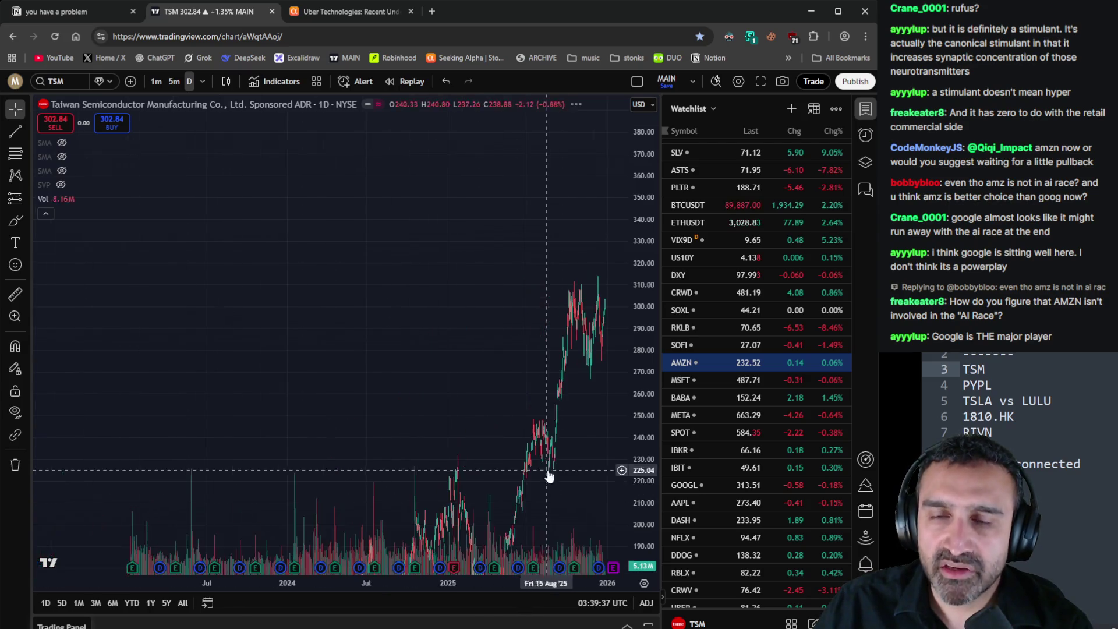
{"action": "scroll", "coordinate": [576, 544], "scroll_direction": "up", "scroll_amount": 4}
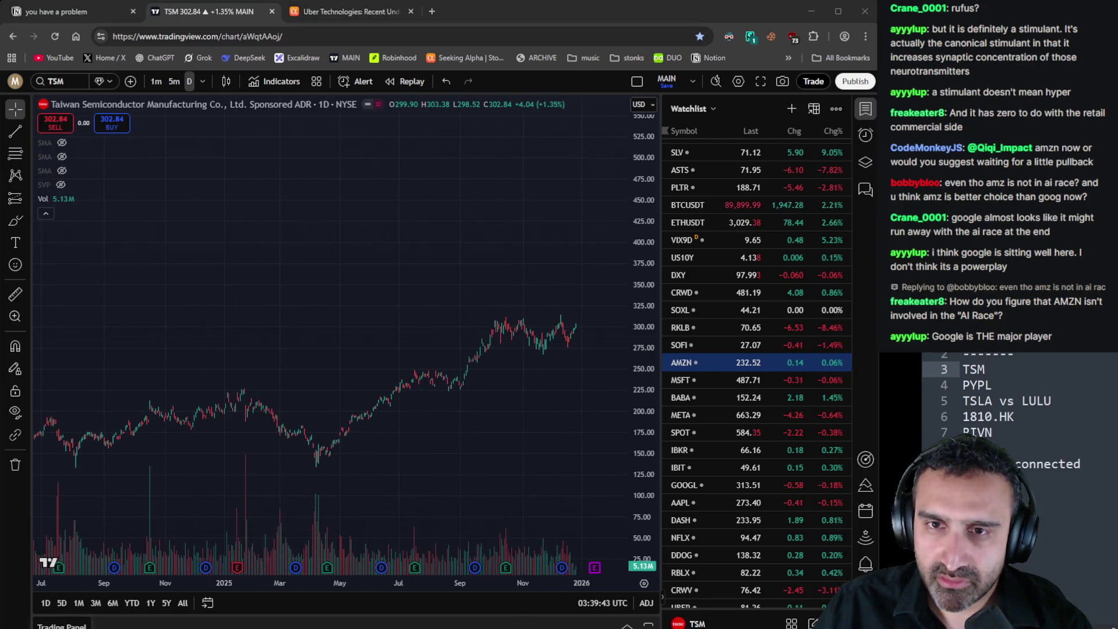
{"action": "scroll", "coordinate": [460, 455], "scroll_direction": "up", "scroll_amount": 4}
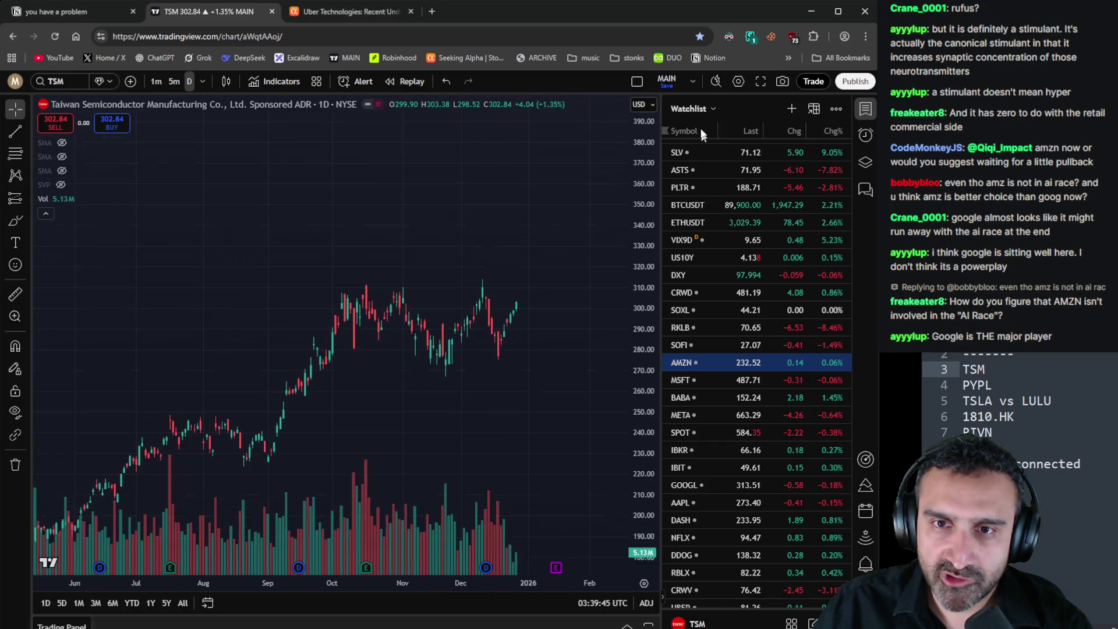
{"action": "scroll", "coordinate": [569, 281], "scroll_direction": "down", "scroll_amount": 2}
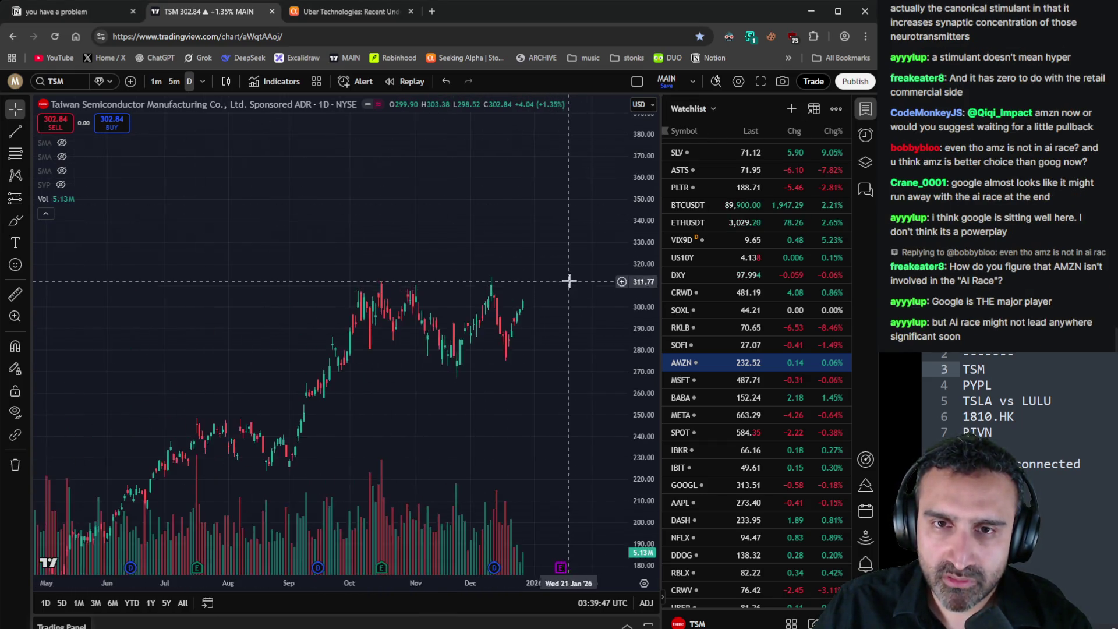
{"action": "left_click", "coordinate": [384, 18]}
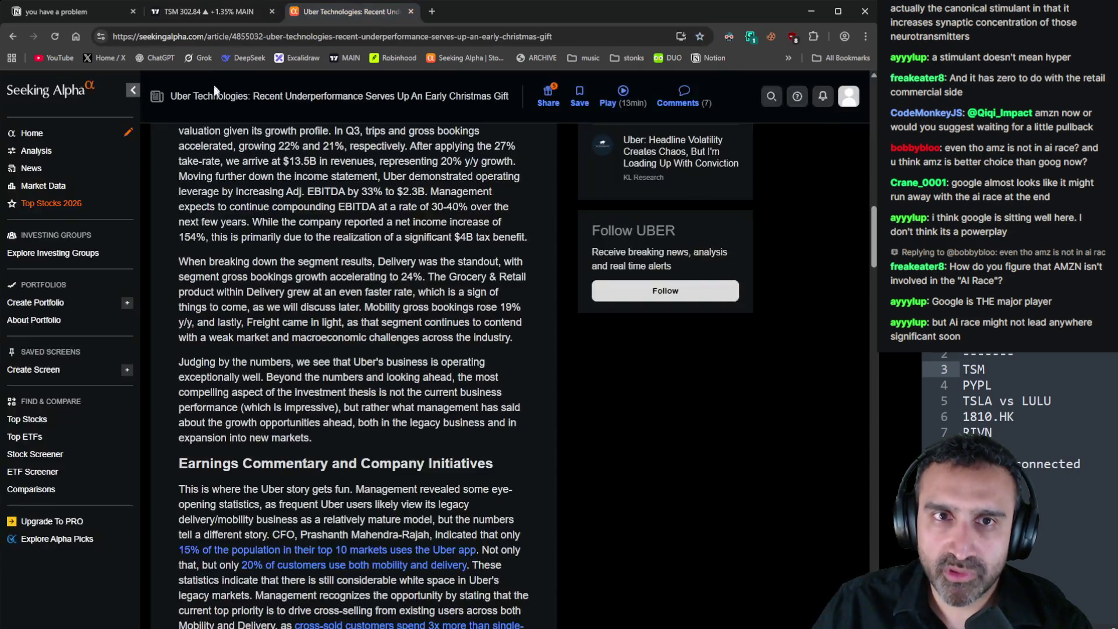
Search Seeking Alpha for 'ts' and open the 'TSMC: An Underrated Gem' article
{"action": "scroll", "coordinate": [214, 94], "scroll_direction": "up", "scroll_amount": 15}
{"action": "left_click", "coordinate": [261, 99]}
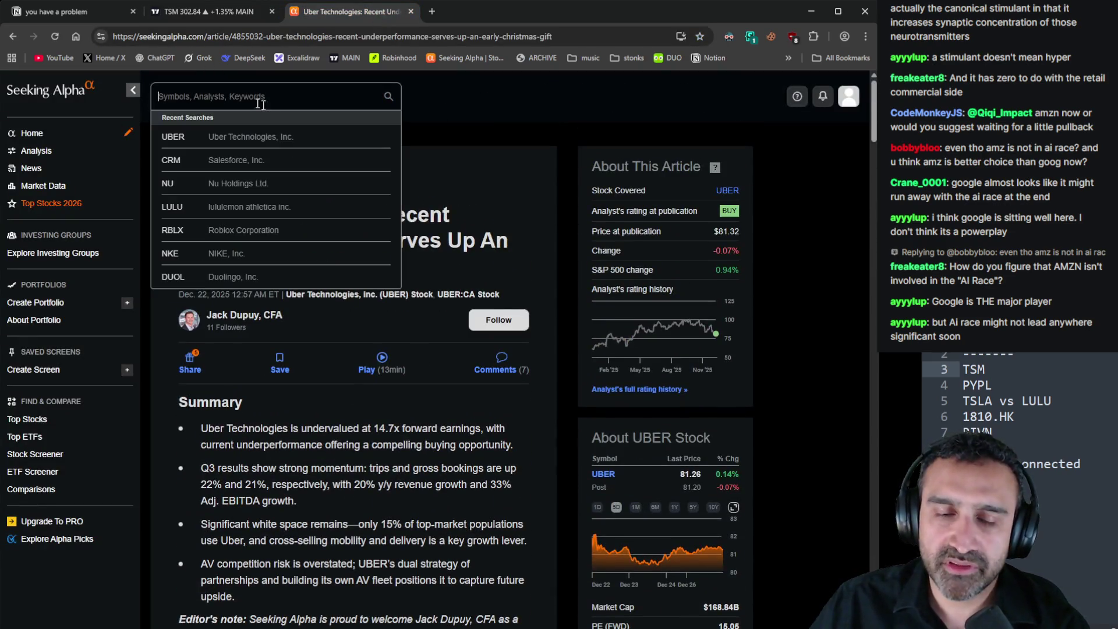
{"action": "type", "text": "tsmc"}
{"action": "key", "text": "Return"}
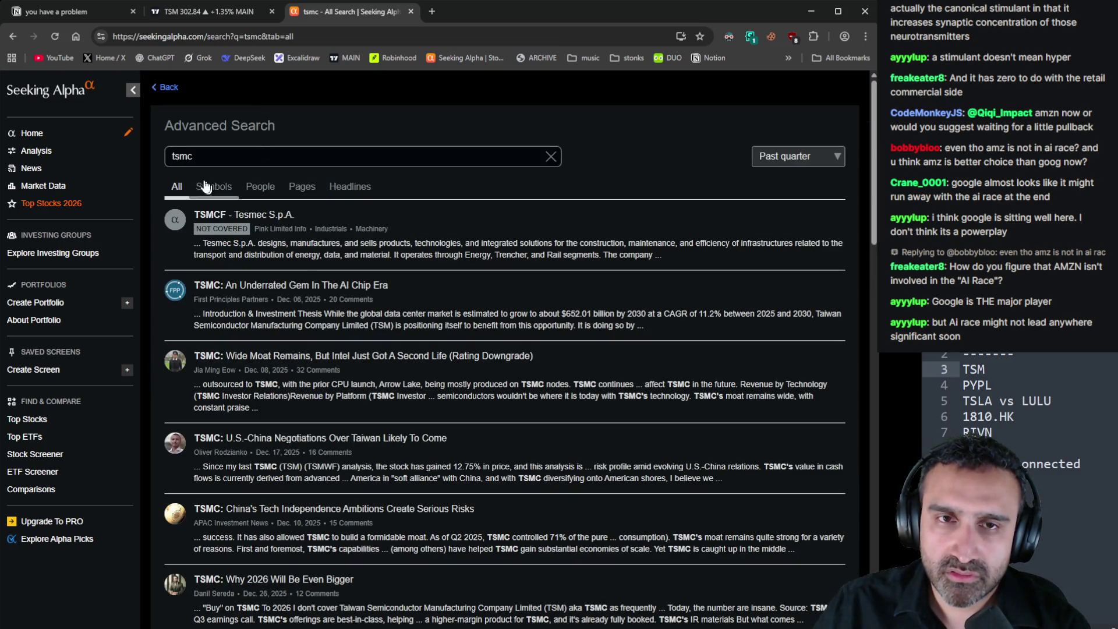
{"action": "left_click", "coordinate": [260, 286]}
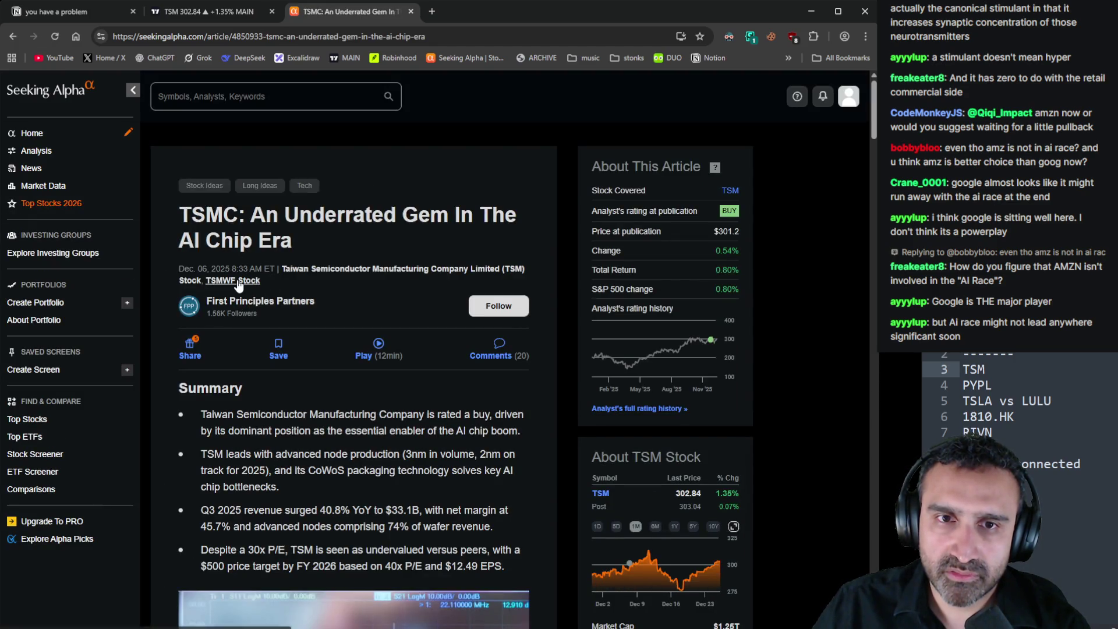
Read through the article's thesis, then return to the TSM daily chart
{"action": "scroll", "coordinate": [323, 278], "scroll_direction": "down", "scroll_amount": 5}
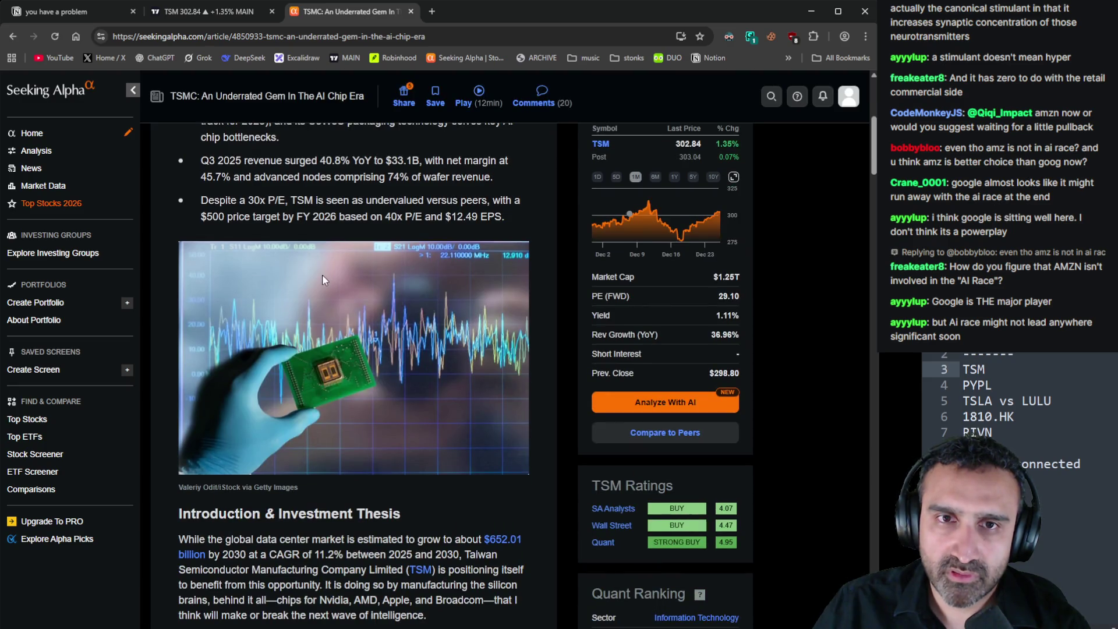
{"action": "scroll", "coordinate": [323, 279], "scroll_direction": "down", "scroll_amount": 6}
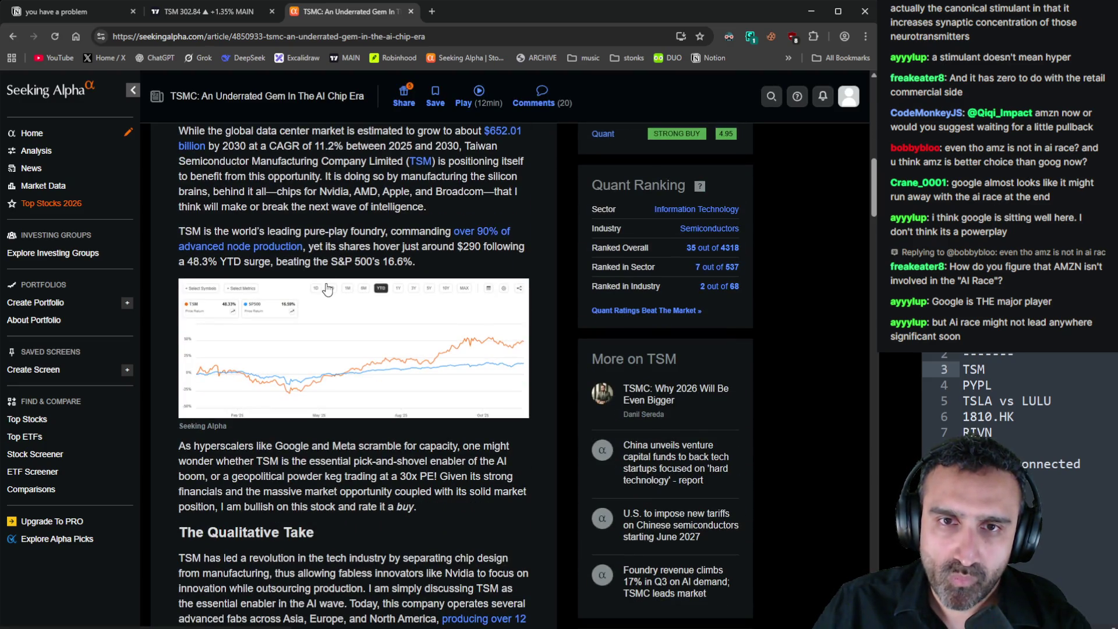
{"action": "scroll", "coordinate": [329, 289], "scroll_direction": "up", "scroll_amount": 2}
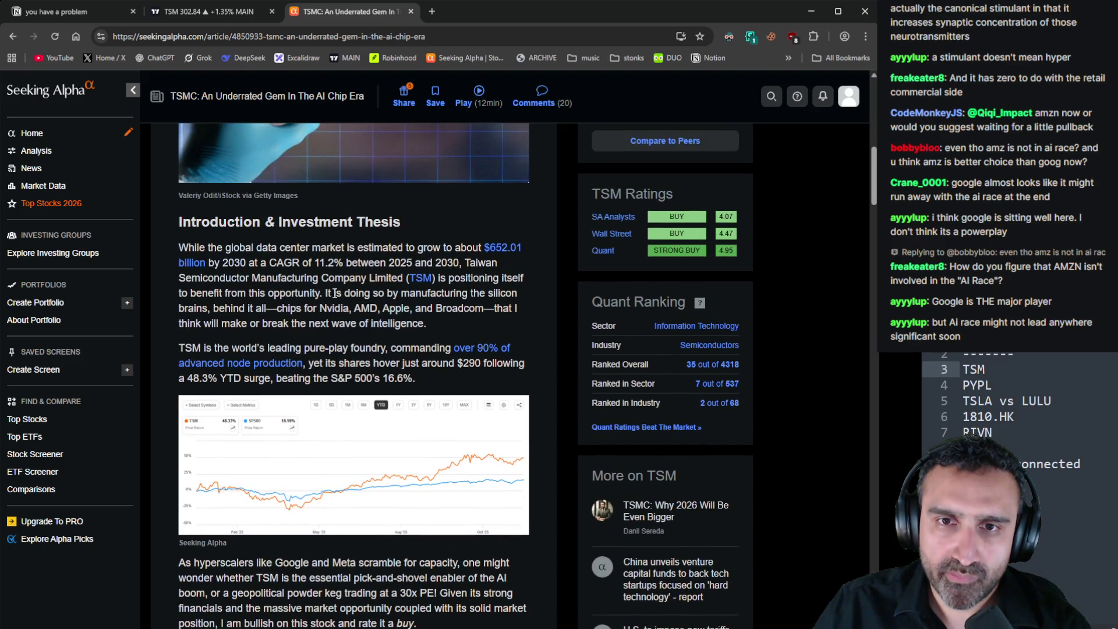
{"action": "scroll", "coordinate": [334, 293], "scroll_direction": "down", "scroll_amount": 4}
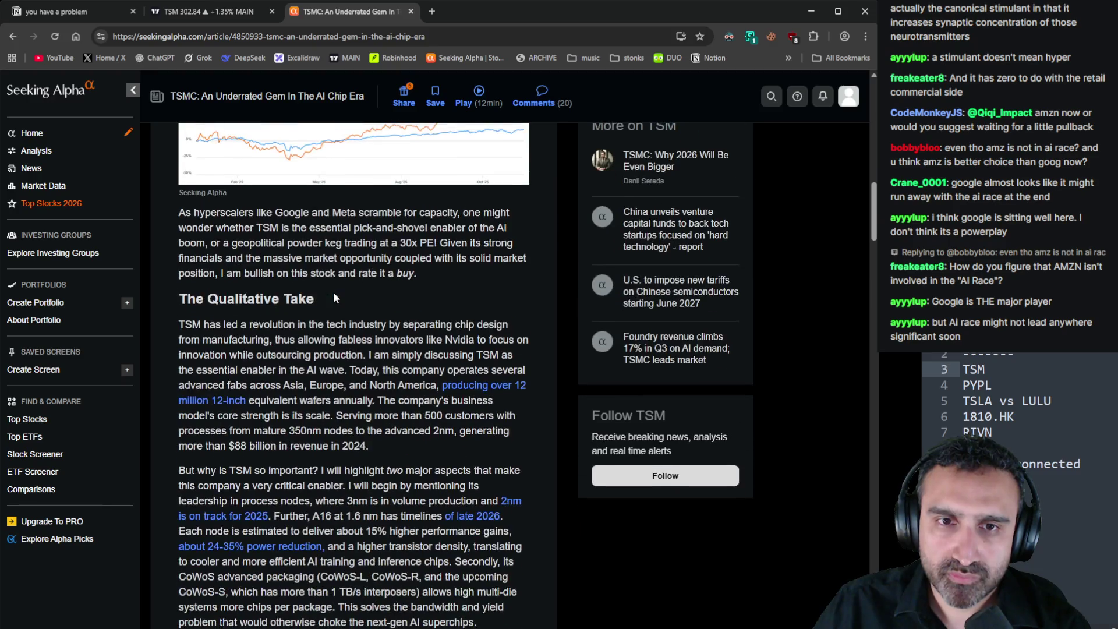
{"action": "left_click", "coordinate": [209, 11]}
{"action": "scroll", "coordinate": [503, 386], "scroll_direction": "up", "scroll_amount": 2}
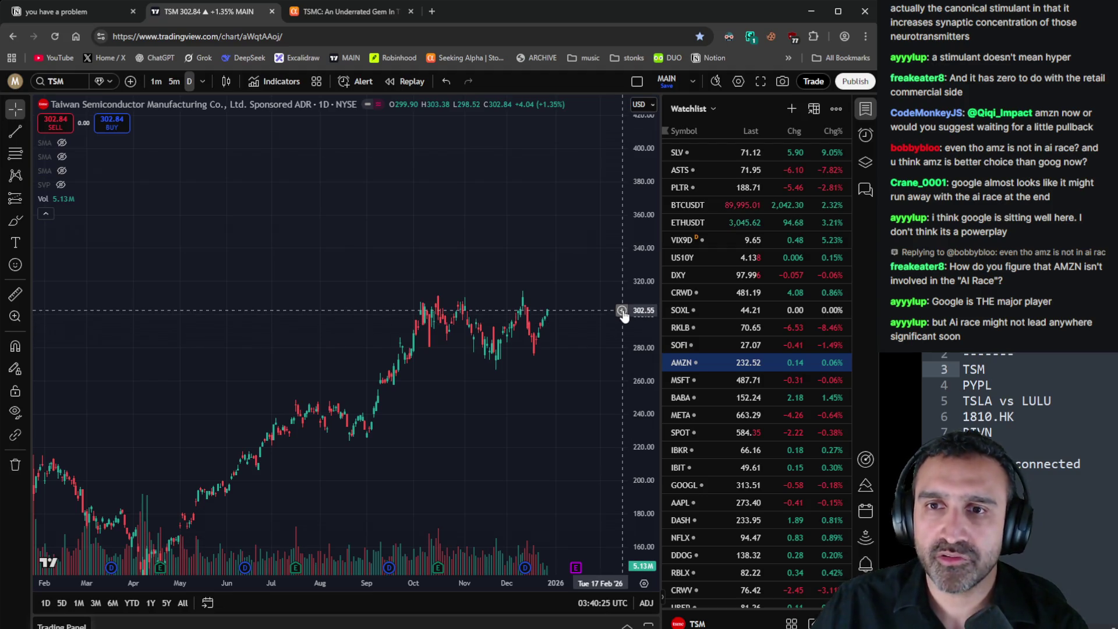
Zoom out and compress TSM's price scale, then delete the TSM line from the notes
{"action": "scroll", "coordinate": [617, 317], "scroll_direction": "down", "scroll_amount": 3}
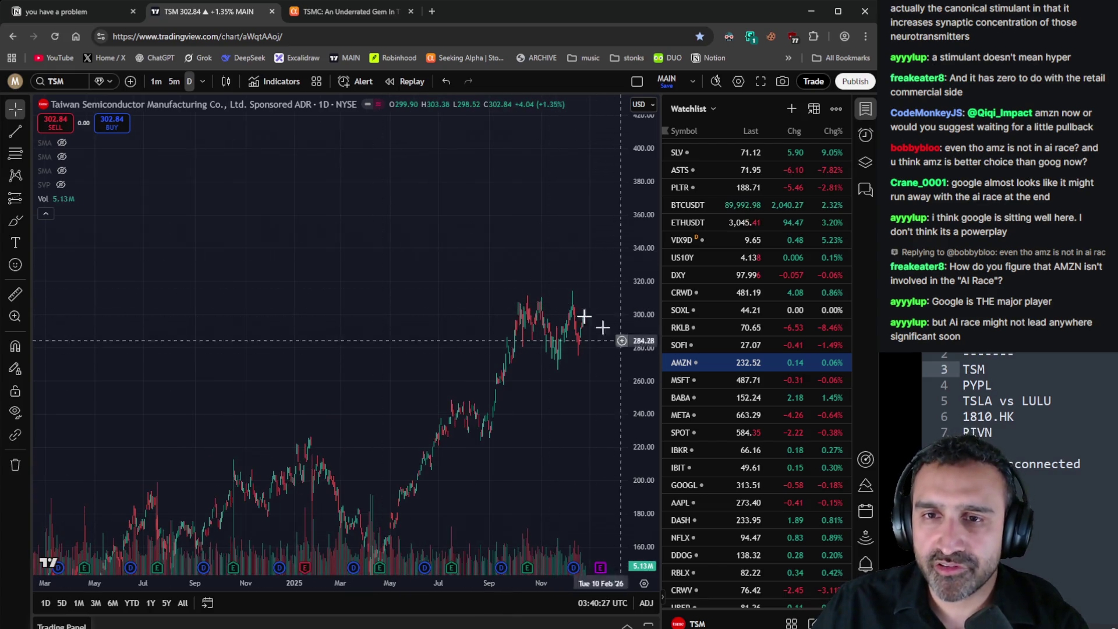
{"action": "scroll", "coordinate": [584, 316], "scroll_direction": "down", "scroll_amount": 5}
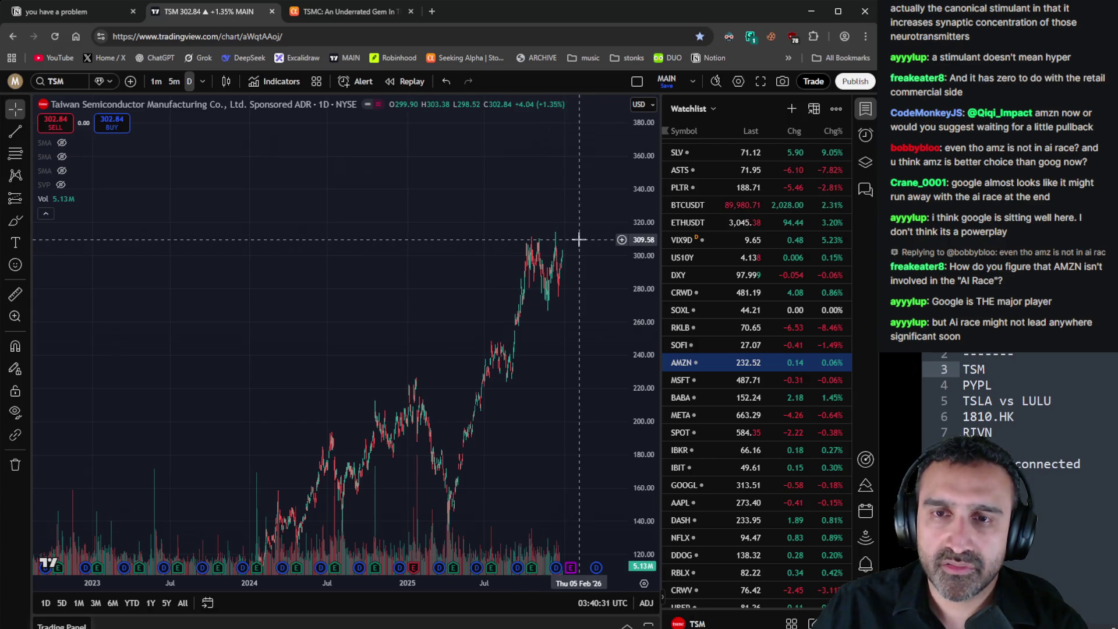
{"action": "left_click_drag", "start_coordinate": [632, 311], "coordinate": [644, 452]}
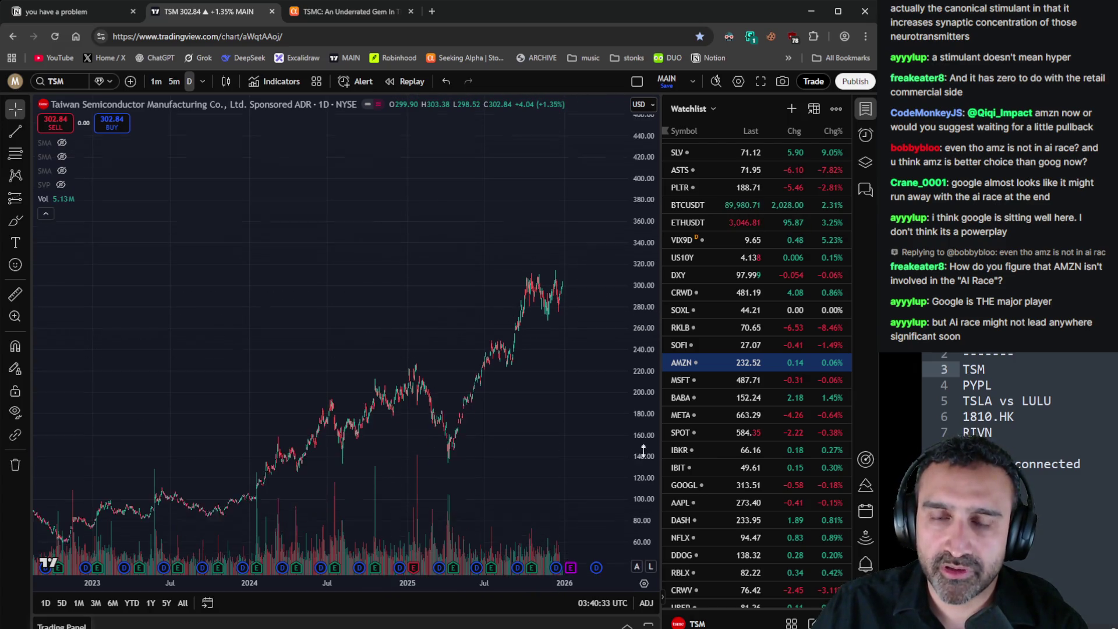
{"action": "scroll", "coordinate": [579, 443], "scroll_direction": "up", "scroll_amount": 3}
{"action": "left_click", "coordinate": [1055, 360]}
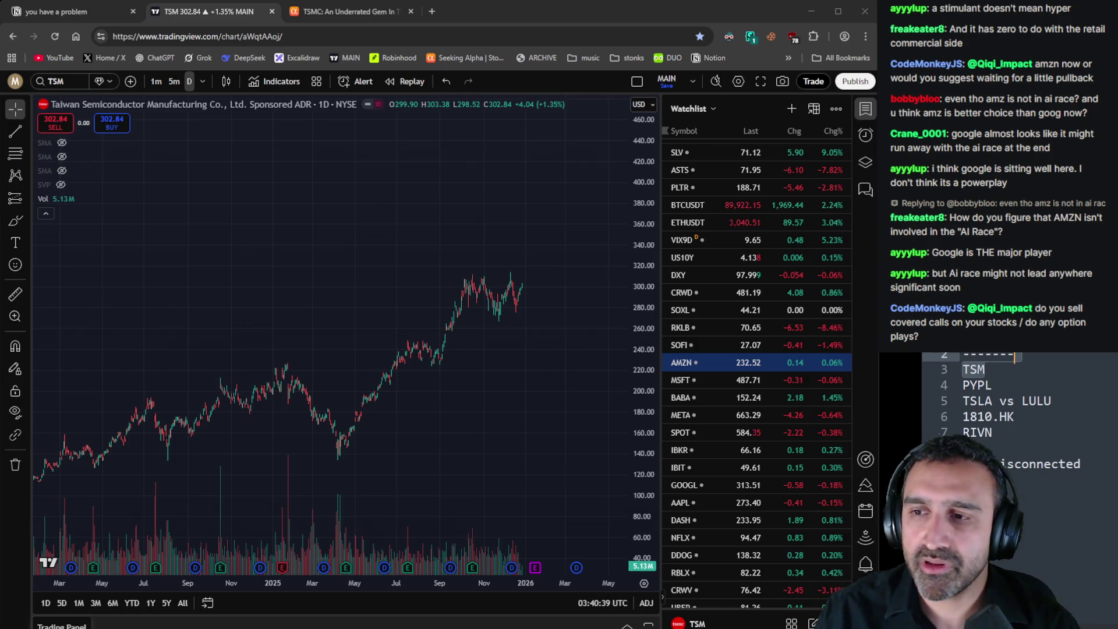
{"action": "key", "text": "BackSpace"}
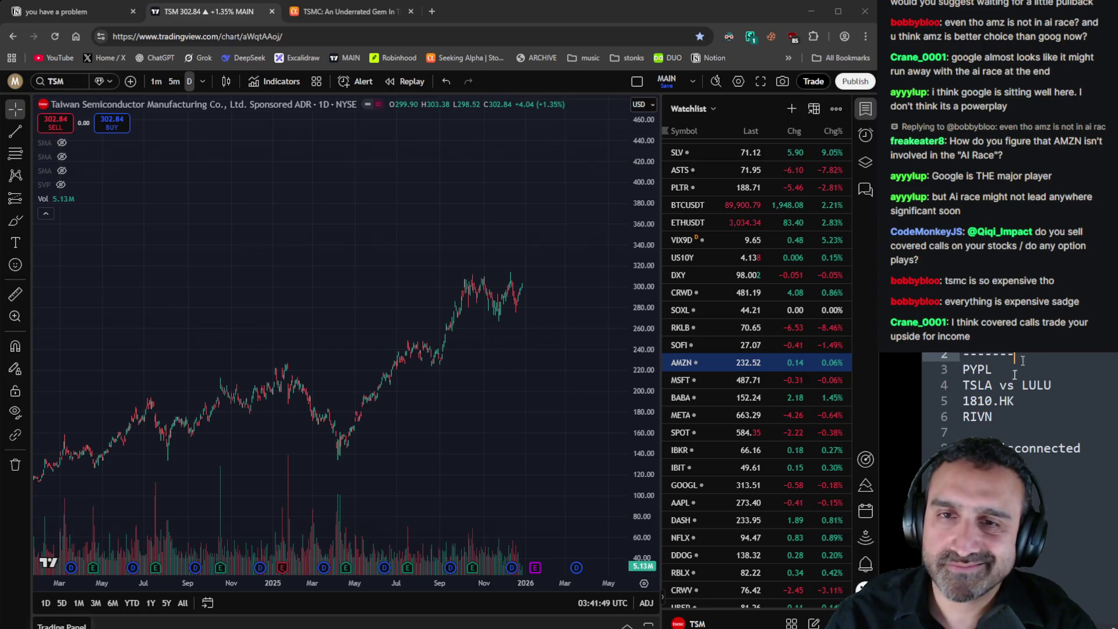
Copy PYPL from the notes and load its chart through symbol search
{"action": "left_click", "coordinate": [970, 369]}
{"action": "double_click", "coordinate": [970, 369]}
{"action": "key", "text": "ctrl+c"}
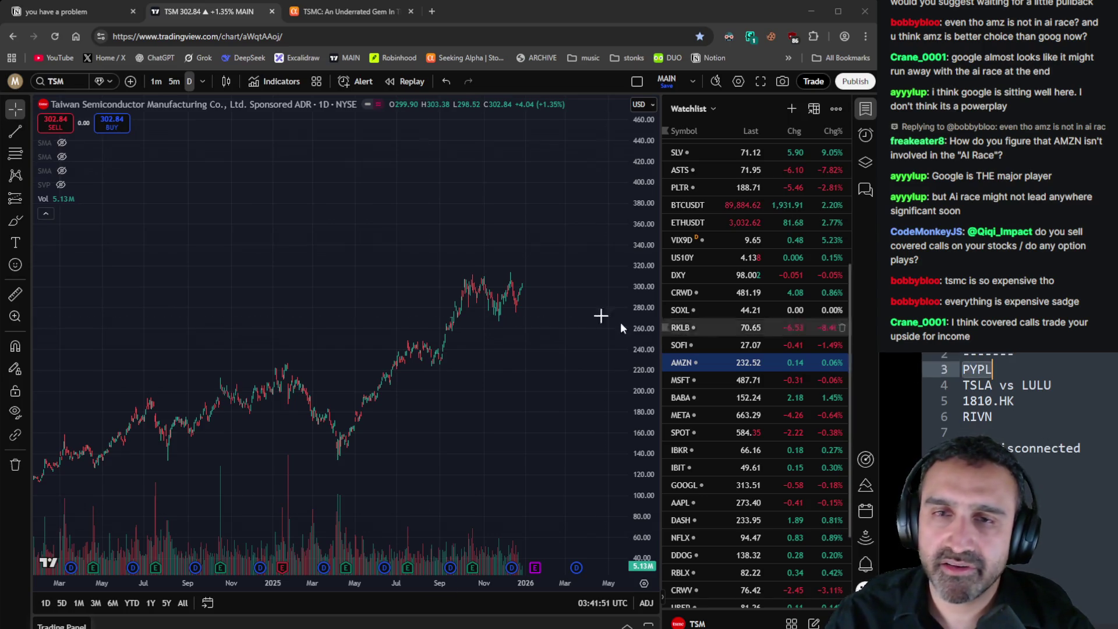
{"action": "left_click", "coordinate": [54, 84]}
{"action": "key", "text": "ctrl+v"}
{"action": "key", "text": "Return"}
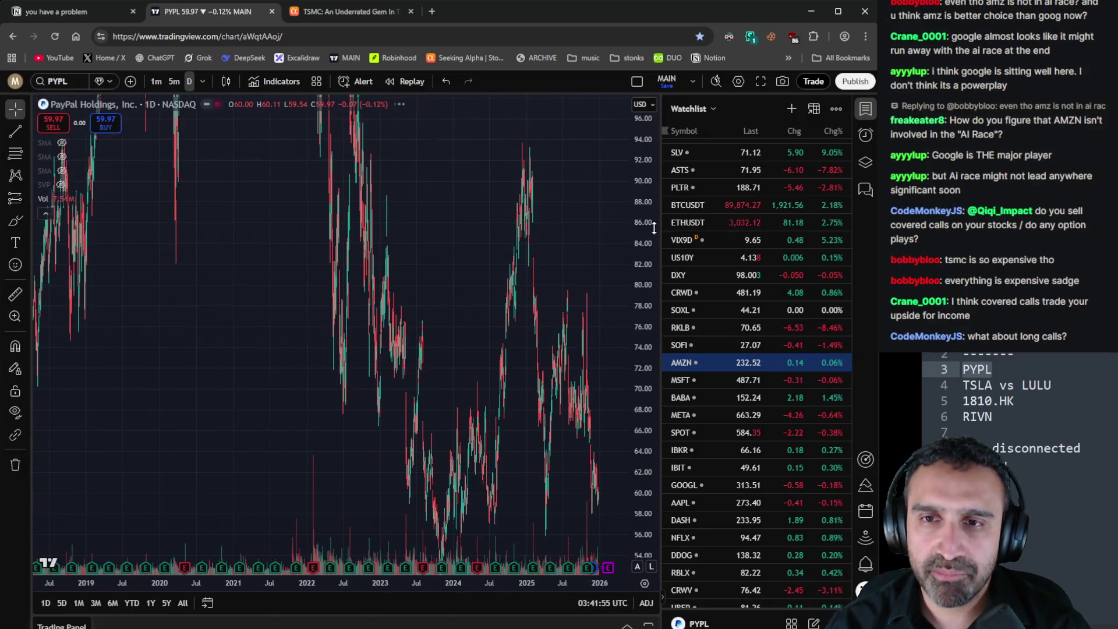
Zoom and pan the PYPL chart across early 2024 through mid 2025
{"action": "scroll", "coordinate": [356, 297], "scroll_direction": "down", "scroll_amount": 5}
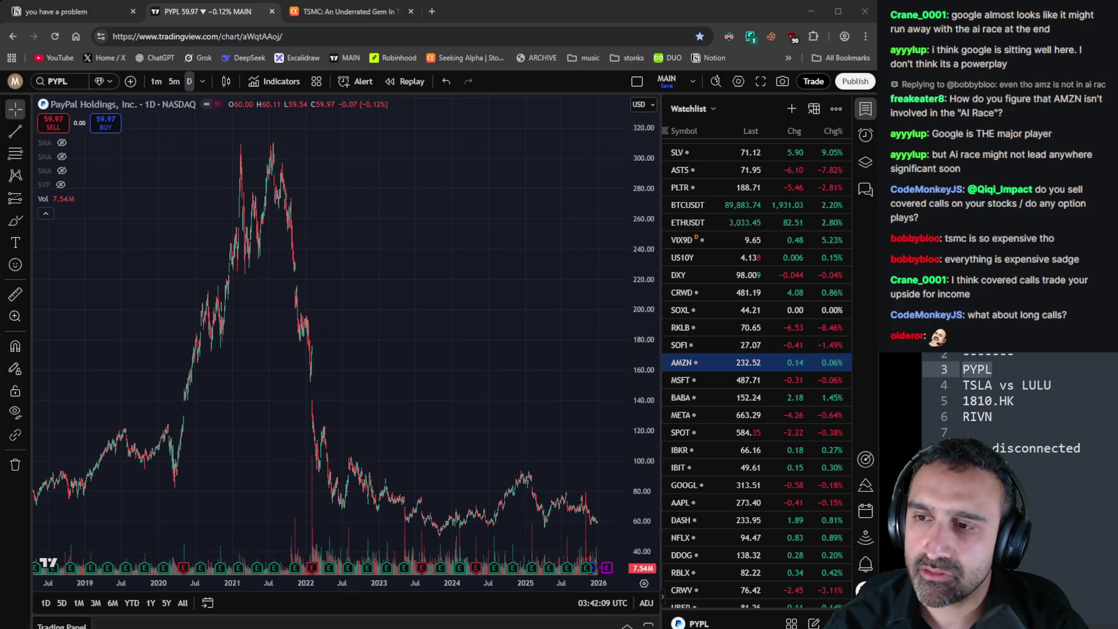
{"action": "left_click", "coordinate": [1045, 485]}
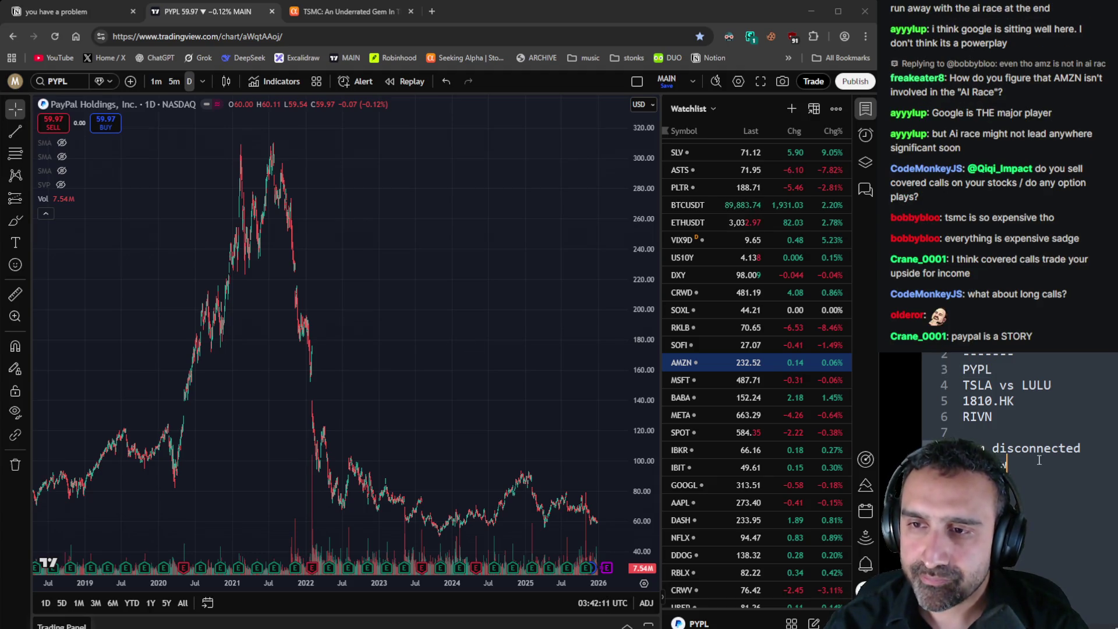
{"action": "scroll", "coordinate": [482, 419], "scroll_direction": "up", "scroll_amount": 5}
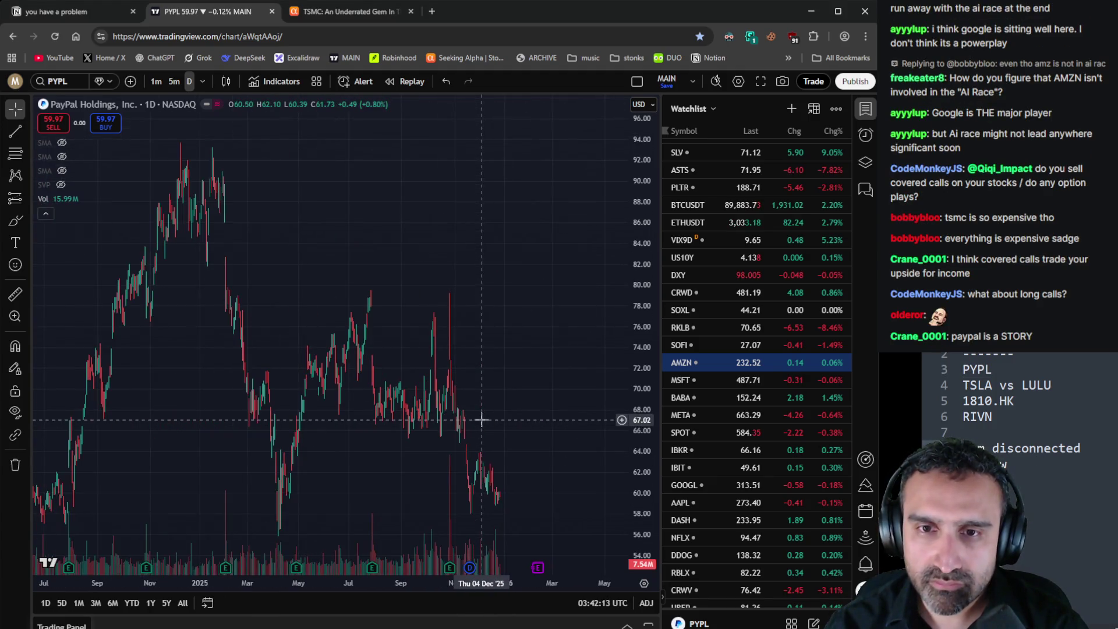
{"action": "scroll", "coordinate": [481, 420], "scroll_direction": "down", "scroll_amount": 5}
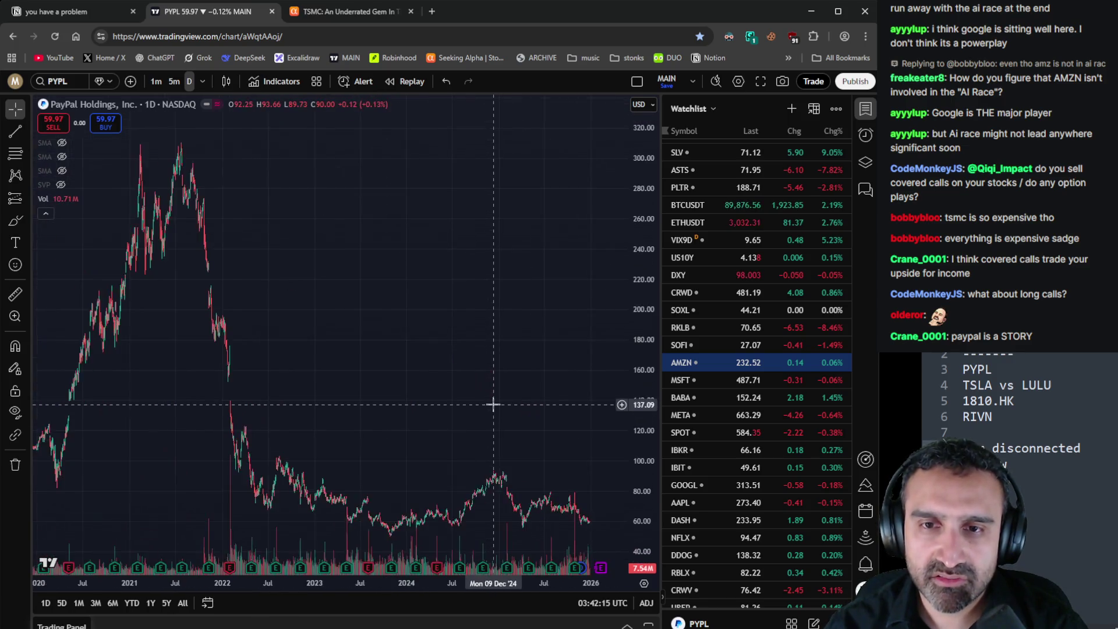
{"action": "scroll", "coordinate": [493, 404], "scroll_direction": "down", "scroll_amount": 2}
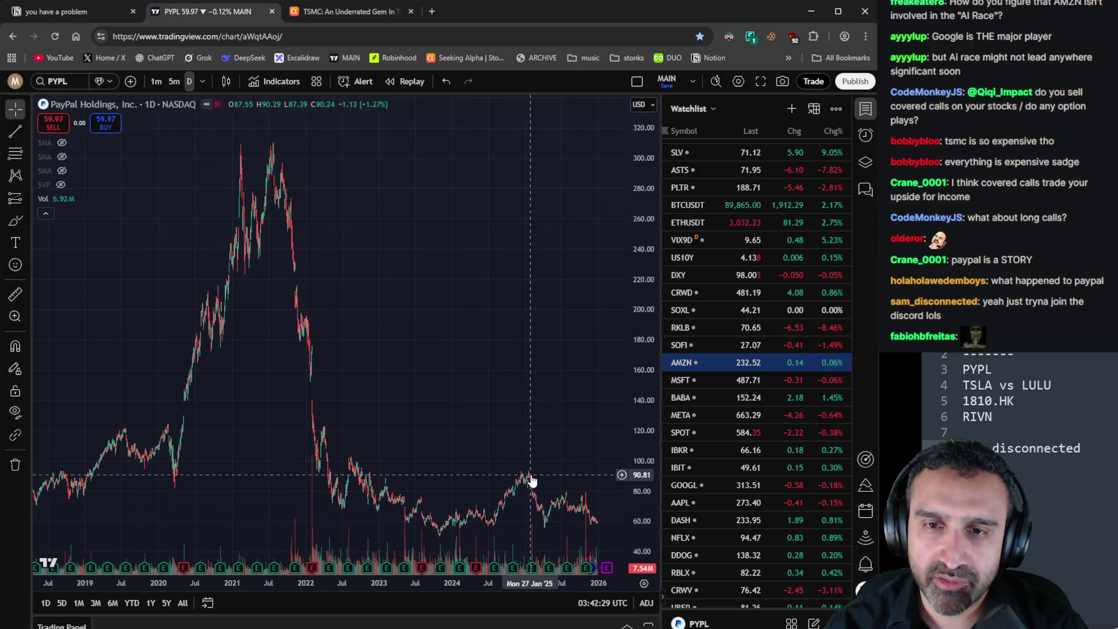
{"action": "scroll", "coordinate": [530, 460], "scroll_direction": "up", "scroll_amount": 8}
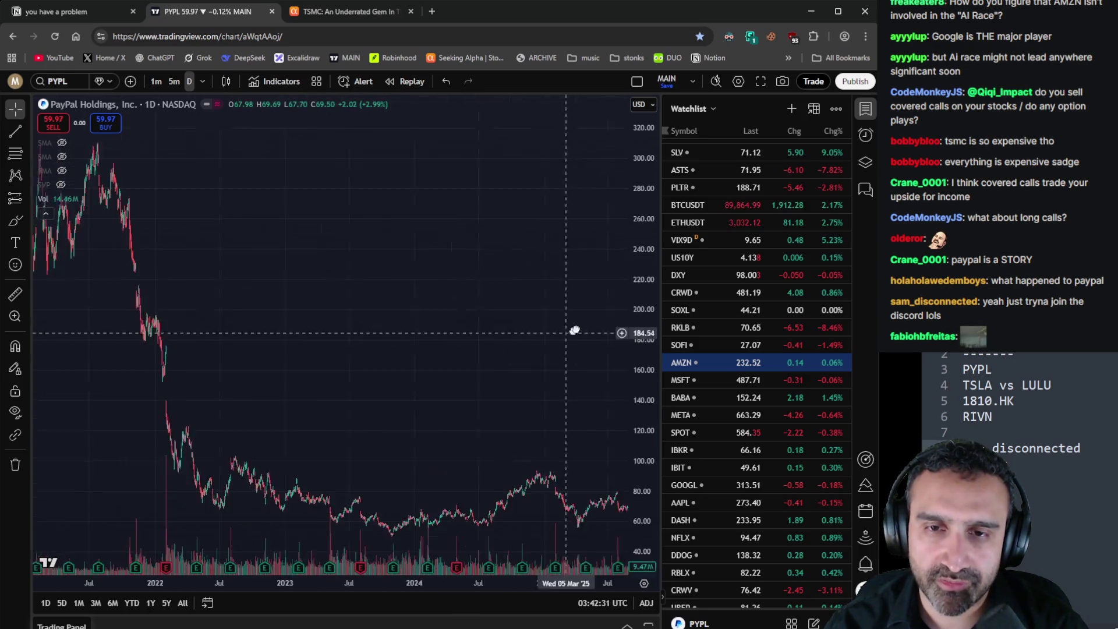
{"action": "scroll", "coordinate": [553, 354], "scroll_direction": "up", "scroll_amount": 5}
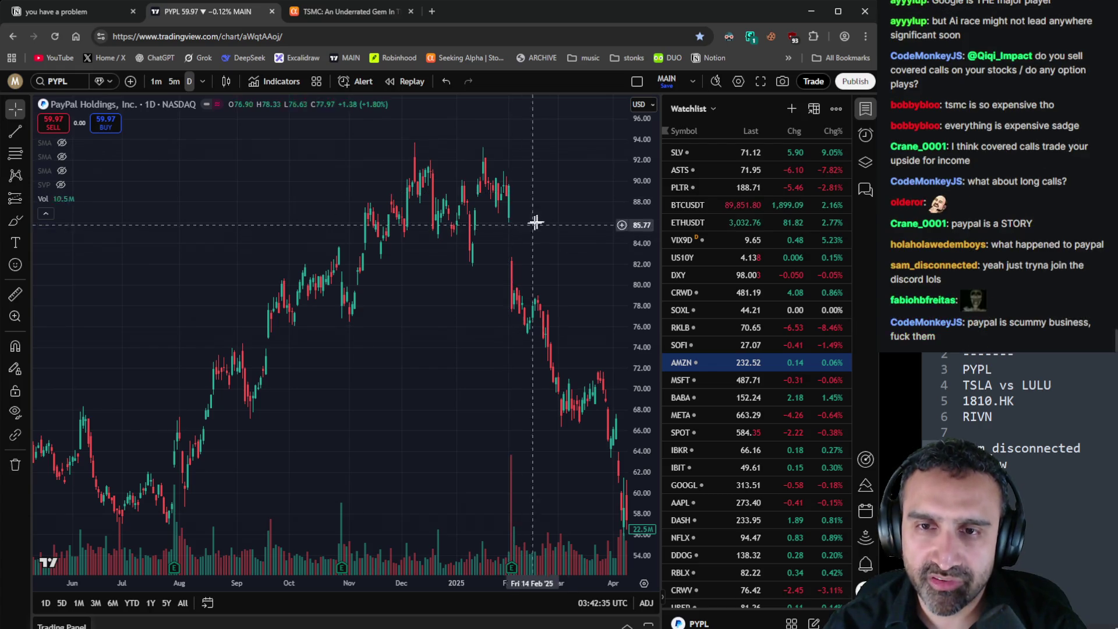
{"action": "mouse_move", "coordinate": [534, 219]}
{"action": "left_mouse_down"}
{"action": "mouse_move", "coordinate": [142, 244]}
{"action": "mouse_move", "coordinate": [334, 307]}
{"action": "mouse_move", "coordinate": [374, 434]}
{"action": "mouse_move", "coordinate": [491, 357]}
{"action": "left_mouse_up"}
{"action": "left_click_drag", "start_coordinate": [474, 405], "coordinate": [511, 527]}
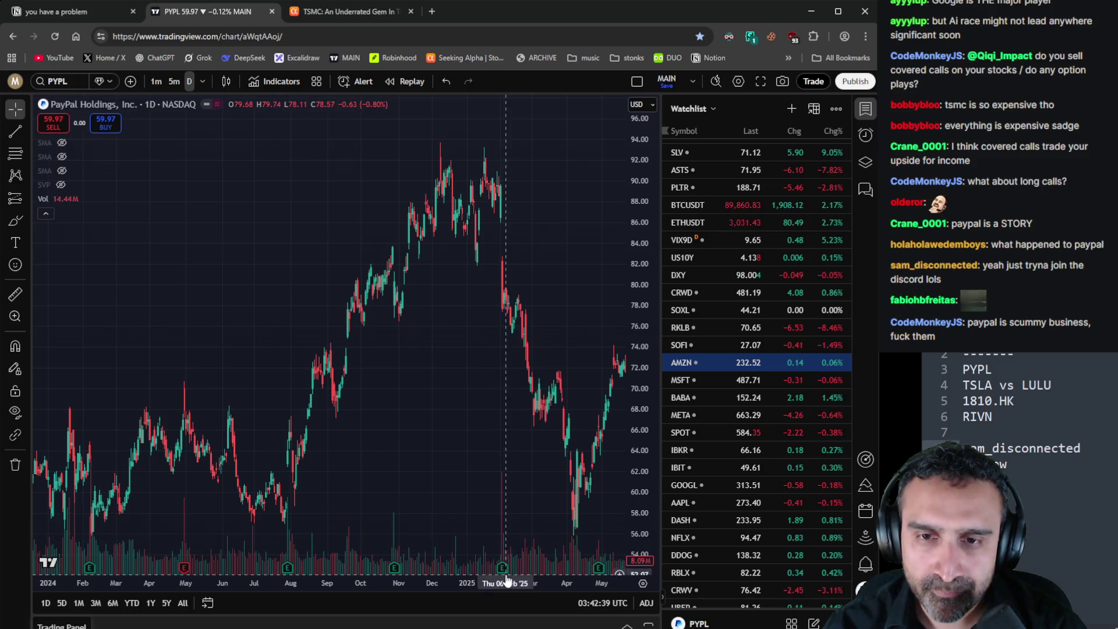
{"action": "mouse_move", "coordinate": [489, 566]}
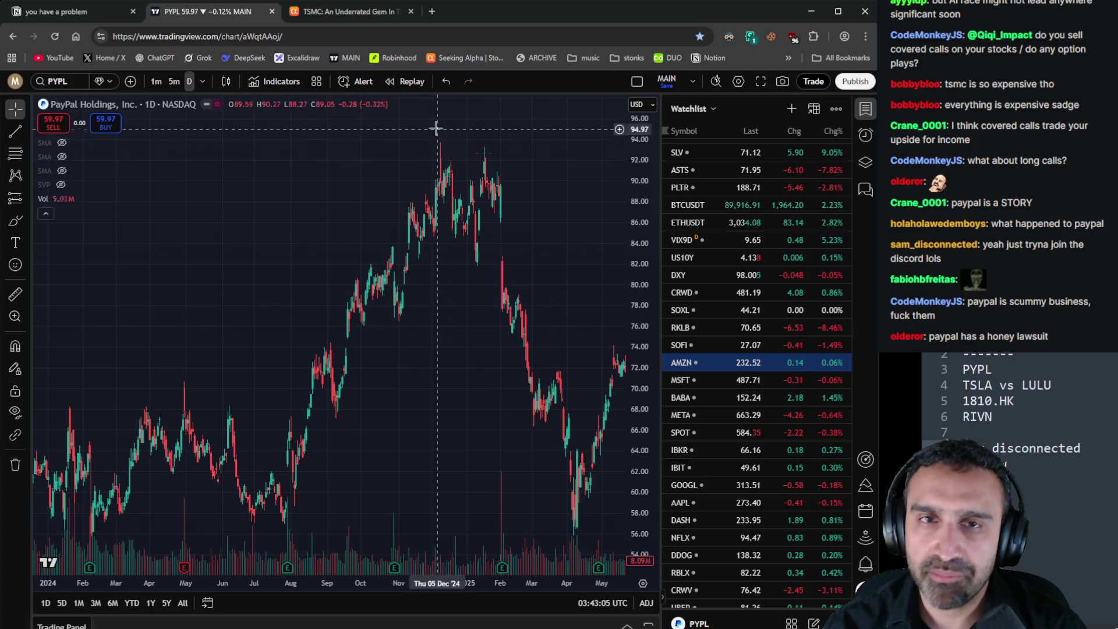
Search 'pypl' on Seeking Alpha to open PayPal's stock page
{"action": "left_click", "coordinate": [379, 15]}
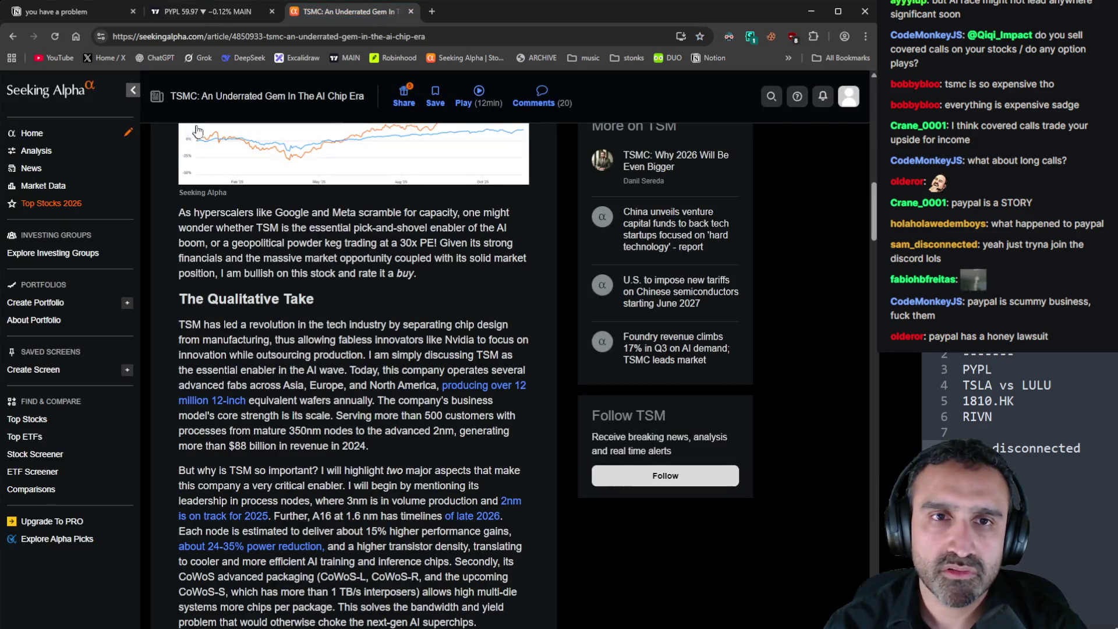
{"action": "scroll", "coordinate": [456, 253], "scroll_direction": "up", "scroll_amount": 10}
{"action": "scroll", "coordinate": [456, 253], "scroll_direction": "up", "scroll_amount": 4}
{"action": "left_click", "coordinate": [292, 98]}
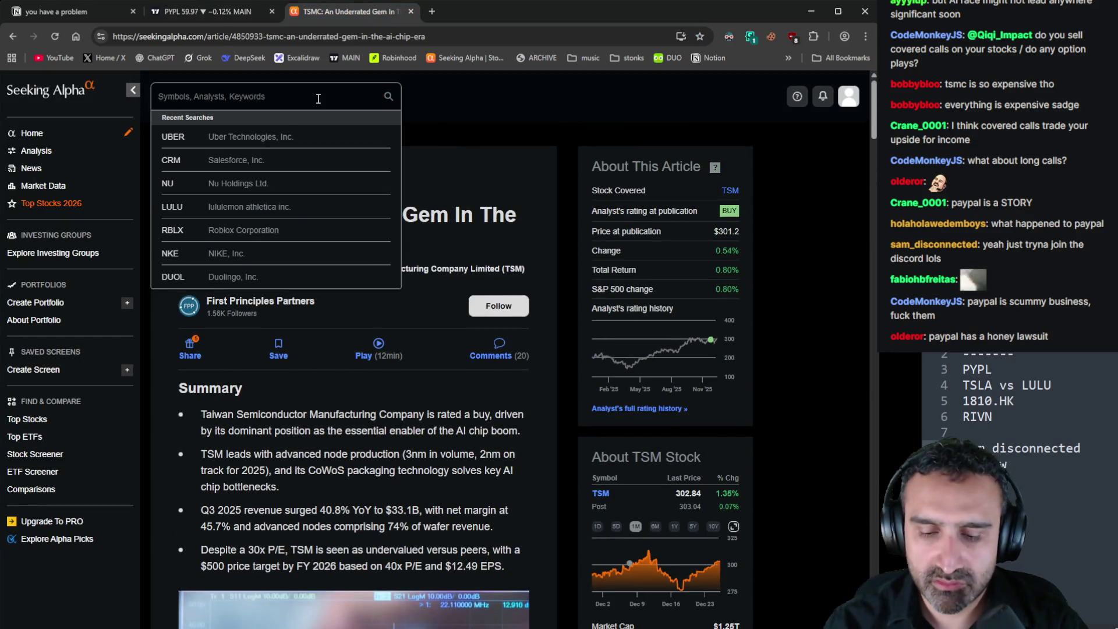
{"action": "type", "text": "pypl"}
{"action": "key", "text": "Return"}
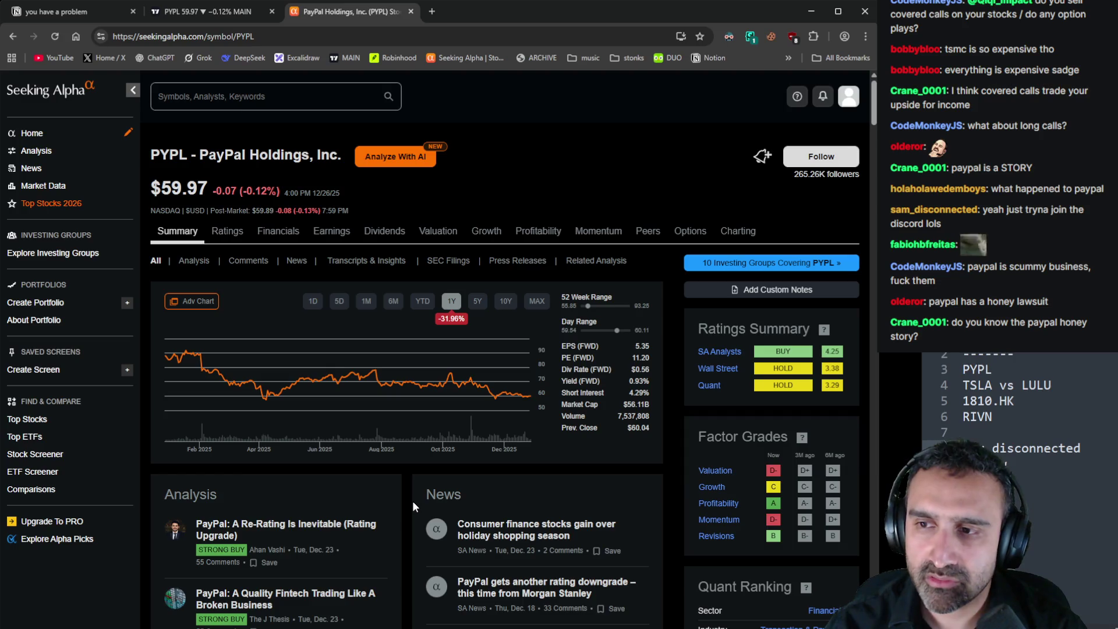
{"action": "scroll", "coordinate": [390, 498], "scroll_direction": "down", "scroll_amount": 3}
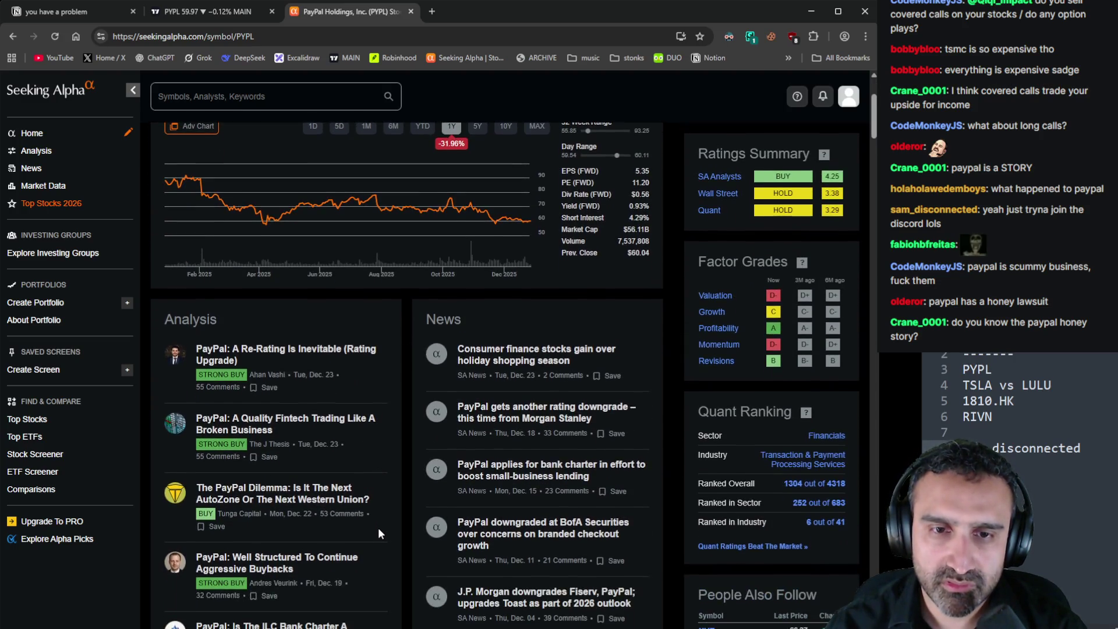
Open Grok in a new browser tab, closing an extra blank tab
{"action": "left_click", "coordinate": [434, 11]}
{"action": "middle_click", "coordinate": [444, 13]}
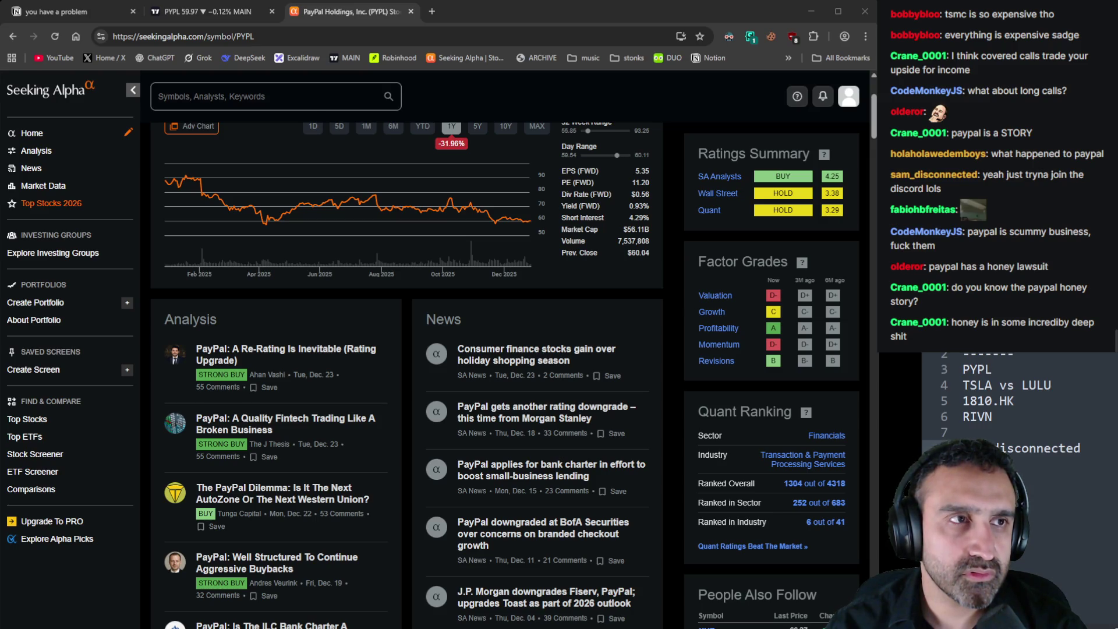
{"action": "left_click", "coordinate": [198, 57], "text": "ctrl+shift"}
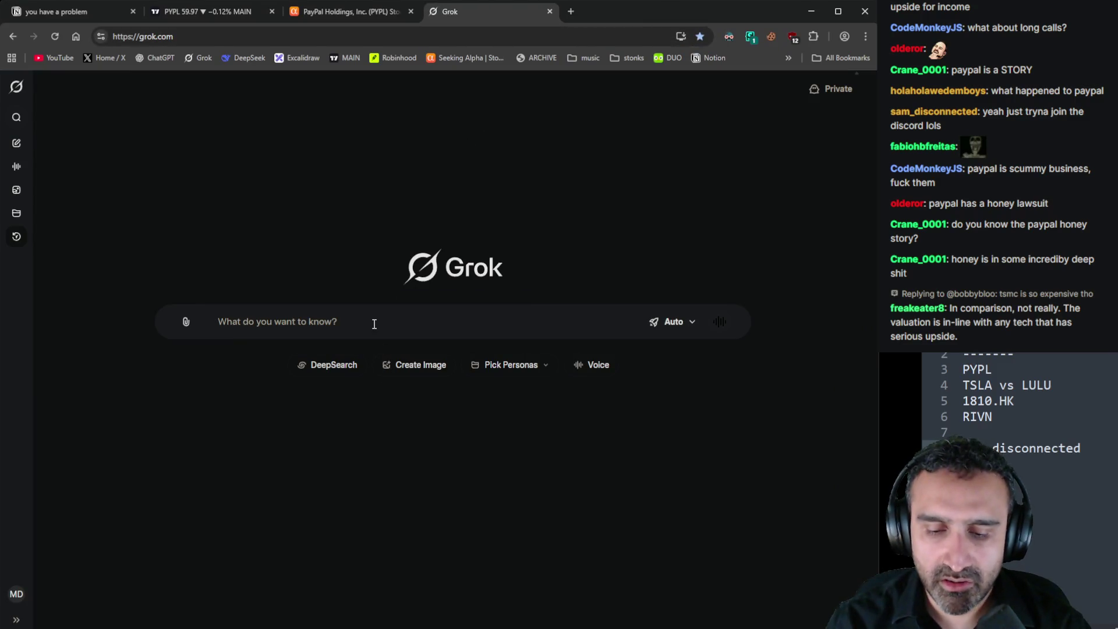
Ask Grok "what's the paypal honey lawsuit about" and read the timeline and defense sections
{"action": "type", "text": "what's the "}
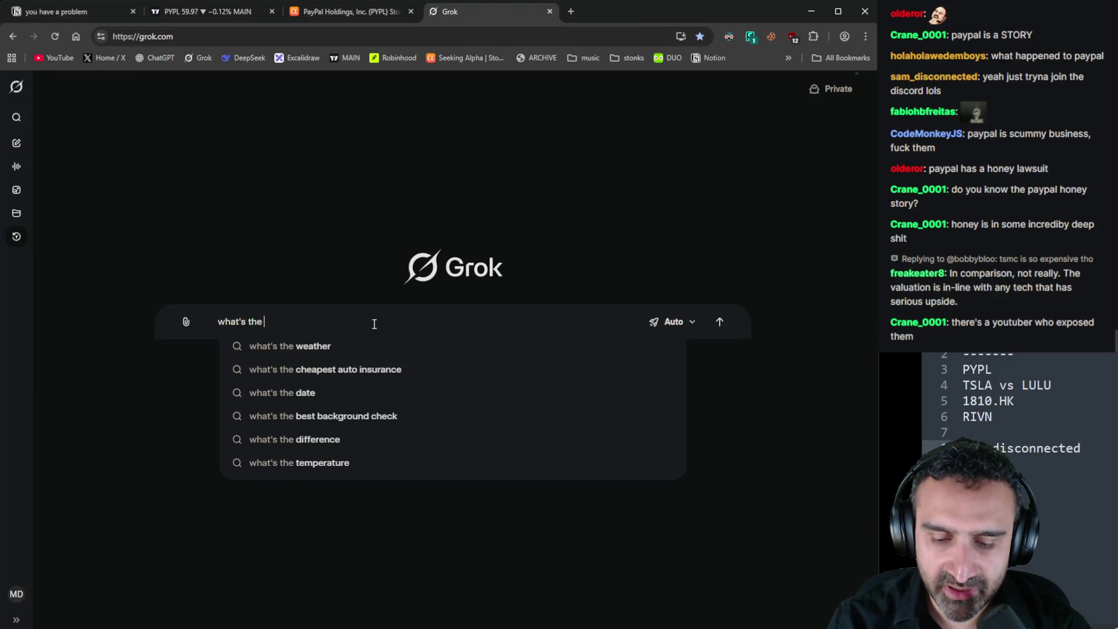
{"action": "type", "text": "paypal honey law"}
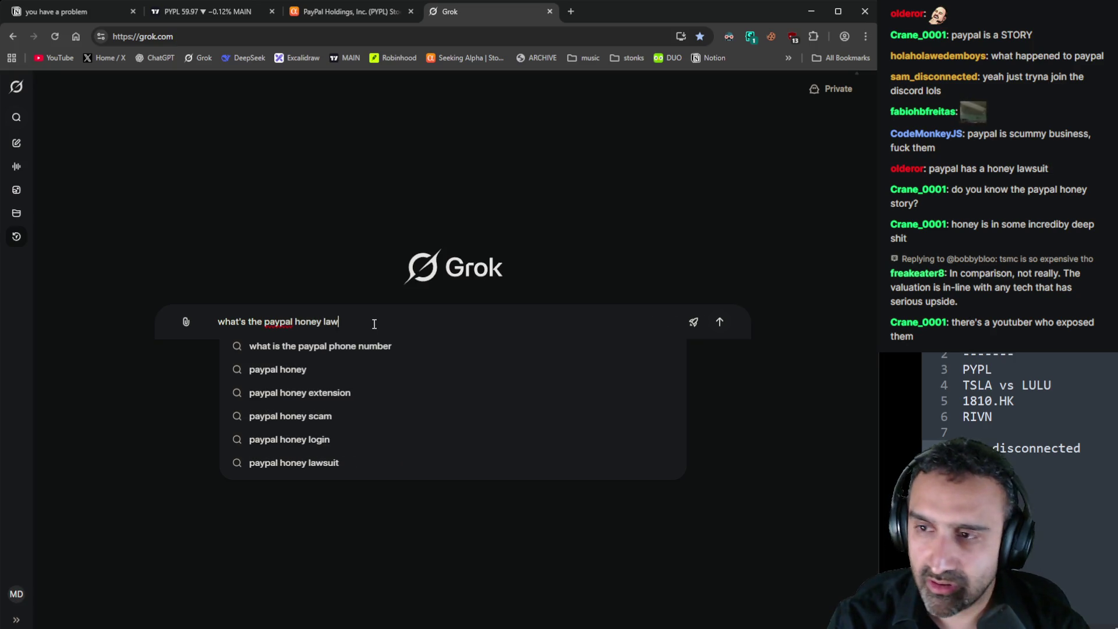
{"action": "type", "text": "su"}
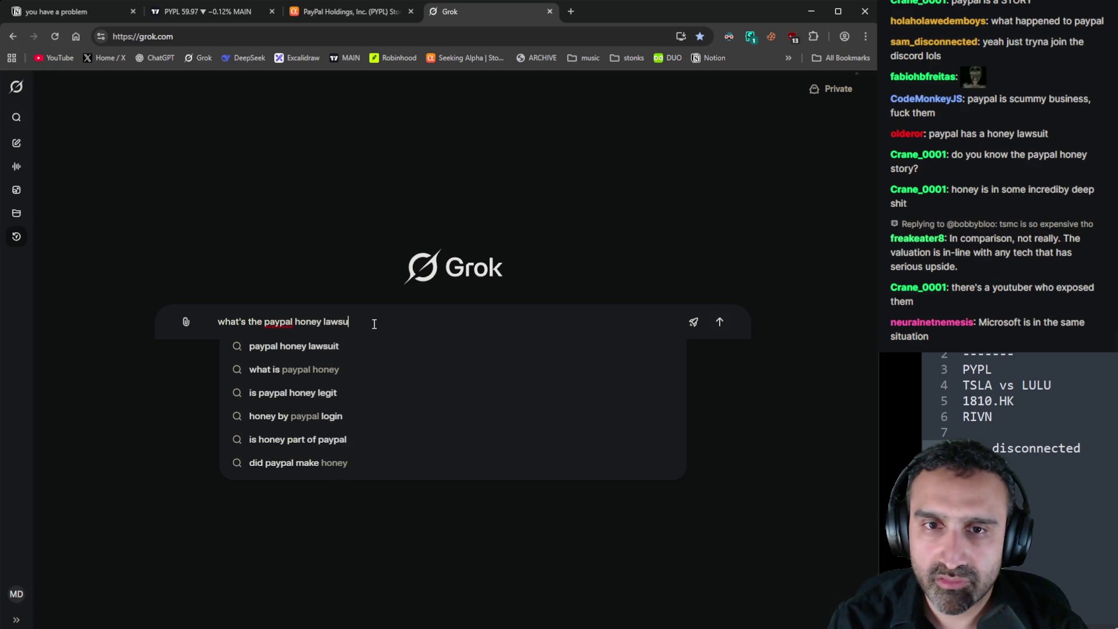
{"action": "type", "text": "it about"}
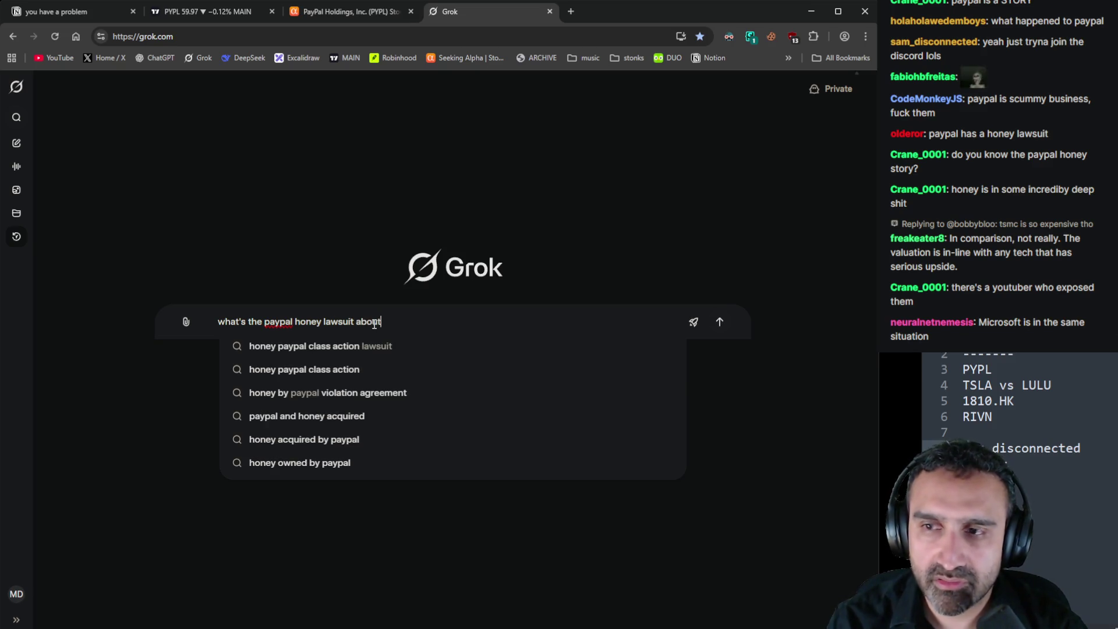
{"action": "key", "text": "Return"}
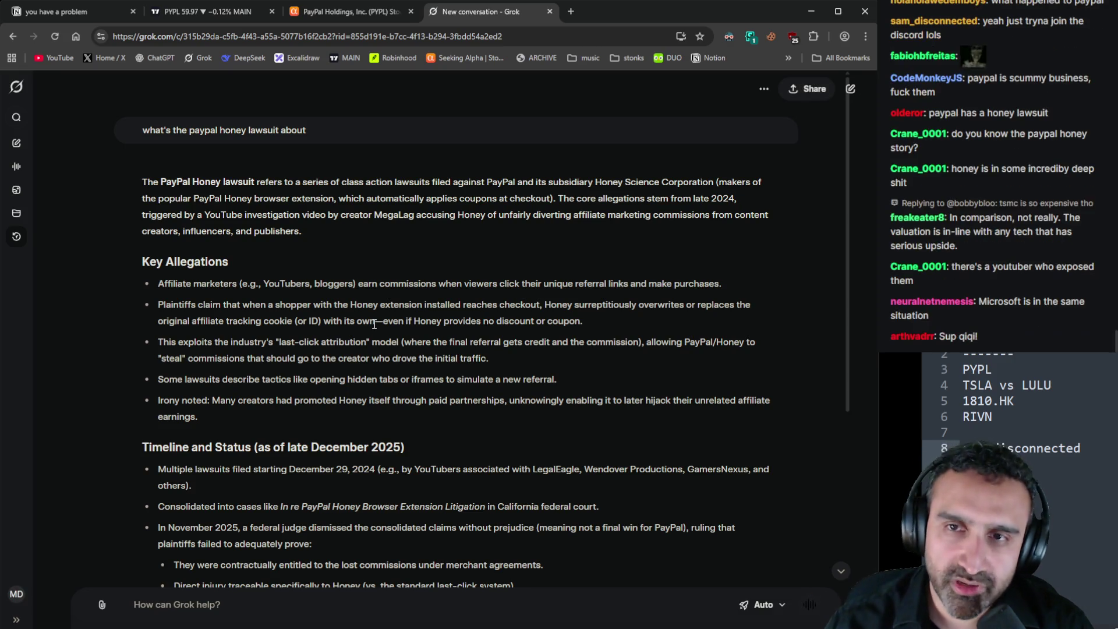
{"action": "scroll", "coordinate": [361, 445], "scroll_direction": "down", "scroll_amount": 6}
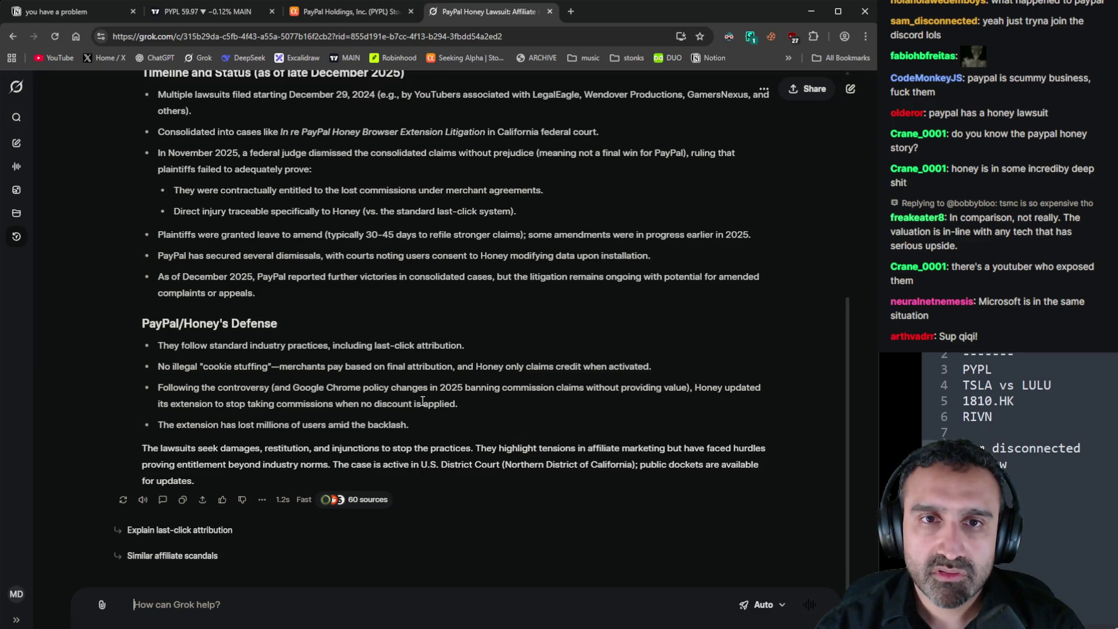
{"action": "scroll", "coordinate": [433, 402], "scroll_direction": "up", "scroll_amount": 6}
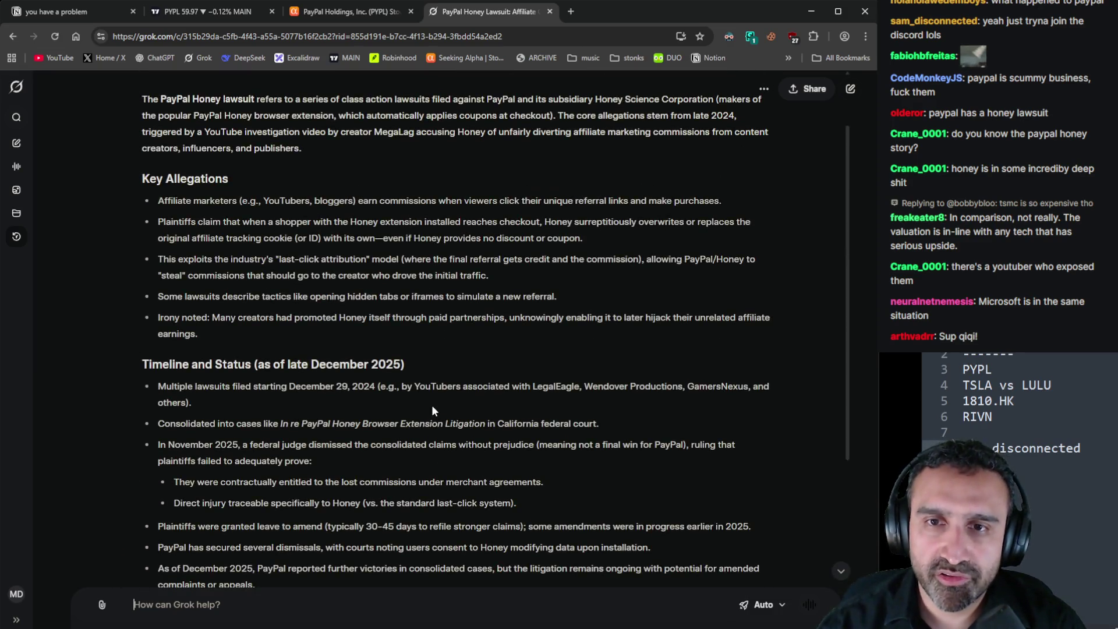
{"action": "scroll", "coordinate": [547, 519], "scroll_direction": "down", "scroll_amount": 6}
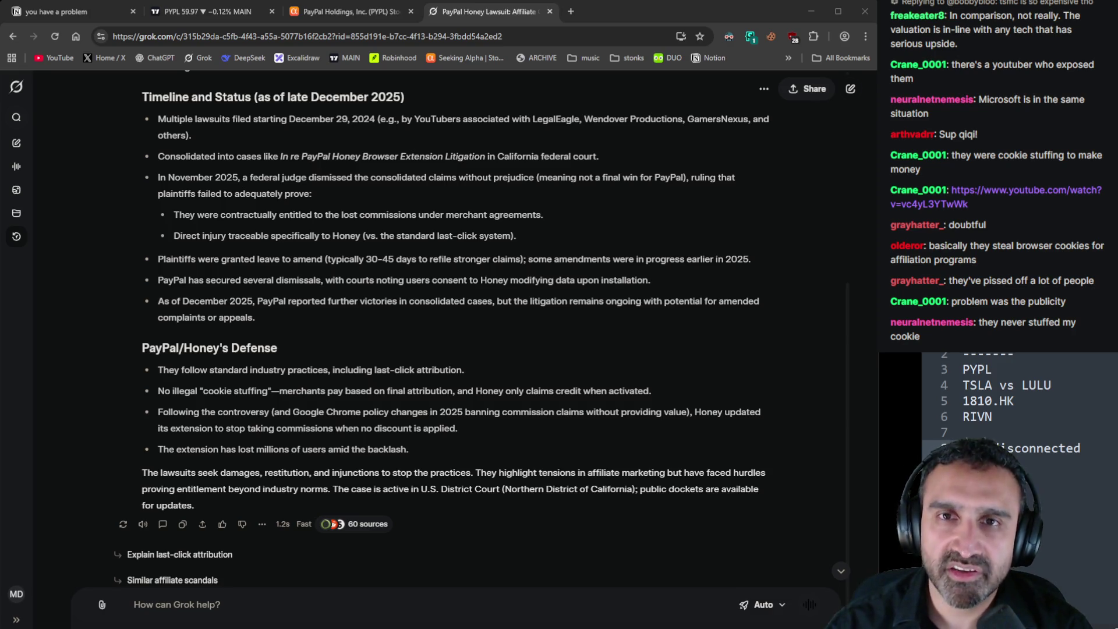
{"action": "left_click", "coordinate": [206, 11]}
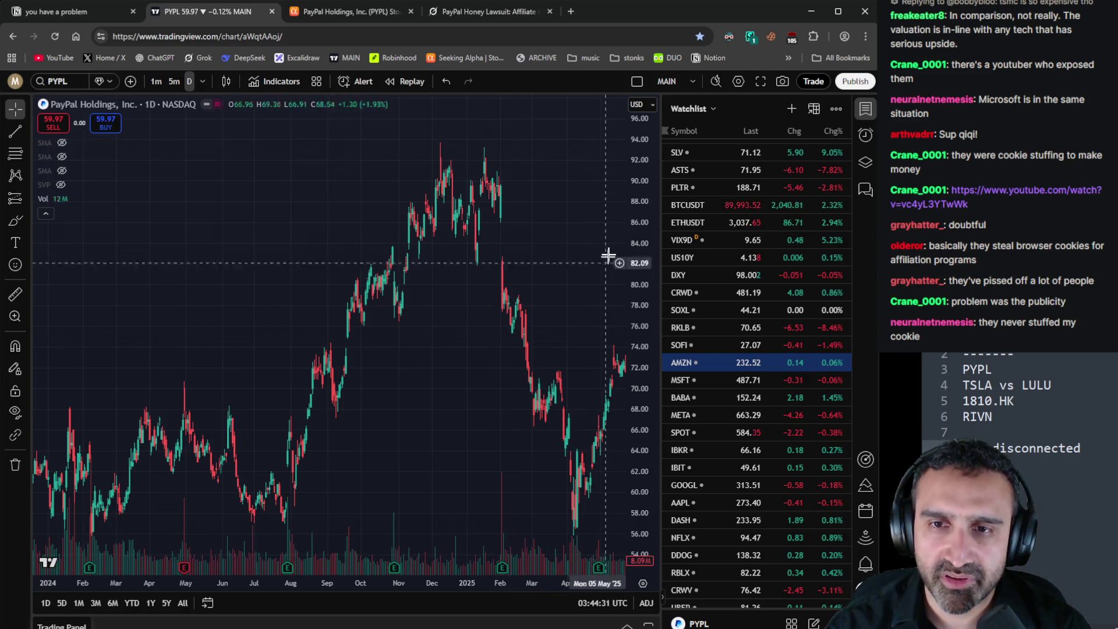
{"action": "mouse_move", "coordinate": [519, 517]}
{"action": "left_mouse_down"}
{"action": "mouse_move", "coordinate": [282, 529]}
{"action": "mouse_move", "coordinate": [152, 459]}
{"action": "mouse_move", "coordinate": [276, 466]}
{"action": "left_mouse_up"}
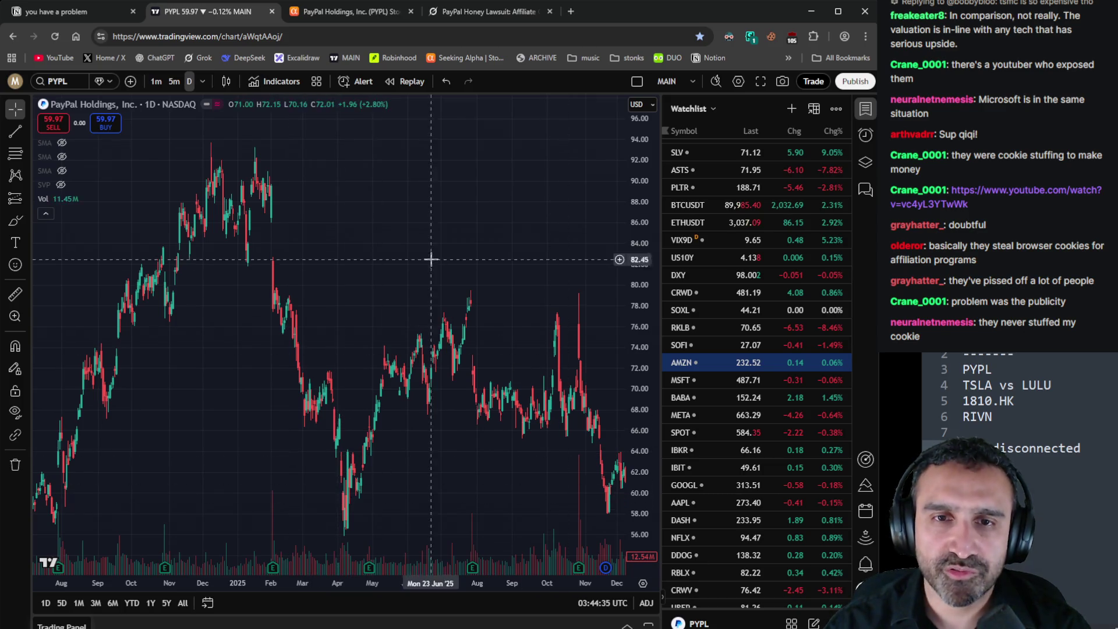
{"action": "left_click_drag", "start_coordinate": [429, 257], "coordinate": [544, 198]}
{"action": "key", "text": "ctrl+Tab"}
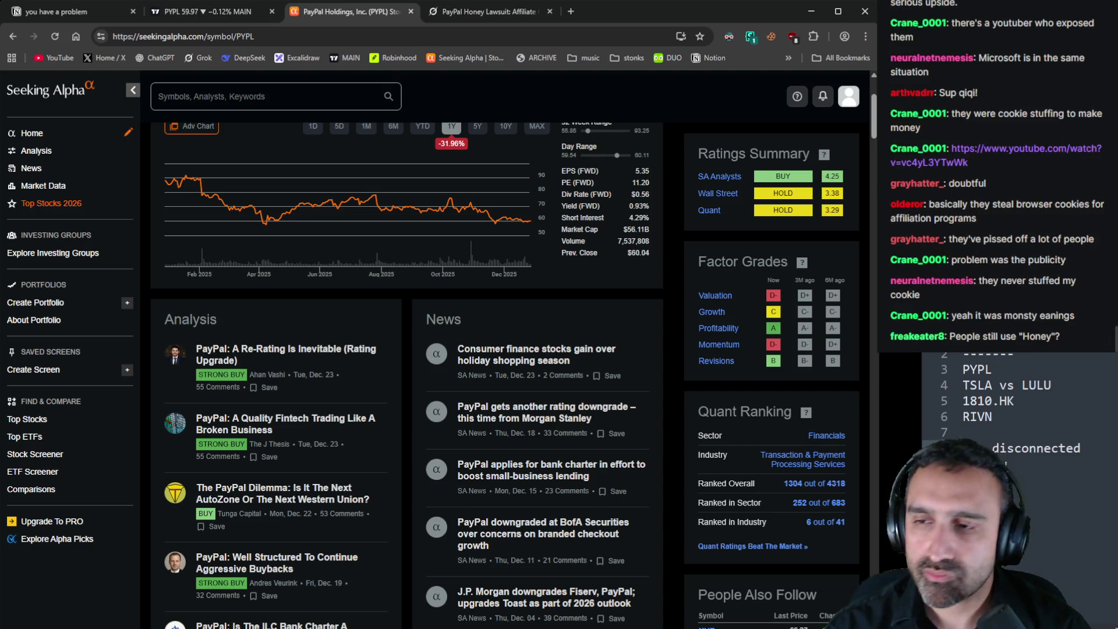
{"action": "scroll", "coordinate": [553, 186], "scroll_direction": "up", "scroll_amount": 3}
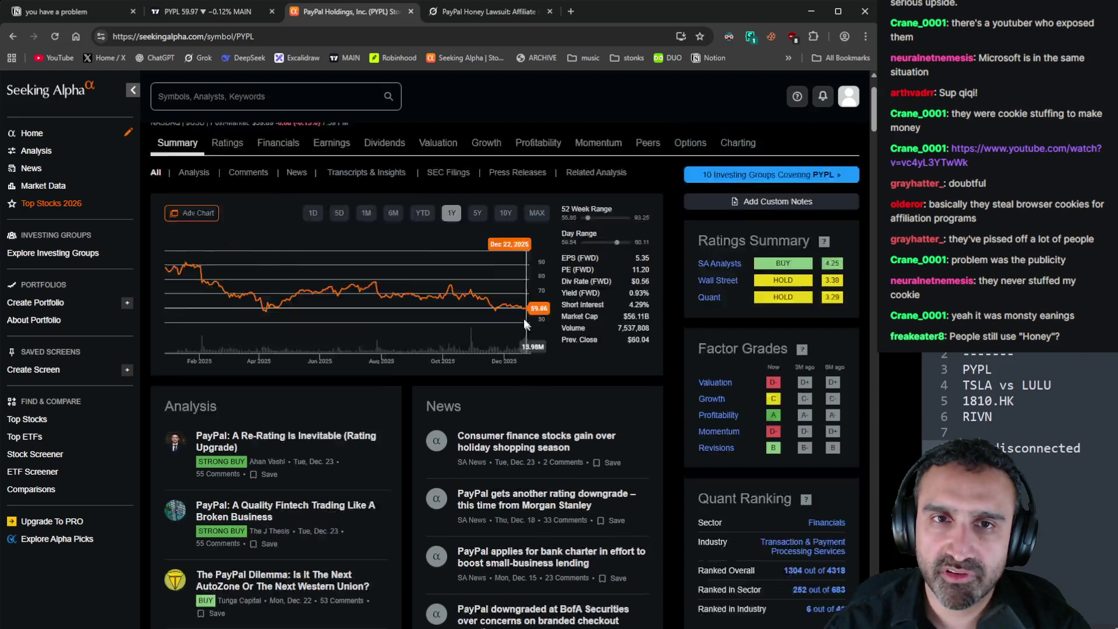
{"action": "left_click", "coordinate": [239, 92]}
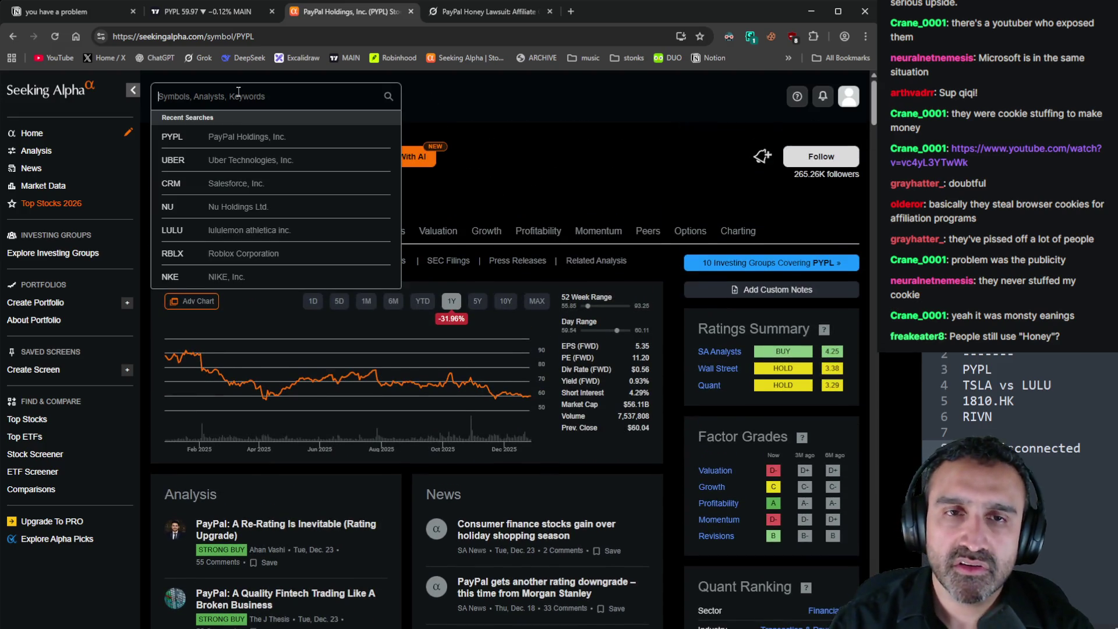
{"action": "key", "text": "Escape"}
{"action": "left_click", "coordinate": [461, 11]}
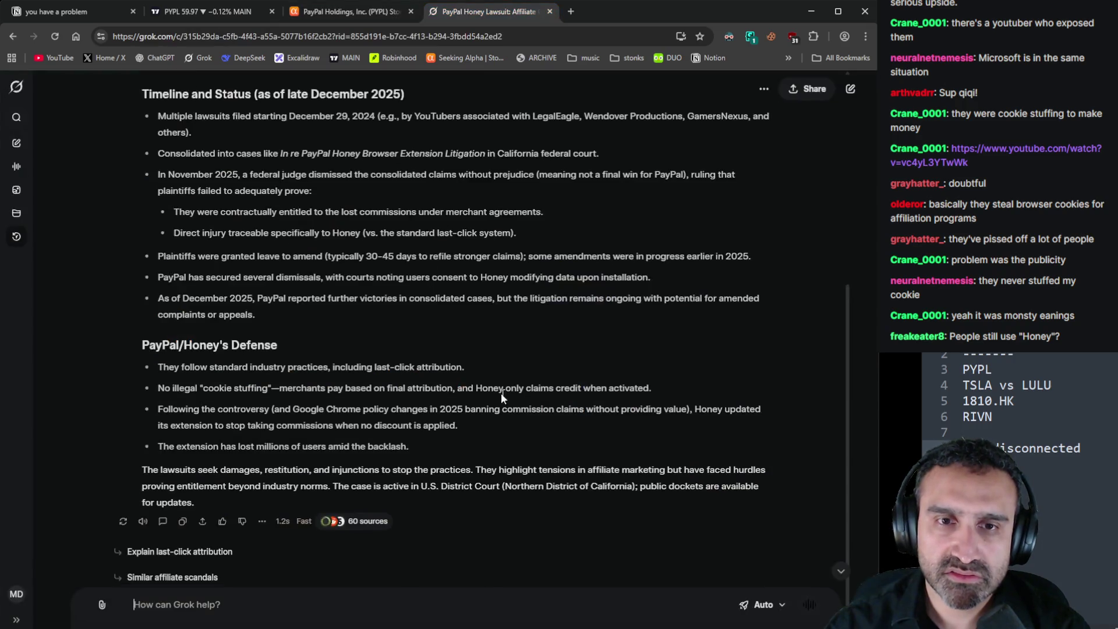
Ask Grok why PayPal is down since Feb 2025 earnings, checking the chart midway
{"action": "type", "text": "Why is paypal stock"}
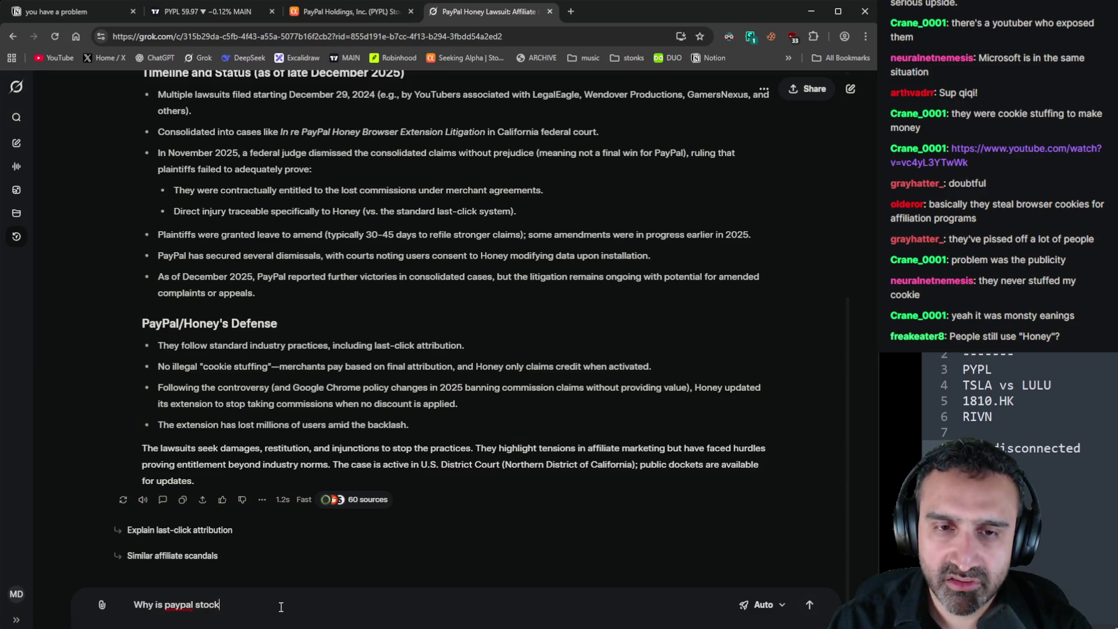
{"action": "type", "text": " down from"}
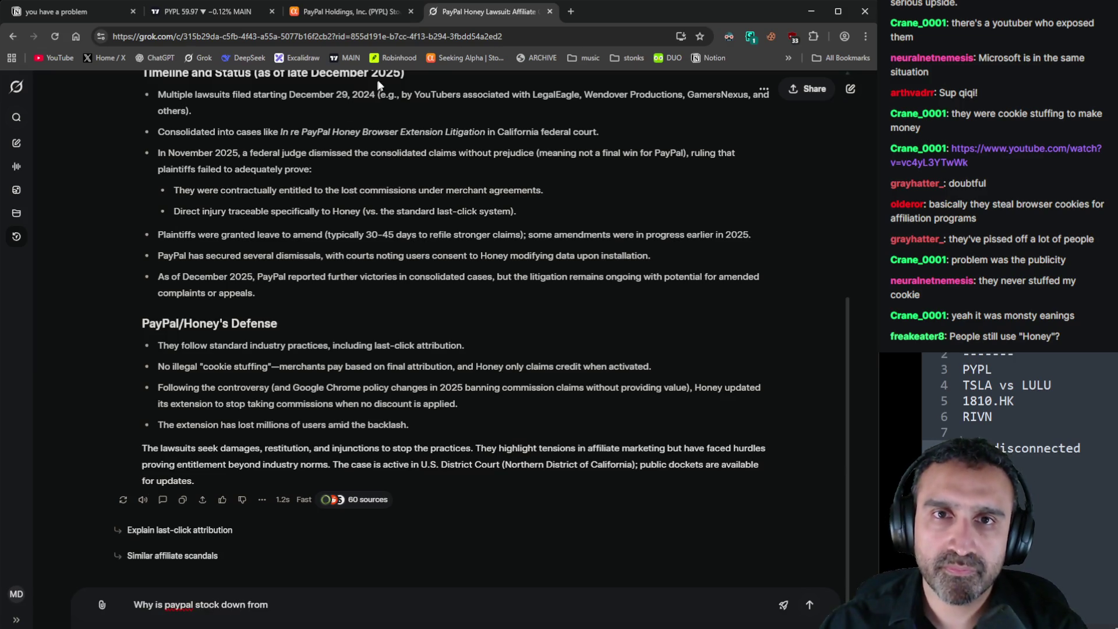
{"action": "left_click", "coordinate": [186, 13]}
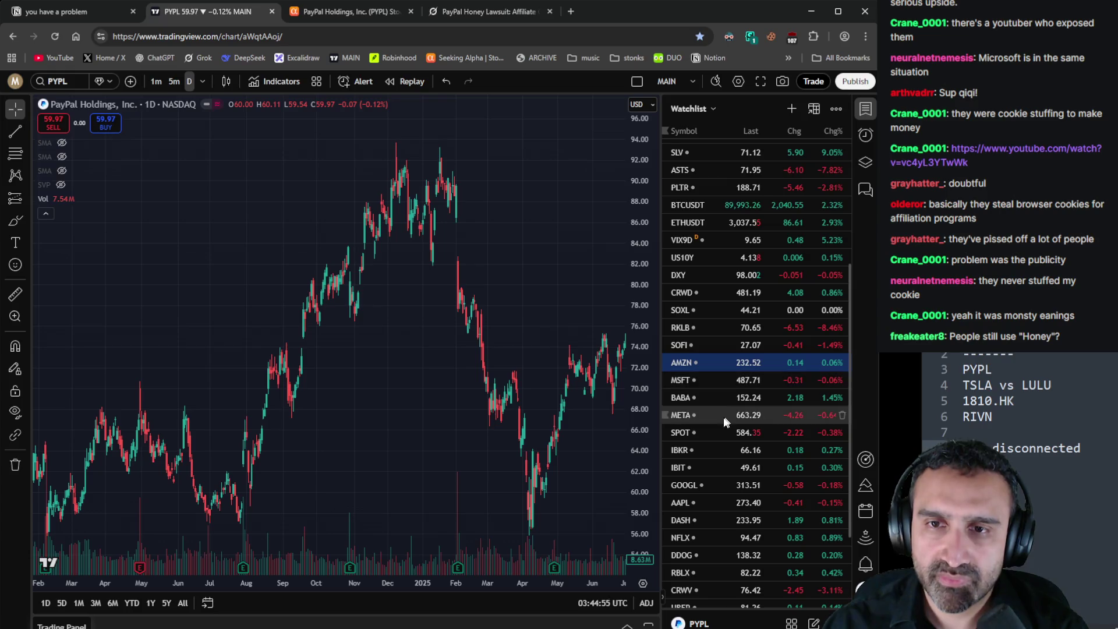
{"action": "scroll", "coordinate": [491, 447], "scroll_direction": "up", "scroll_amount": 2}
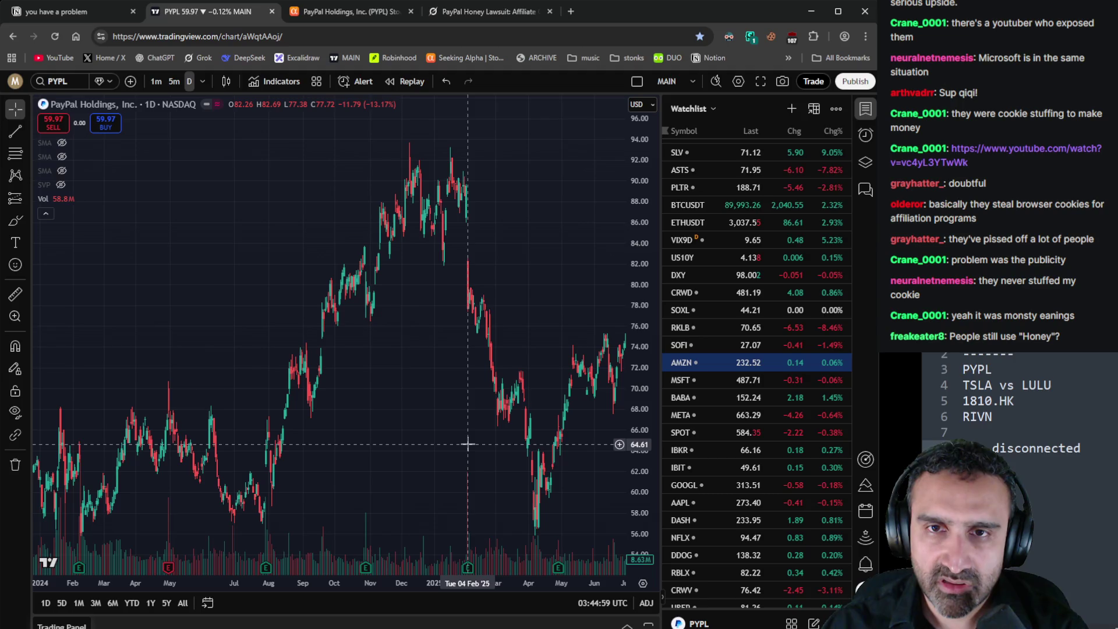
{"action": "left_click", "coordinate": [476, 11]}
{"action": "type", "text": "feb 2025 "}
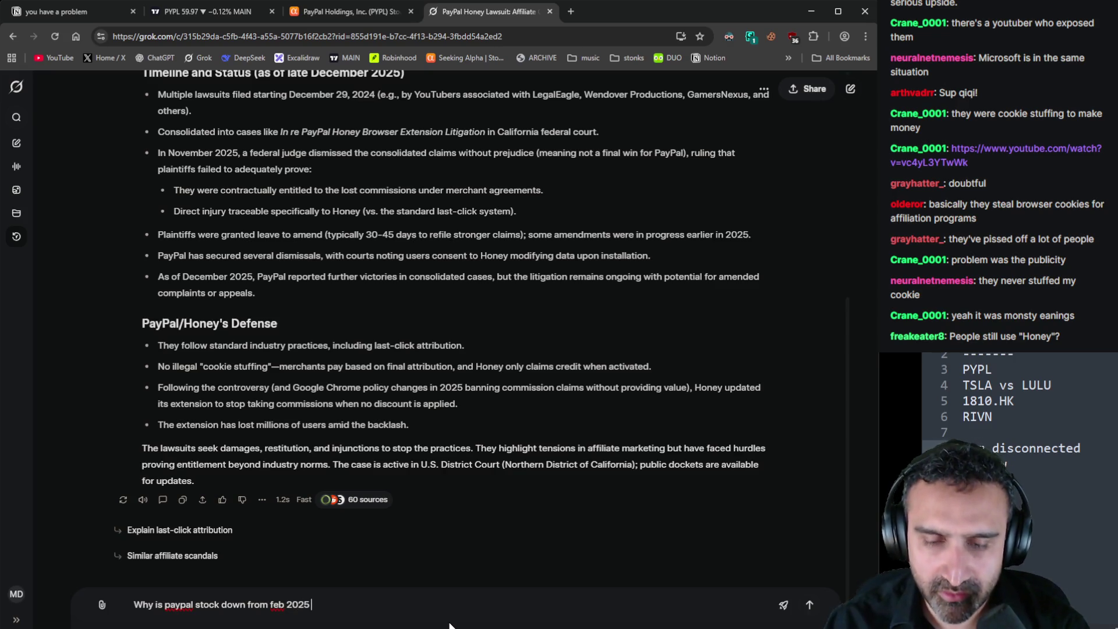
{"action": "type", "text": "earnings, that looks like where everything fell apart"}
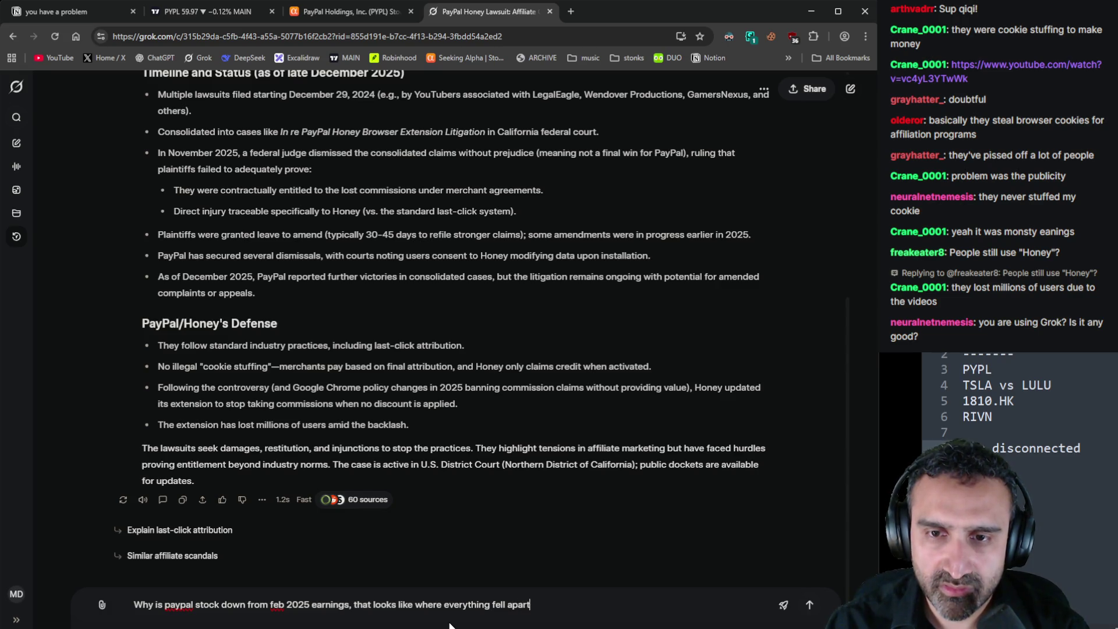
{"action": "key", "text": "Return"}
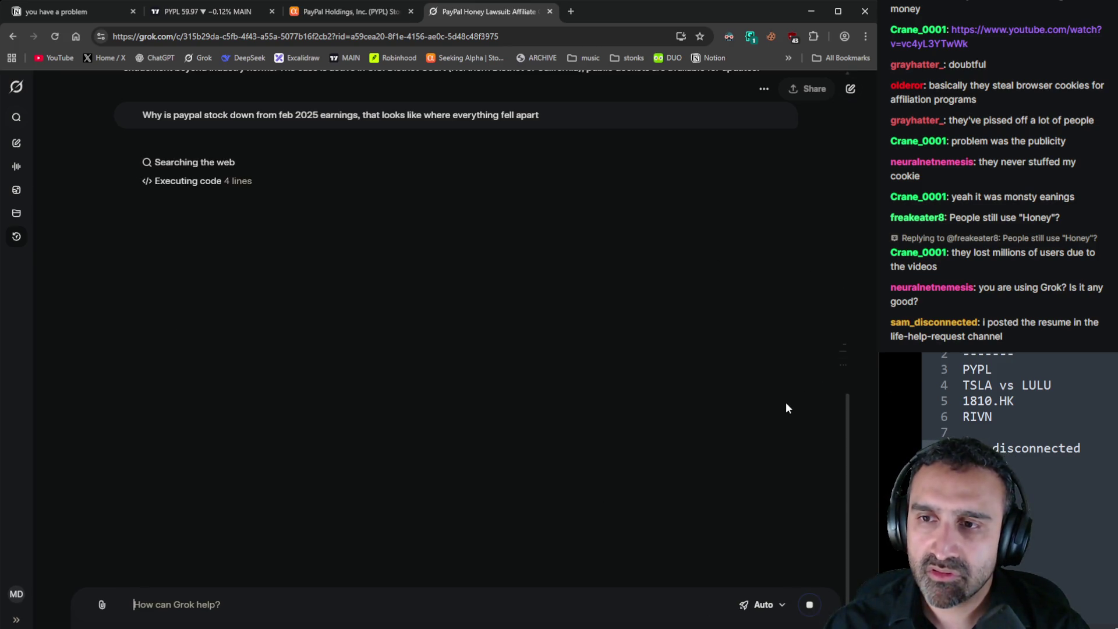
{"action": "left_click", "coordinate": [1012, 357]}
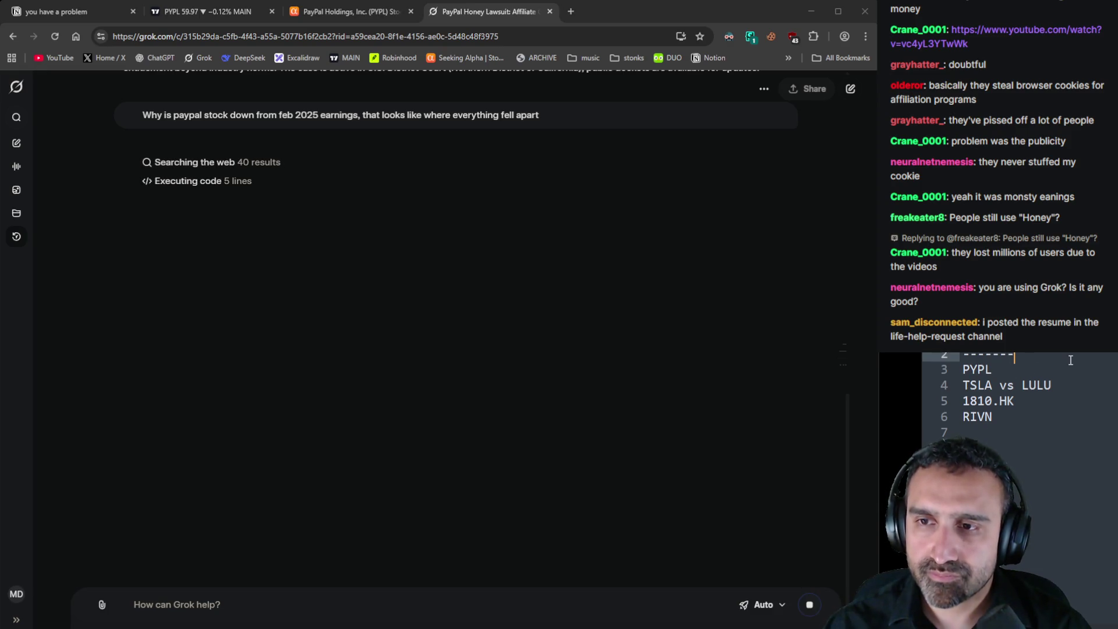
Add a resume review item for the viewer to the notes list
{"action": "key", "text": "Return"}
{"action": "type", "text": "sam_disconnected review"}
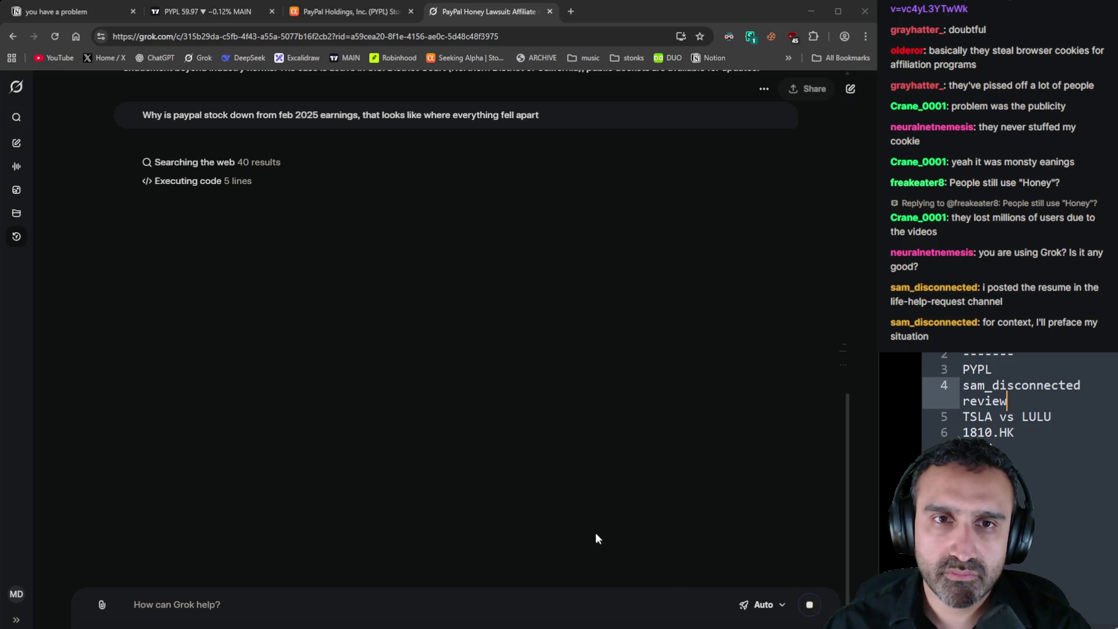
{"action": "left_click", "coordinate": [563, 524]}
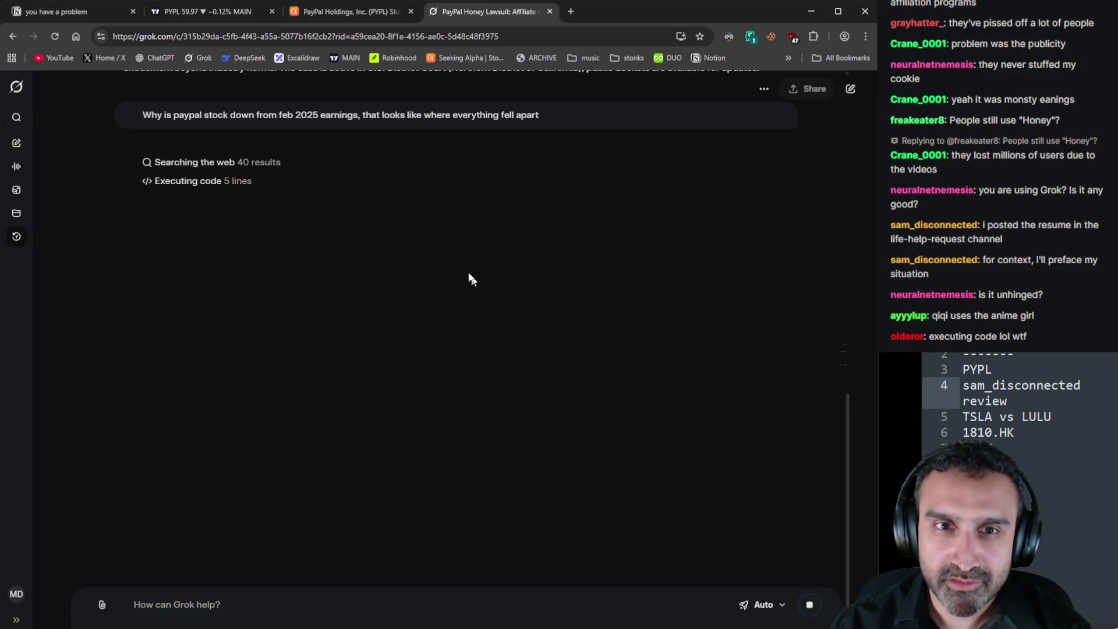
Copy the PayPal February 2025 question, reload Grok, and resubmit it
{"action": "scroll", "coordinate": [443, 277], "scroll_direction": "up", "scroll_amount": 3}
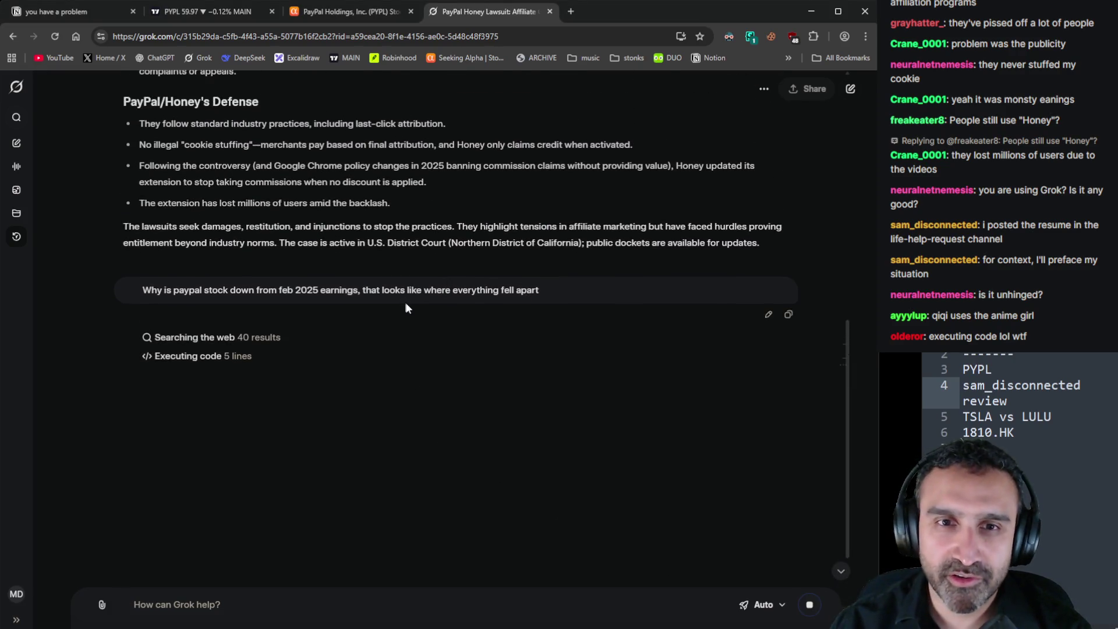
{"action": "left_click_drag", "start_coordinate": [539, 290], "coordinate": [141, 289]}
{"action": "key", "text": "ctrl+c"}
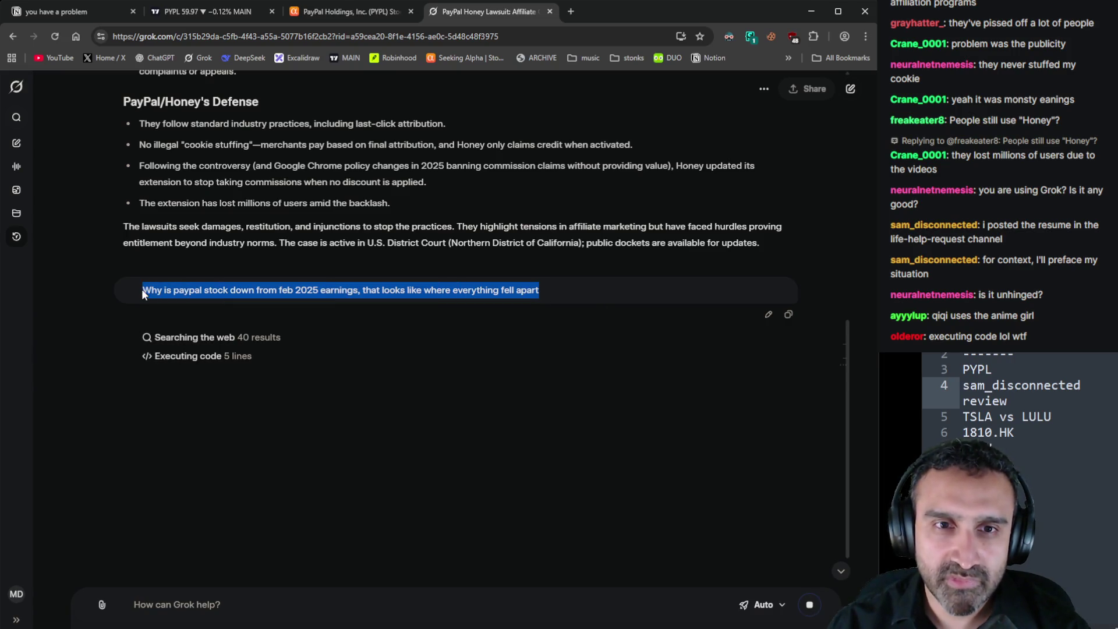
{"action": "key", "text": "F5"}
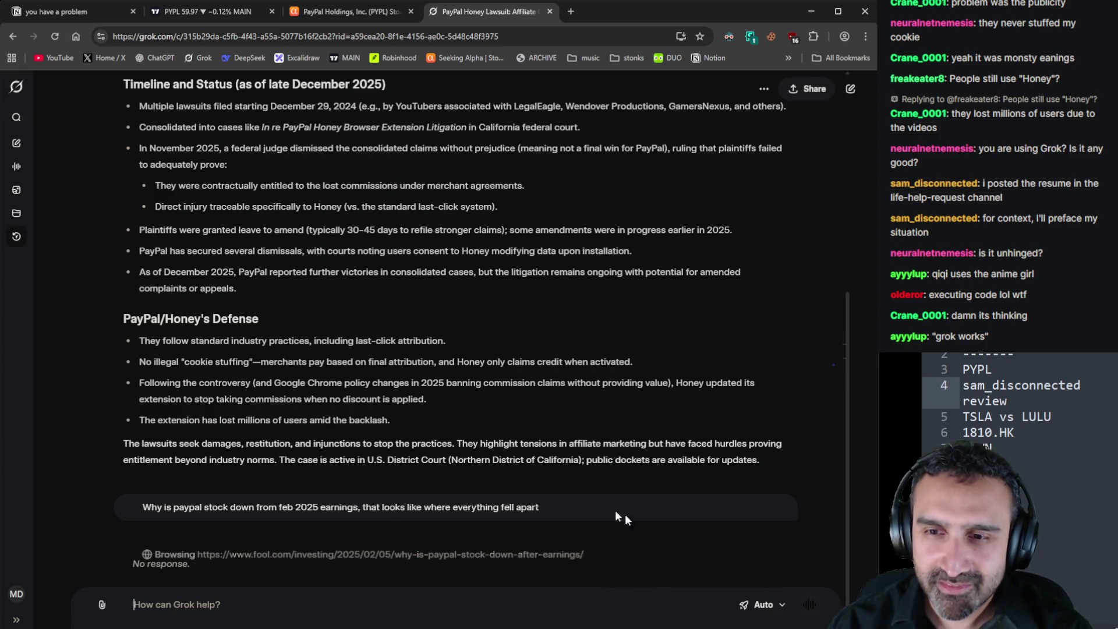
{"action": "key", "text": "ctrl+v"}
{"action": "key", "text": "Return"}
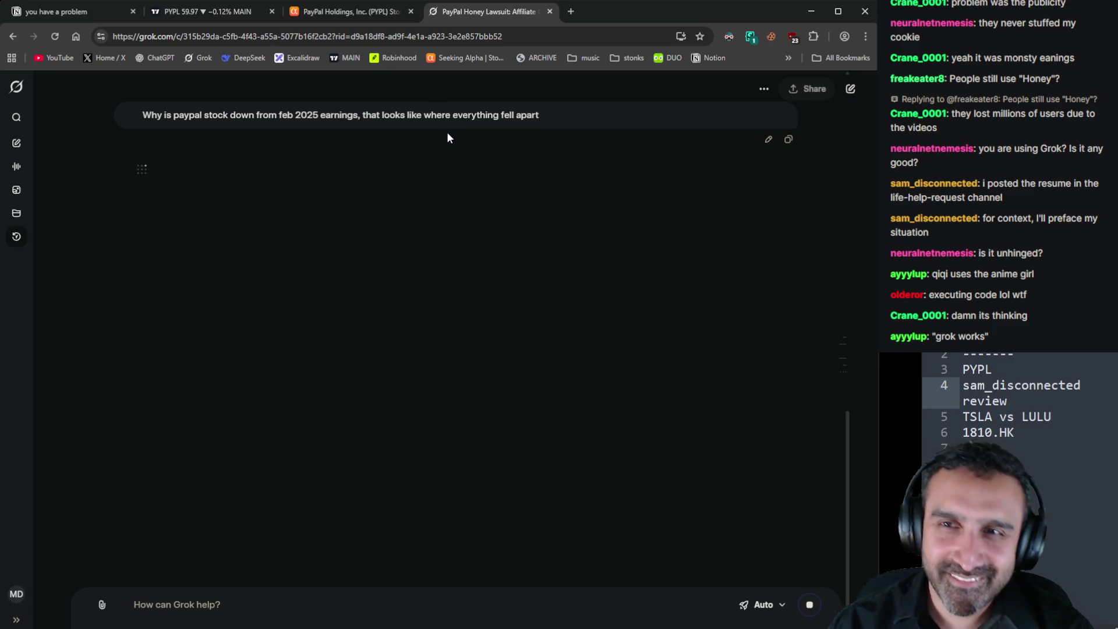
{"action": "key", "text": "ctrl+v"}
{"action": "key", "text": "Return"}
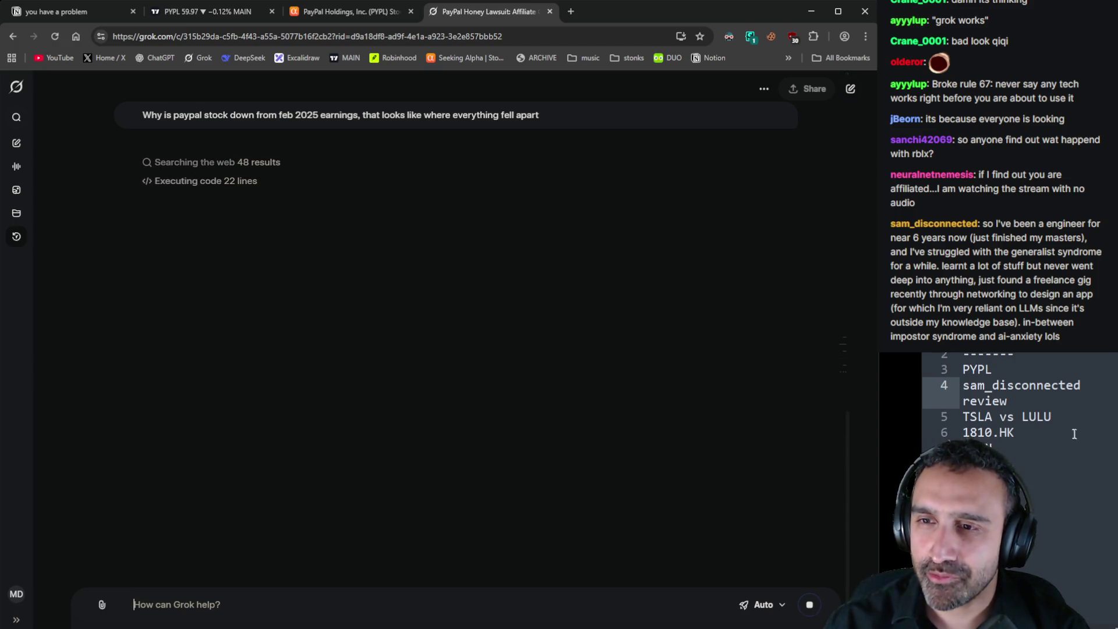
Open Grok's list of web searches and executed code, then close that panel
{"action": "left_click", "coordinate": [991, 445]}
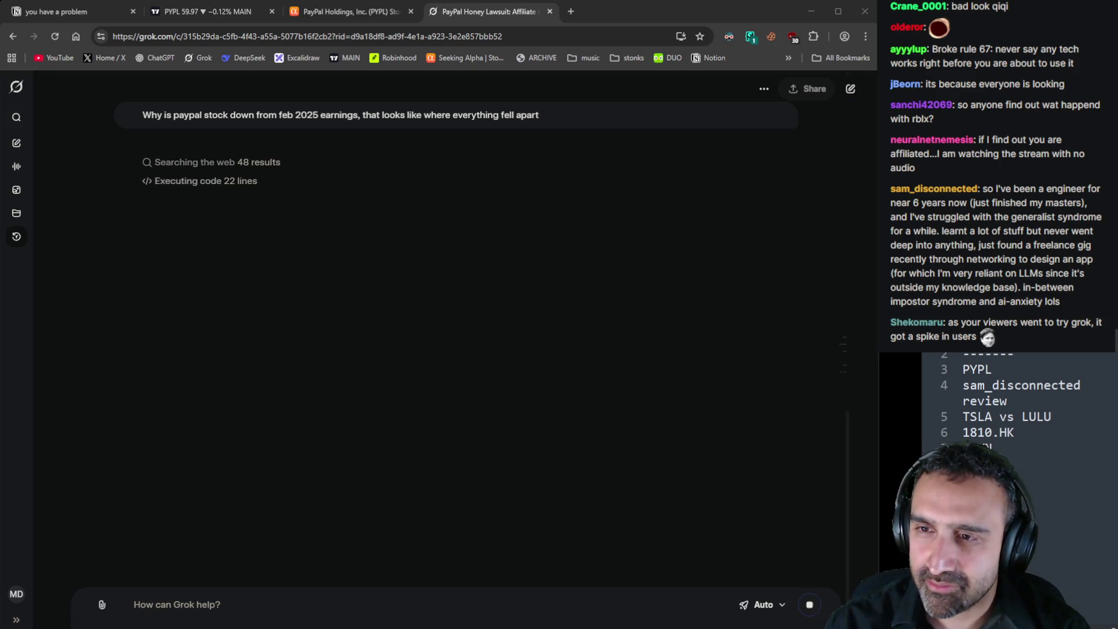
{"action": "left_click", "coordinate": [464, 180]}
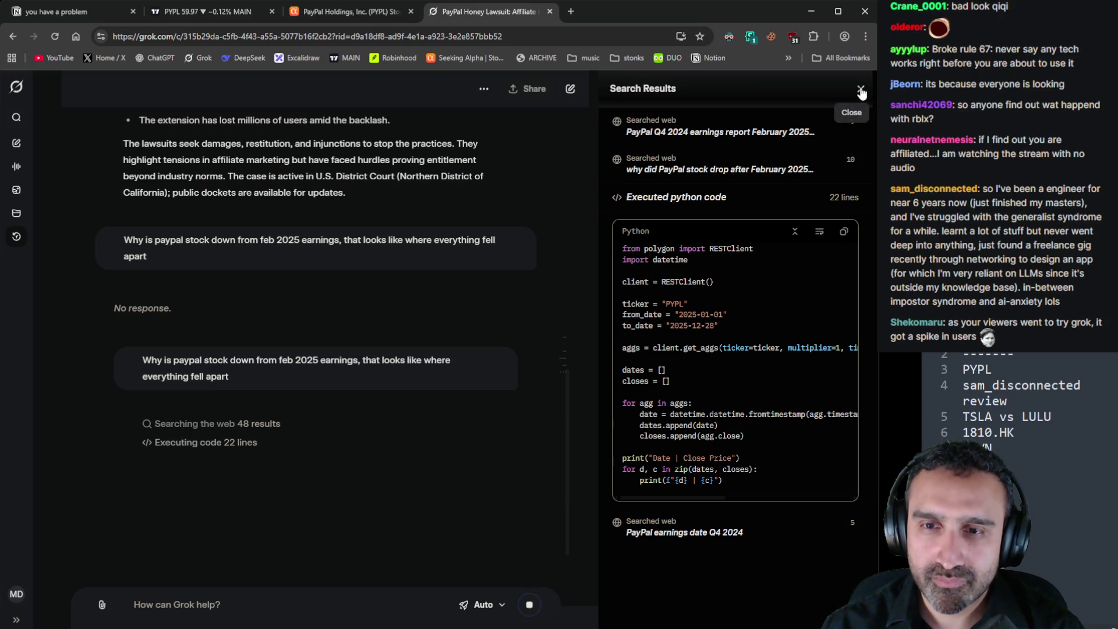
{"action": "left_click", "coordinate": [861, 91]}
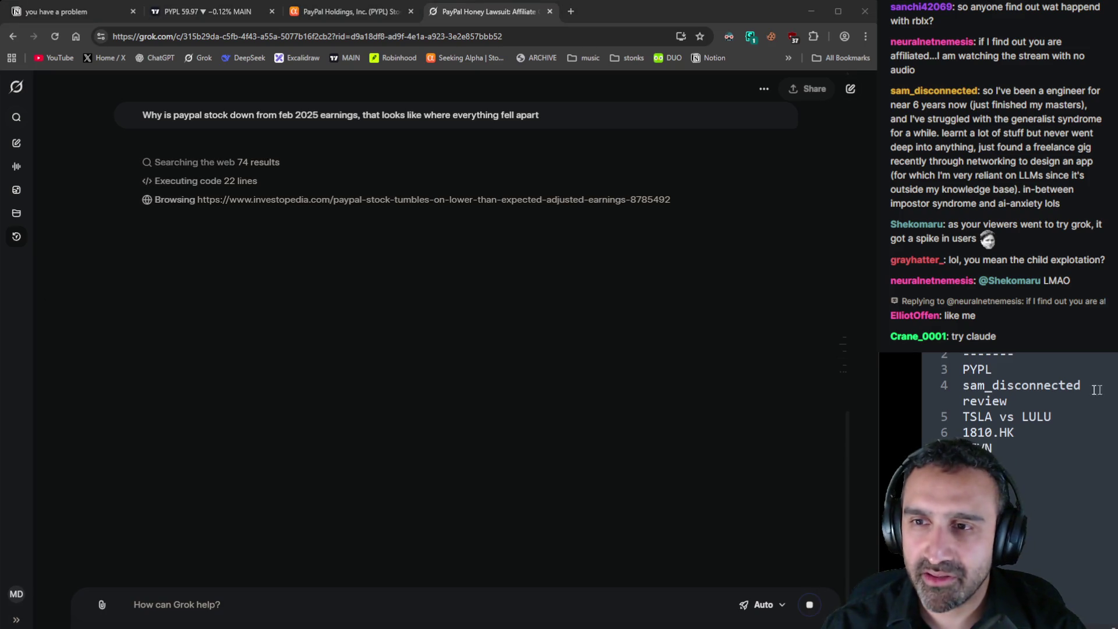
Move the PYPL entry onto its own new line below the review item in the notes
{"action": "double_click", "coordinate": [977, 369]}
{"action": "key", "text": "BackSpace"}
{"action": "left_click", "coordinate": [1007, 401]}
{"action": "key", "text": "Return"}
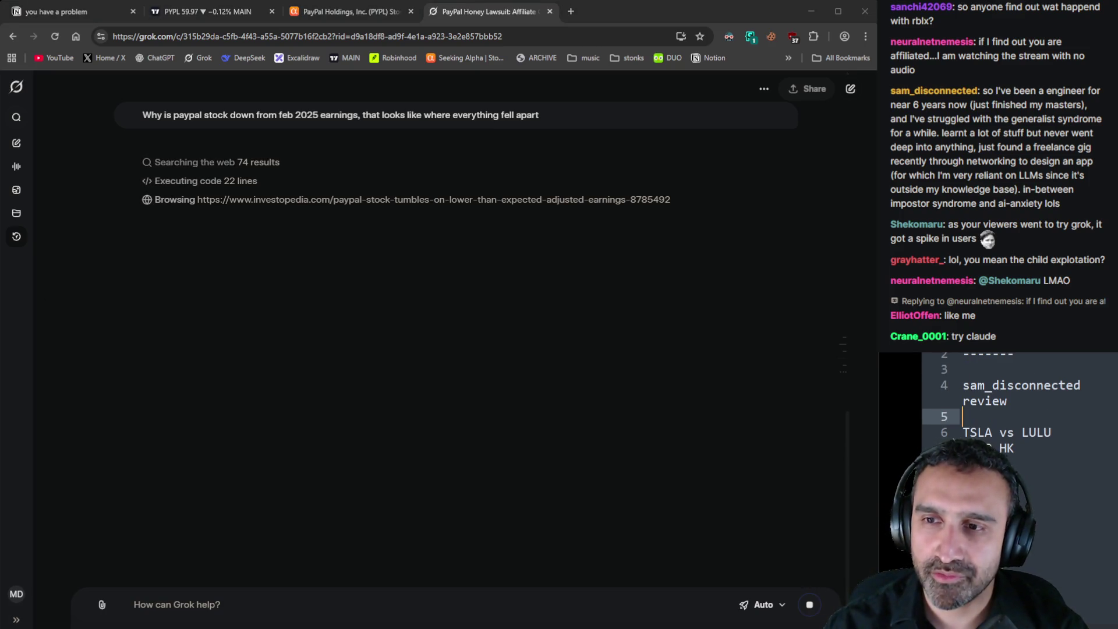
{"action": "key", "text": "Return"}
{"action": "type", "text": "PYPL"}
{"action": "left_click", "coordinate": [964, 369]}
{"action": "key", "text": "BackSpace"}
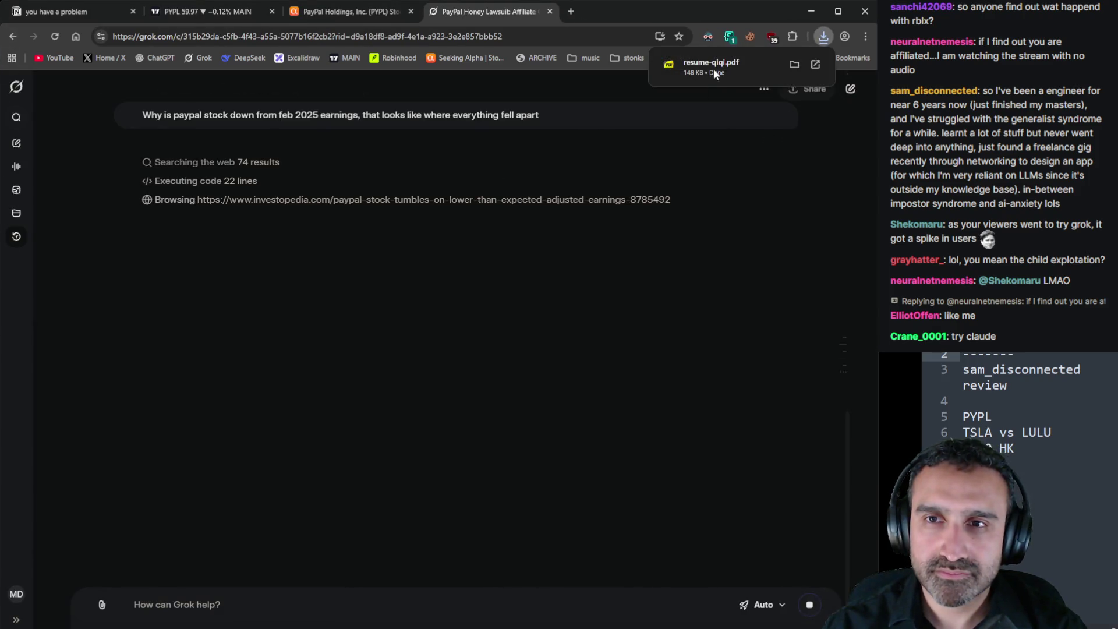
Open the downloaded resume PDF, scroll to its top, then go back to Grok's PayPal answer
{"action": "left_click", "coordinate": [714, 69]}
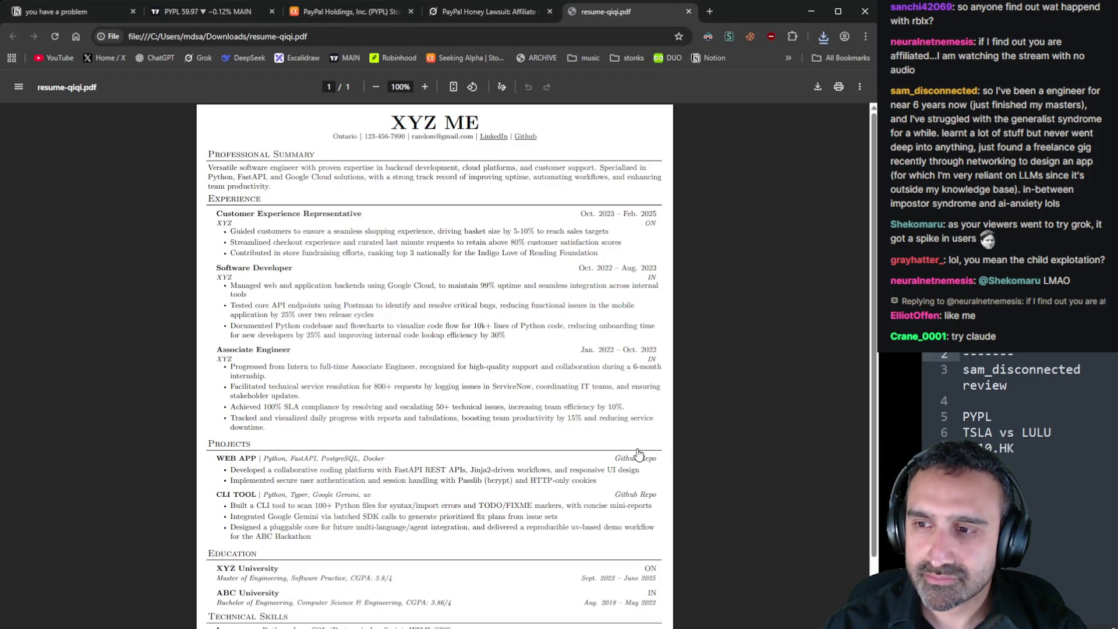
{"action": "scroll", "coordinate": [454, 343], "scroll_direction": "up", "scroll_amount": 4, "text": "ctrl"}
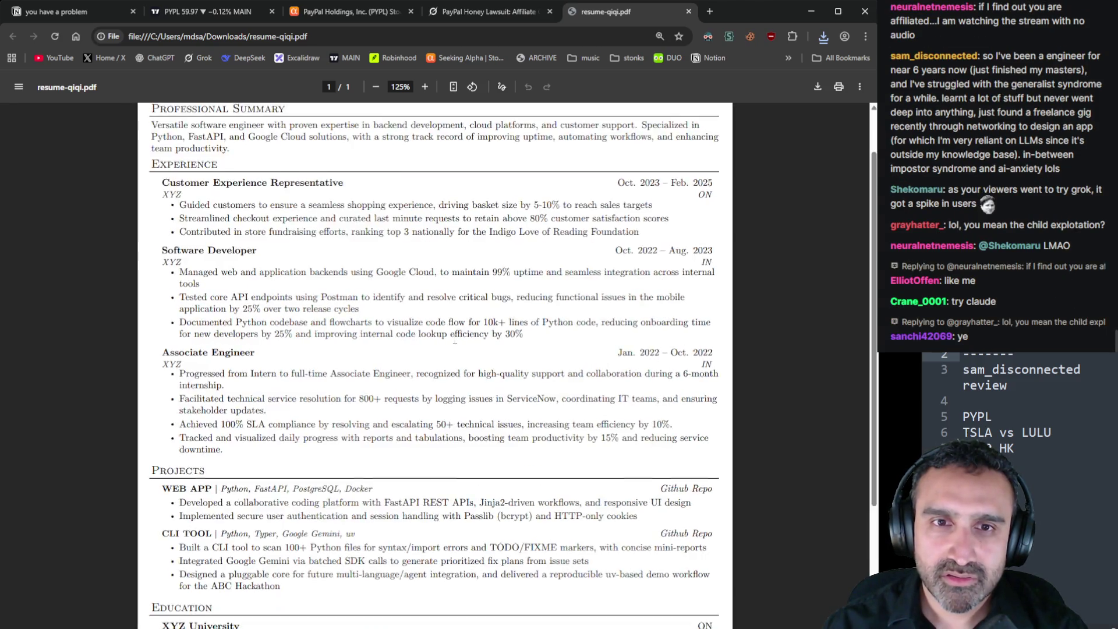
{"action": "scroll", "coordinate": [454, 343], "scroll_direction": "up", "scroll_amount": 3}
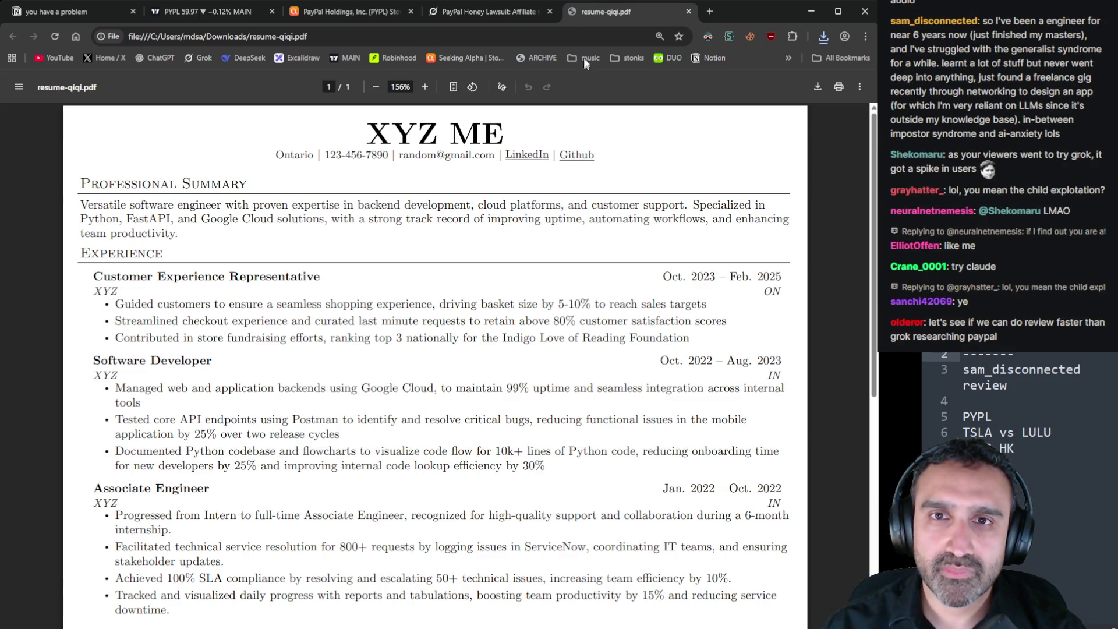
{"action": "left_click", "coordinate": [528, 12]}
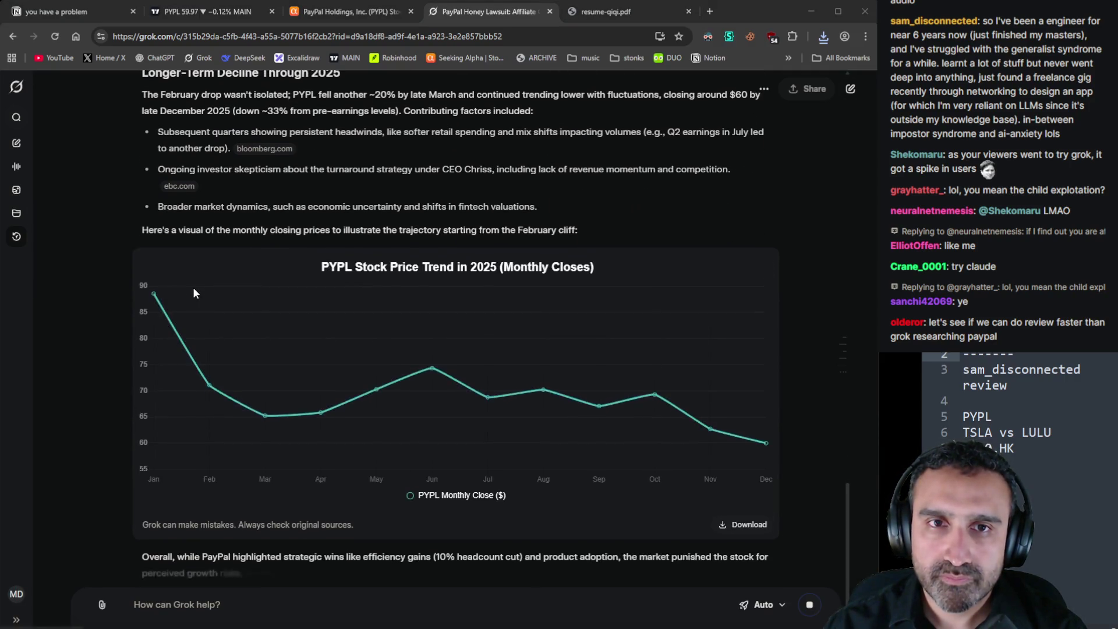
Scroll through Grok's explanation of PayPal's 2025 decline and its monthly price chart
{"action": "scroll", "coordinate": [439, 233], "scroll_direction": "up", "scroll_amount": 4}
{"action": "scroll", "coordinate": [424, 361], "scroll_direction": "up", "scroll_amount": 2}
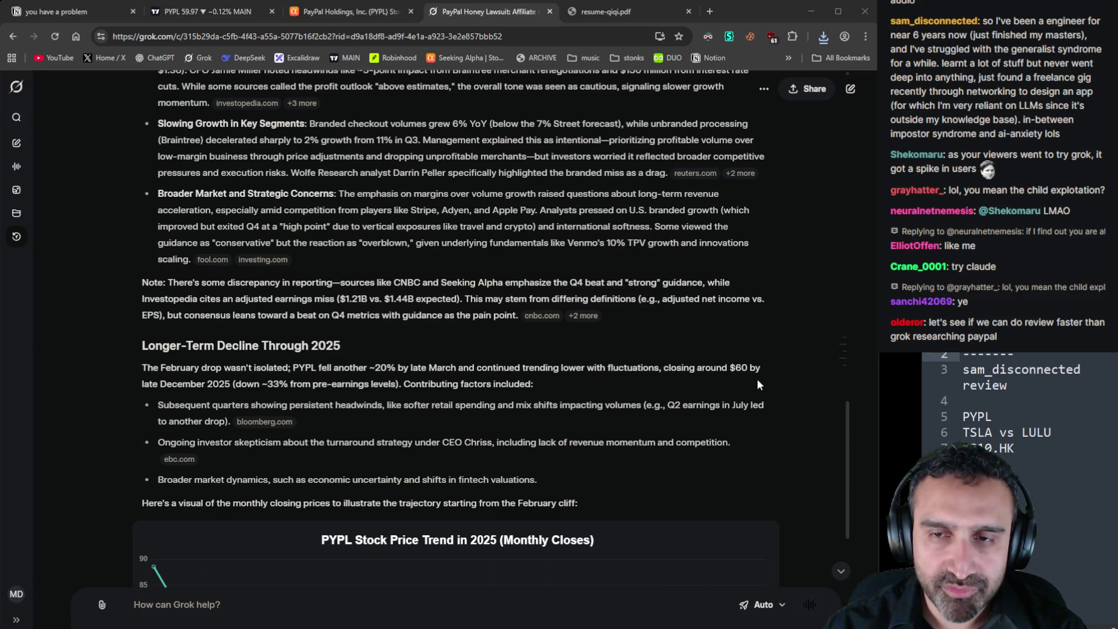
{"action": "scroll", "coordinate": [698, 441], "scroll_direction": "down", "scroll_amount": 1}
{"action": "scroll", "coordinate": [698, 442], "scroll_direction": "down", "scroll_amount": 1}
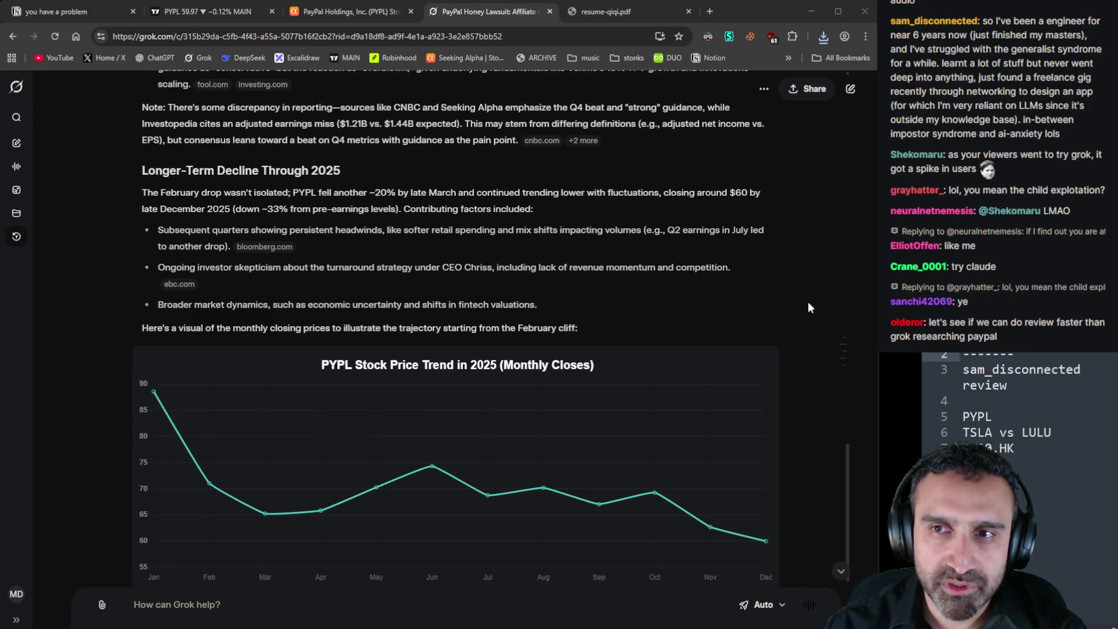
{"action": "scroll", "coordinate": [815, 326], "scroll_direction": "down", "scroll_amount": 3}
{"action": "scroll", "coordinate": [809, 382], "scroll_direction": "up", "scroll_amount": 15}
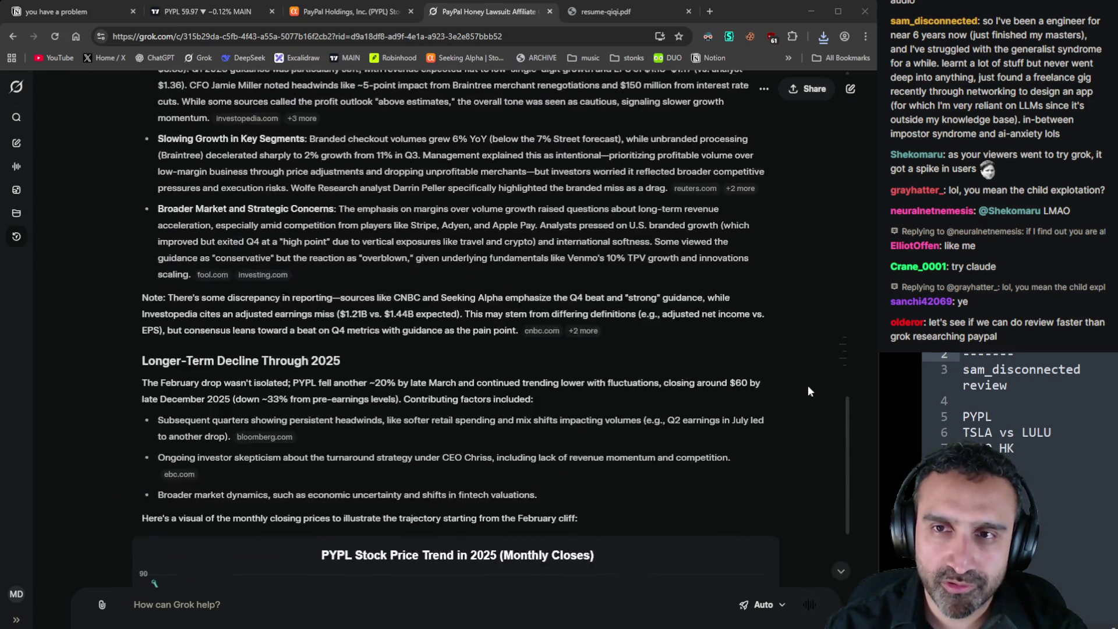
{"action": "scroll", "coordinate": [811, 407], "scroll_direction": "up", "scroll_amount": 10}
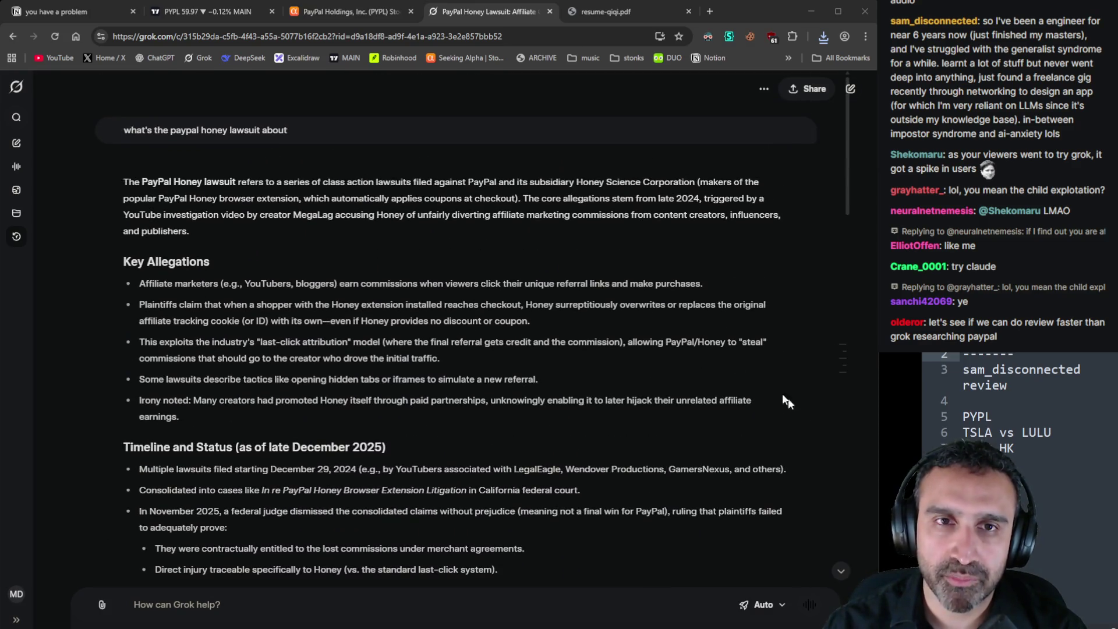
Switch to the TradingView PYPL chart and pan it across recent years
{"action": "left_click", "coordinate": [232, 18]}
{"action": "scroll", "coordinate": [437, 273], "scroll_direction": "down", "scroll_amount": 3}
{"action": "mouse_move", "coordinate": [527, 301]}
{"action": "left_mouse_down"}
{"action": "mouse_move", "coordinate": [399, 330]}
{"action": "mouse_move", "coordinate": [499, 370]}
{"action": "mouse_move", "coordinate": [486, 375]}
{"action": "mouse_move", "coordinate": [553, 375]}
{"action": "left_mouse_up"}
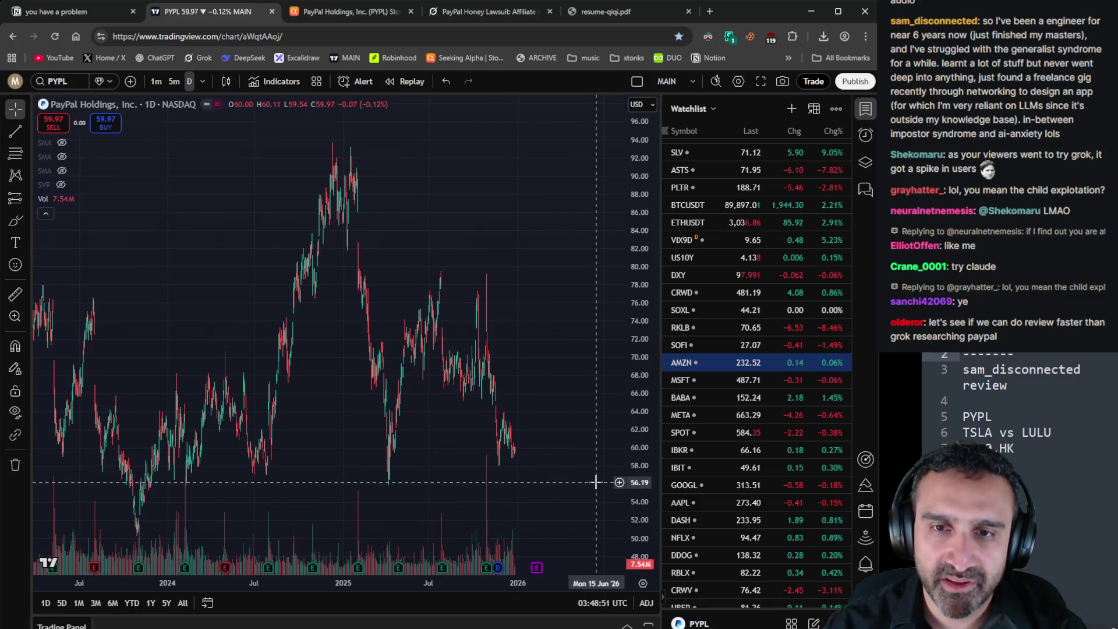
Zoom the PYPL daily chart out to span 2019–2026, then switch to the resume PDF tab
{"action": "scroll", "coordinate": [518, 474], "scroll_direction": "down", "scroll_amount": 3}
{"action": "scroll", "coordinate": [518, 474], "scroll_direction": "down", "scroll_amount": 3}
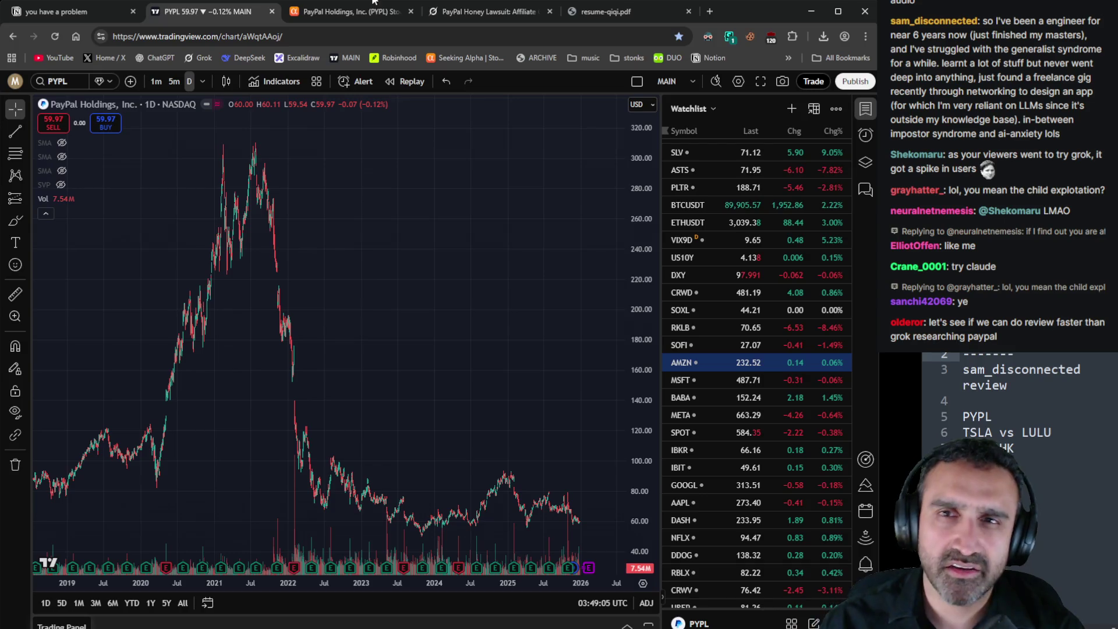
{"action": "key", "text": "ctrl+5"}
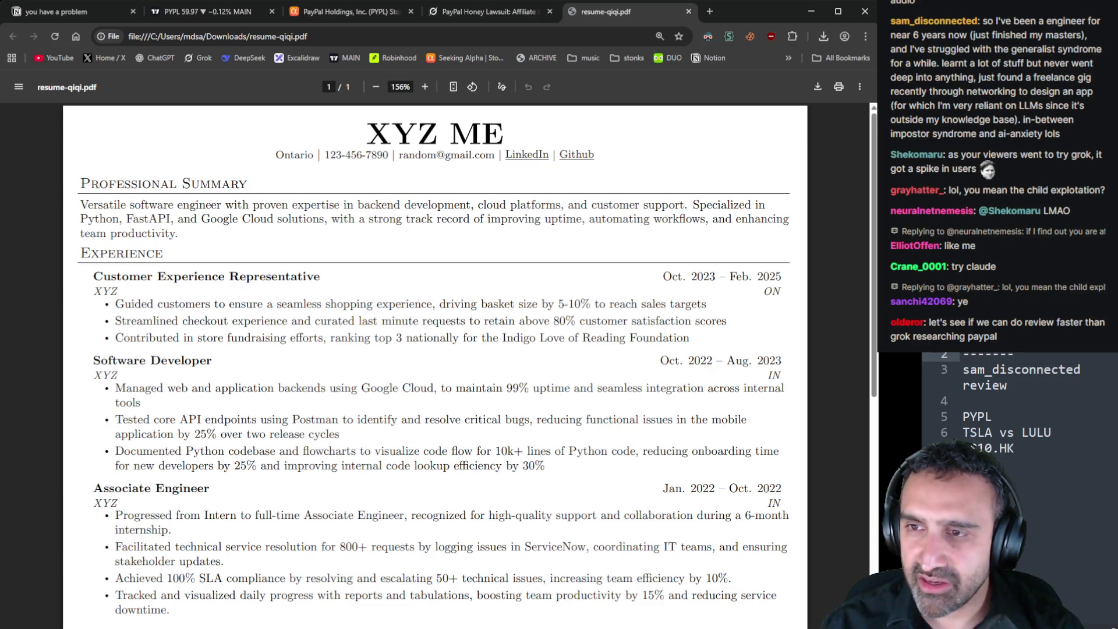
Paste the viewer's chat message into a new Sublime Text note and widen the window
{"action": "left_click", "coordinate": [1024, 461]}
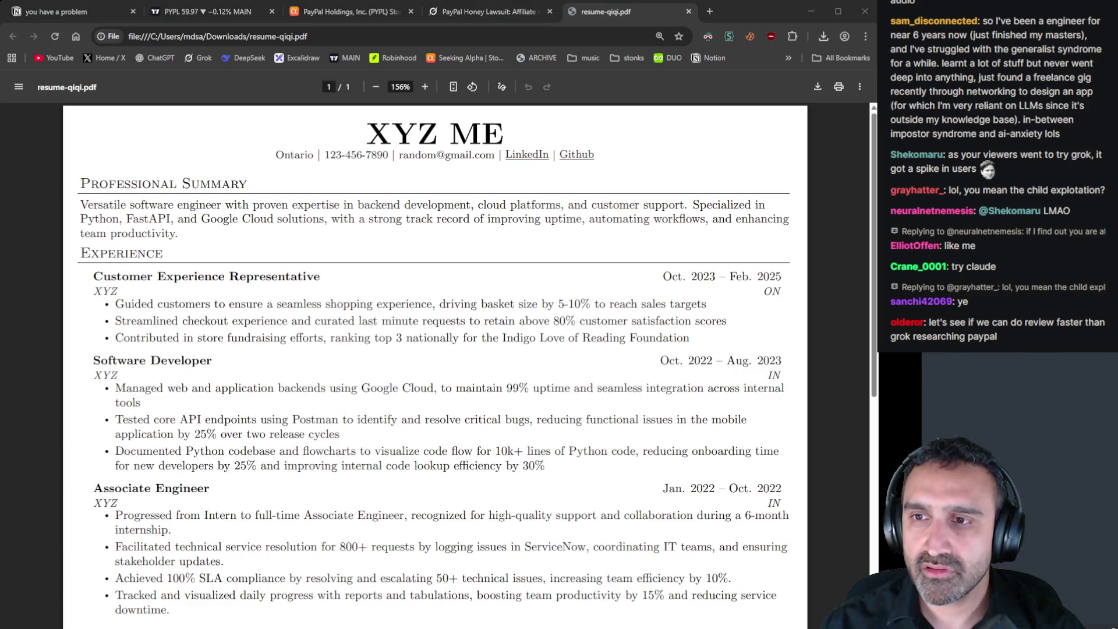
{"action": "key", "text": "ctrl+shift+n"}
{"action": "type", "text": "PYPL"}
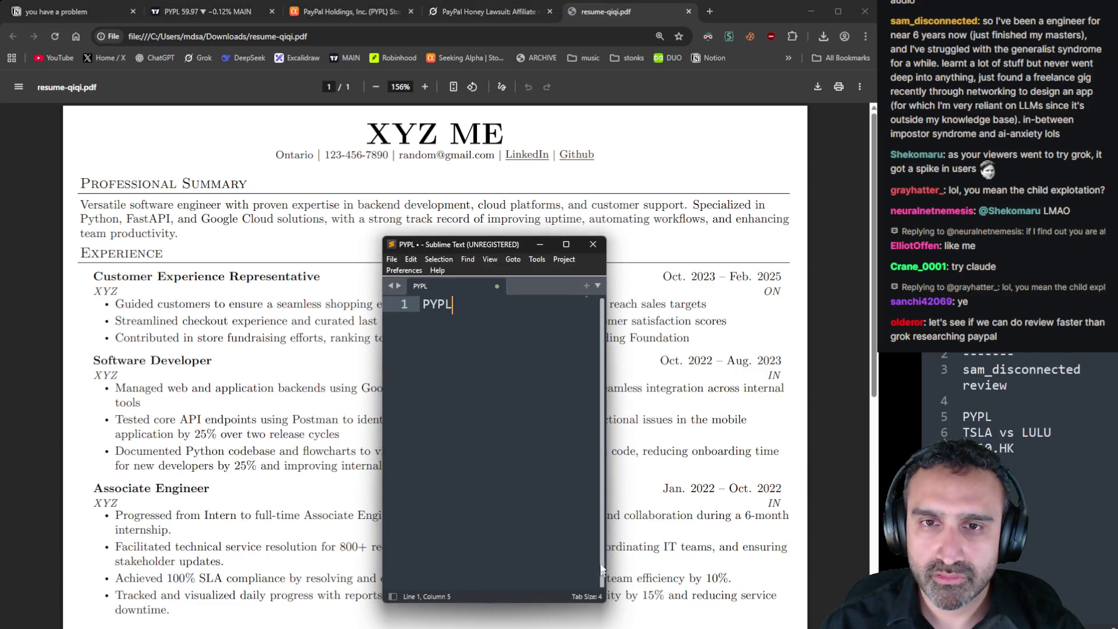
{"action": "key", "text": "alt+Tab"}
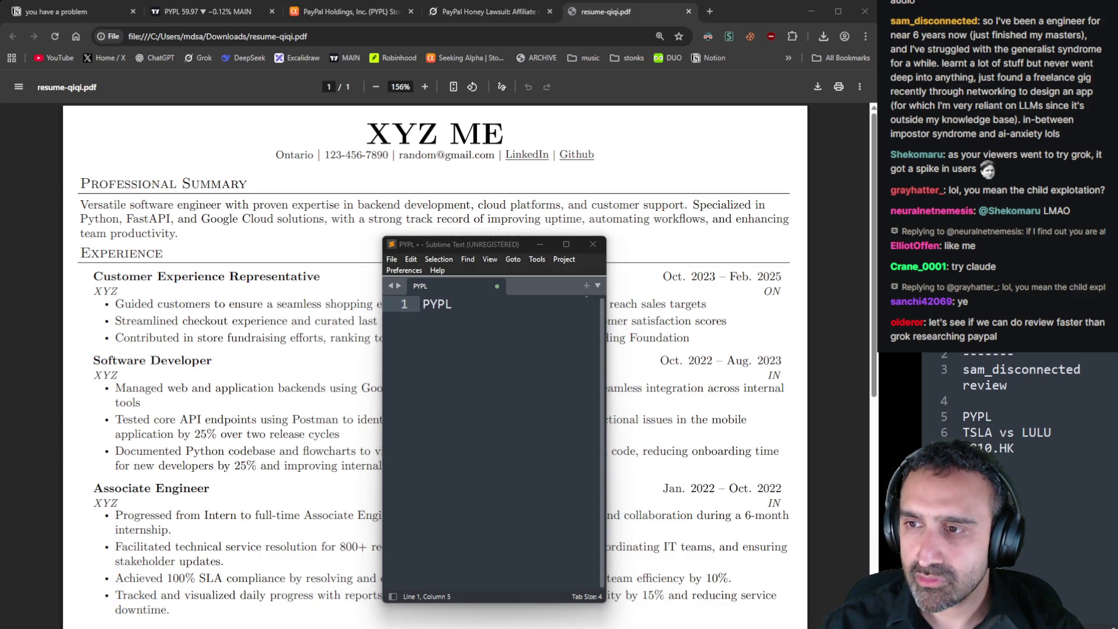
{"action": "left_click", "coordinate": [391, 344]}
{"action": "key", "text": "ctrl+a"}
{"action": "type", "text": "so I've been a engineer for near 6 years now (just finished my masters), and I've struggled with the generalist syndrome for a while. learnt a lot of stuff but never went deep into anything, just found a freelance gig recently through networking to design an app (for which I'm very reliant on LLMs since it's outside my knowledge base). in-between impostor syndrome and ai-anxiety lols"}
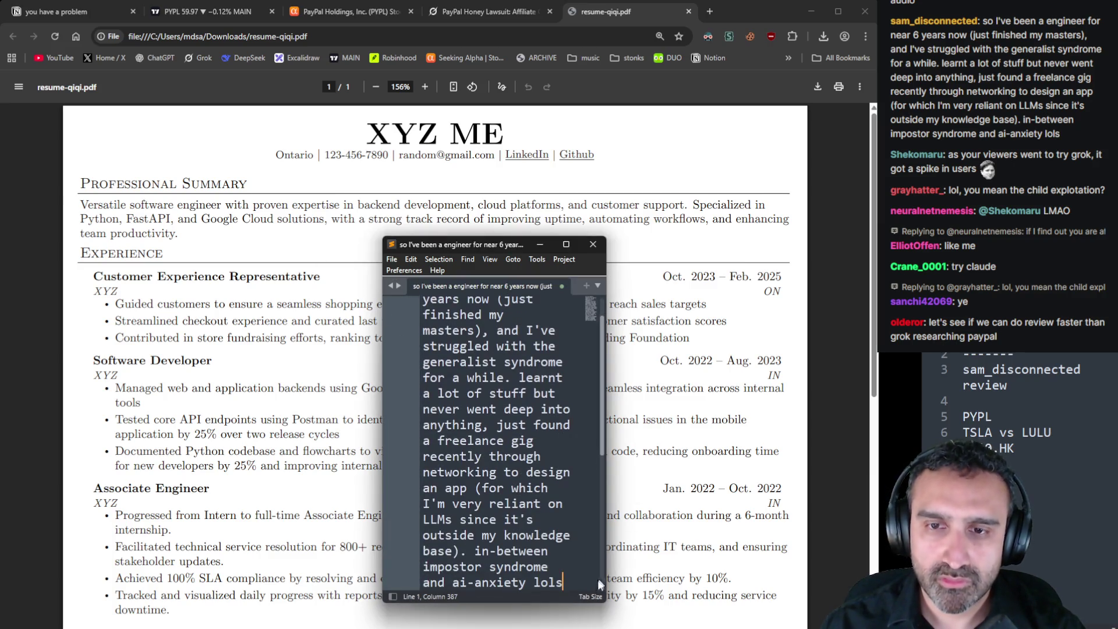
{"action": "left_click_drag", "start_coordinate": [605, 600], "coordinate": [913, 600]}
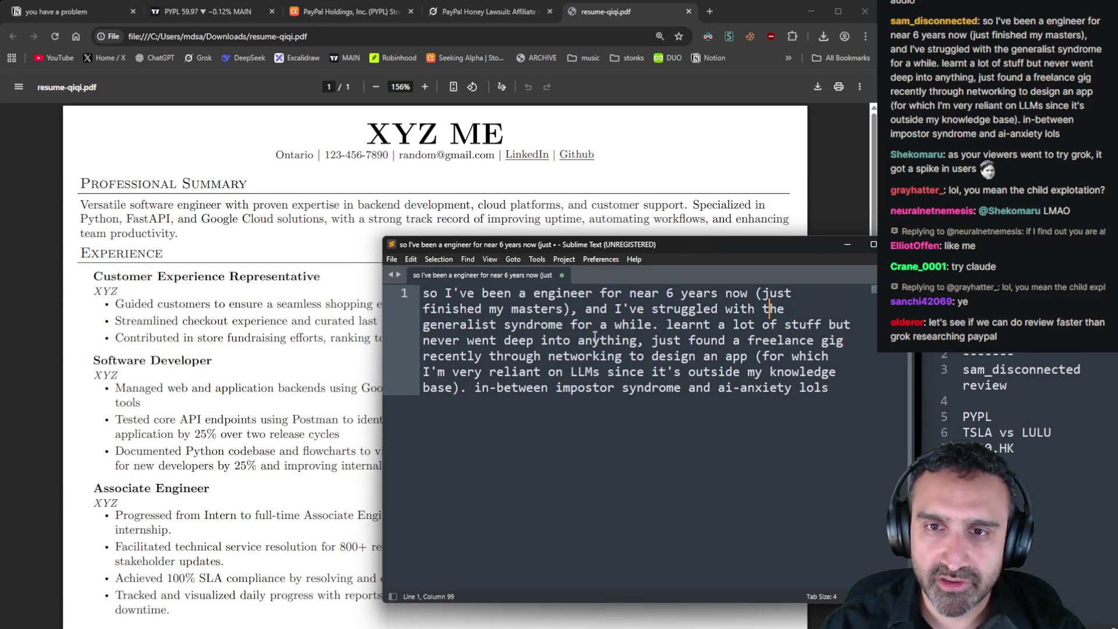
Break the message into paragraphs at 'and I've struggled', 'learnt a lot' and 'in-between impostor syndrome'
{"action": "left_click", "coordinate": [586, 309]}
{"action": "key", "text": "Return"}
{"action": "key", "text": "Return"}
{"action": "key", "text": "Down"}
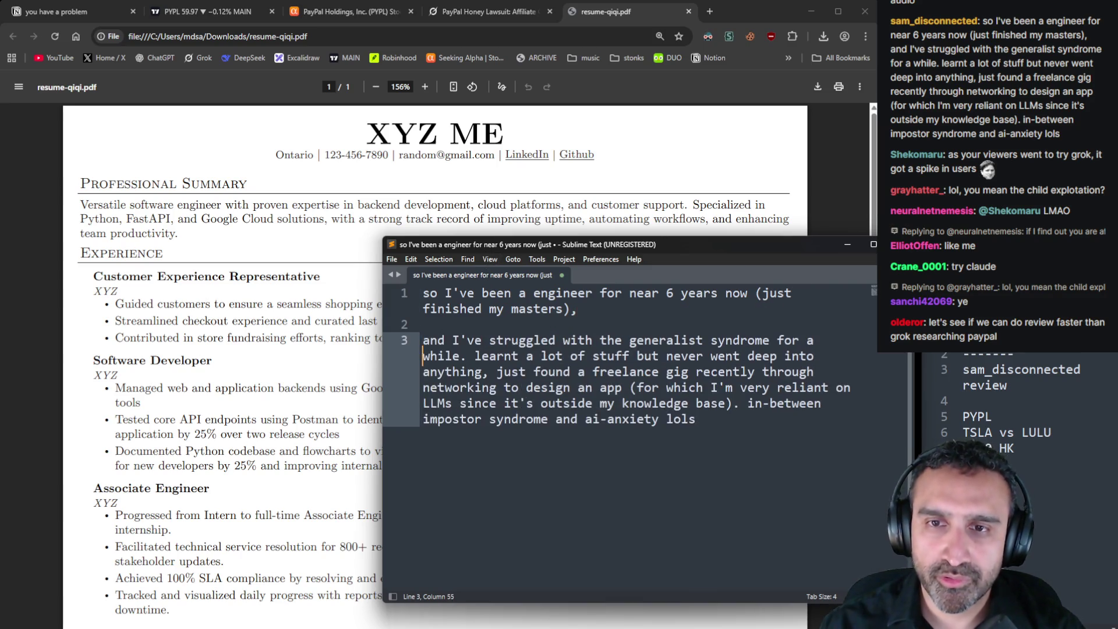
{"action": "left_click", "coordinate": [472, 356]}
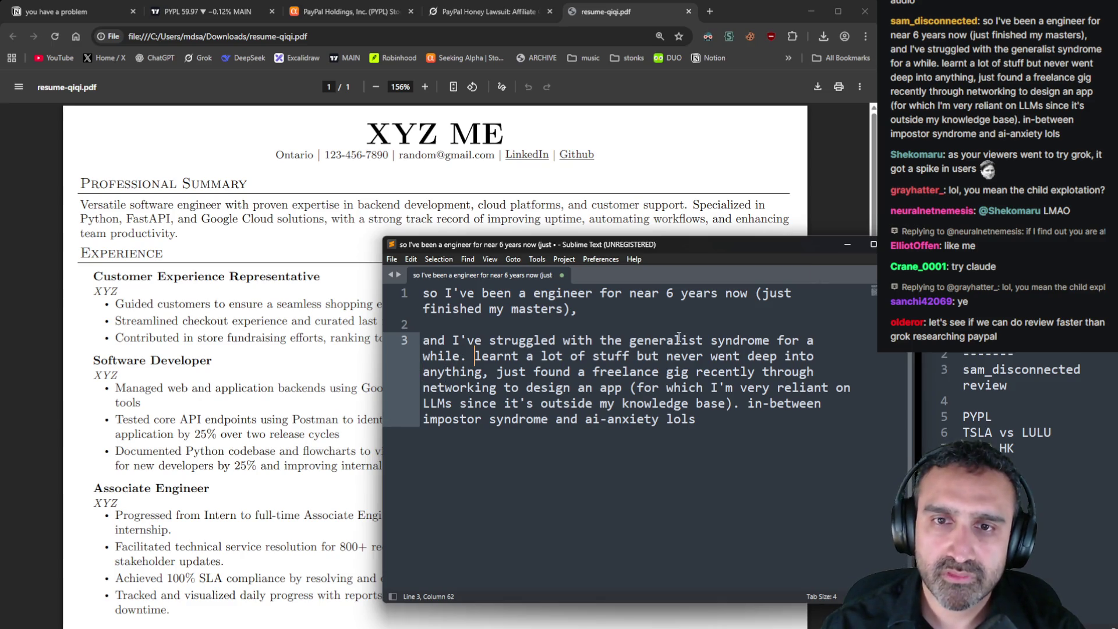
{"action": "key", "text": "BackSpace"}
{"action": "key", "text": "Return"}
{"action": "key", "text": "Return"}
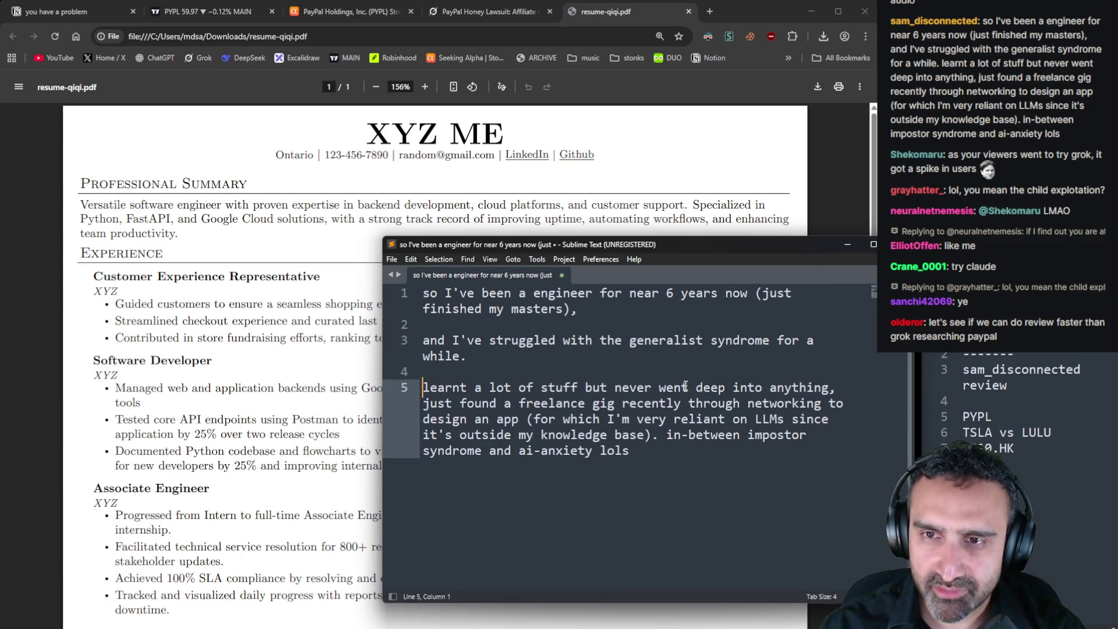
{"action": "key", "text": "Down"}
{"action": "key", "text": "Down"}
{"action": "key", "text": "Up"}
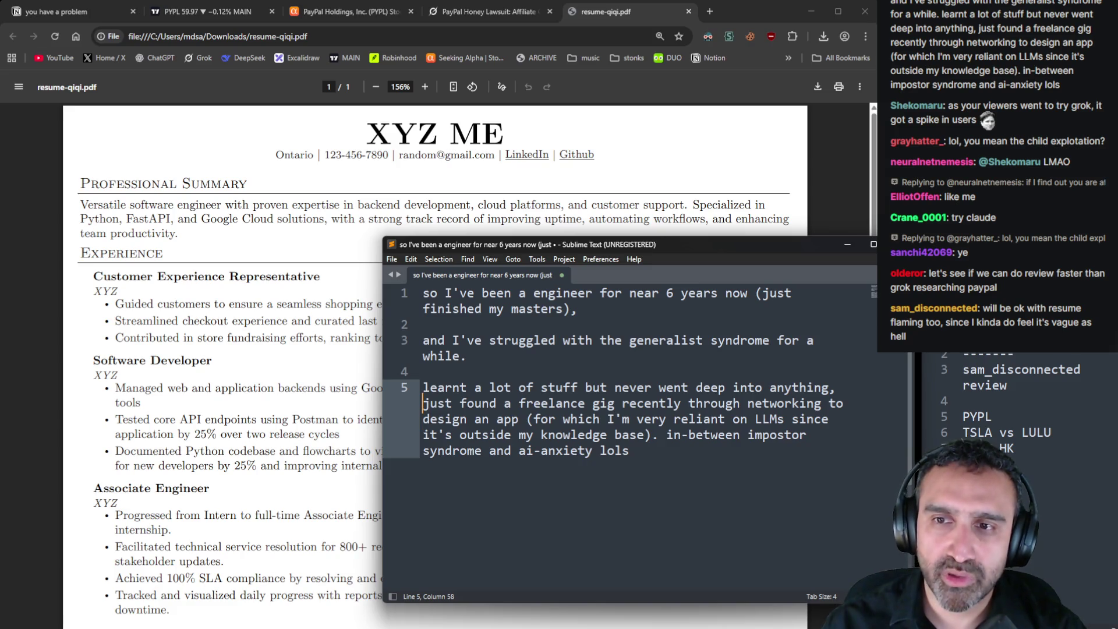
{"action": "left_click", "coordinate": [423, 419]}
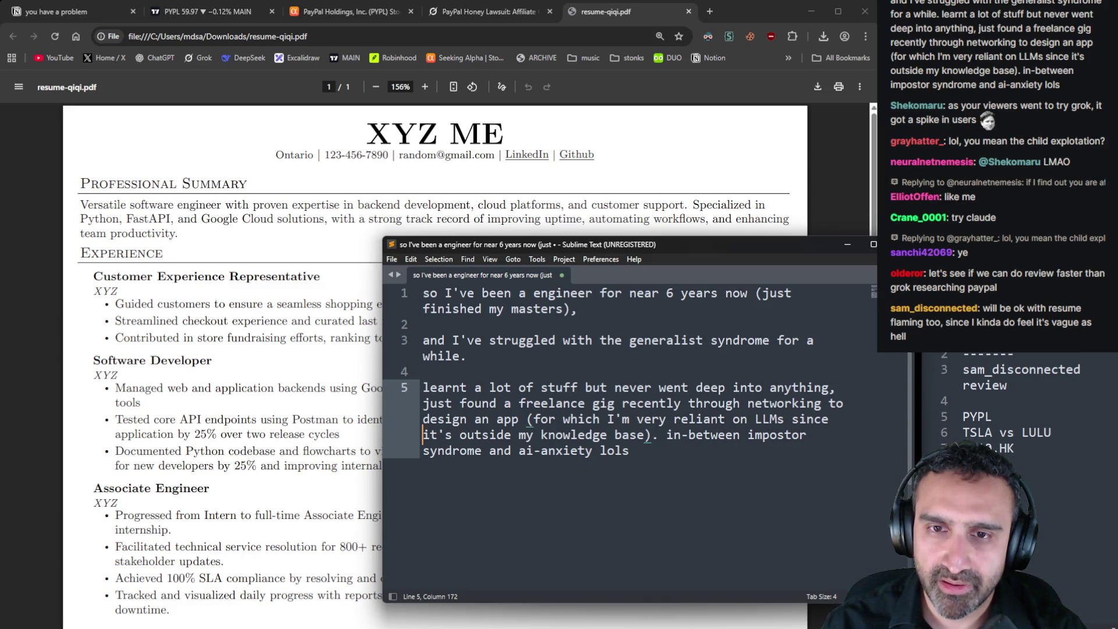
{"action": "left_click", "coordinate": [662, 438]}
{"action": "key", "text": "Delete"}
{"action": "key", "text": "Return"}
{"action": "key", "text": "Return"}
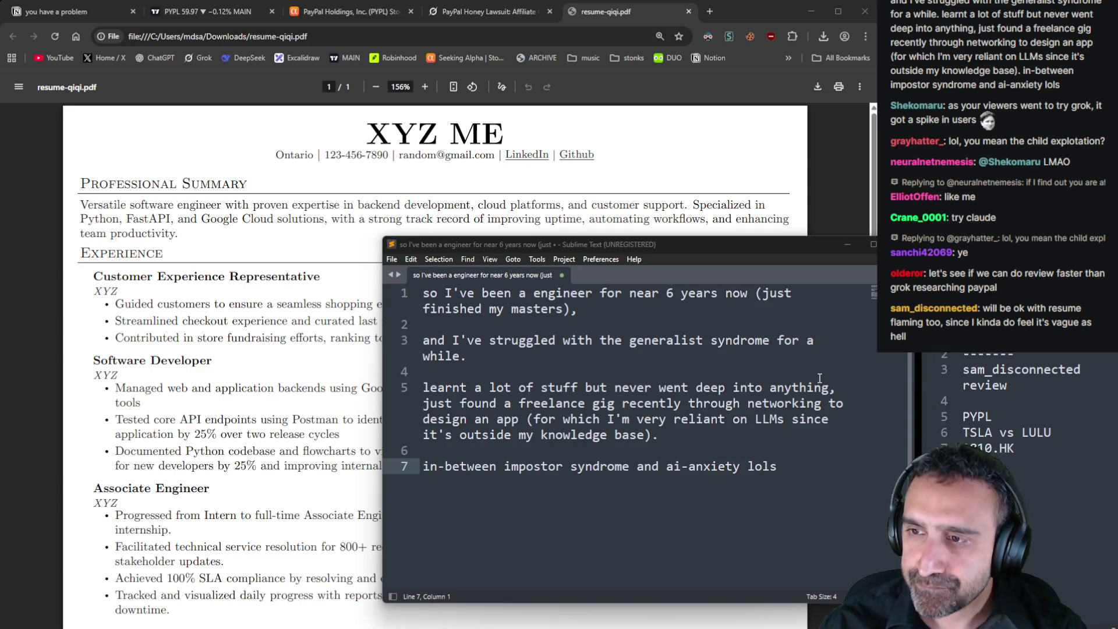
Hide the note window to view the full resume
{"action": "left_click", "coordinate": [849, 247]}
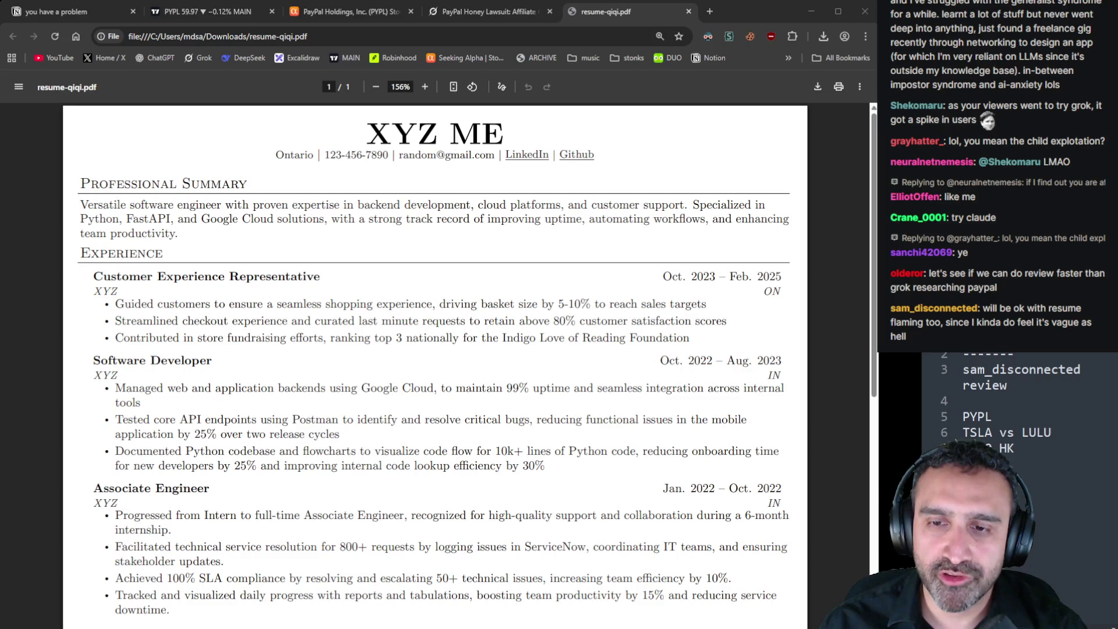
{"action": "key", "text": "alt+Tab"}
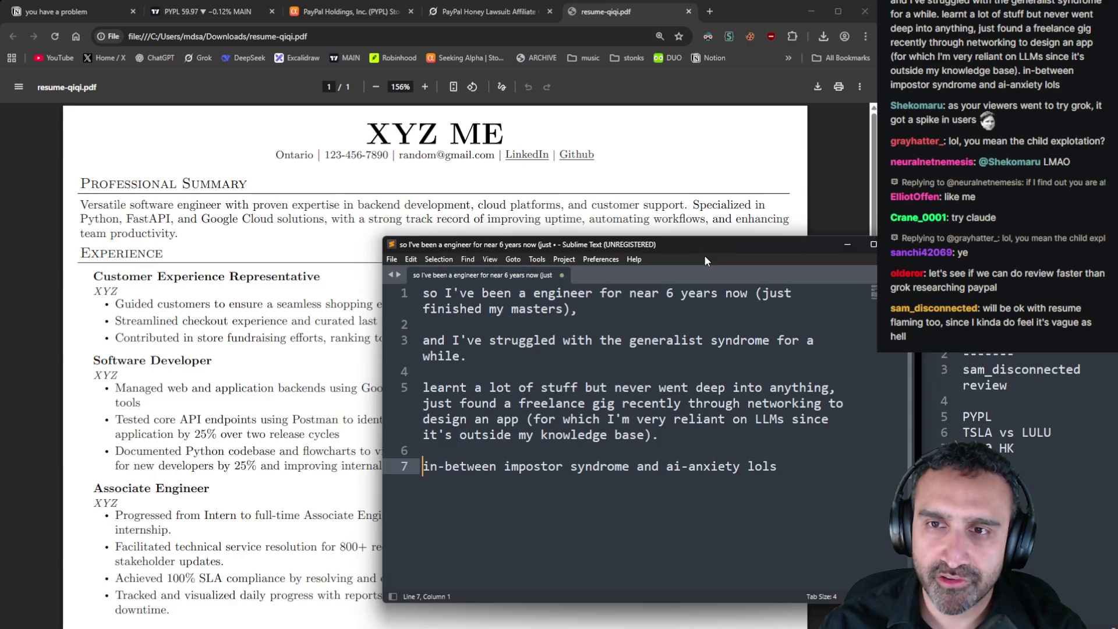
{"action": "left_click", "coordinate": [847, 245]}
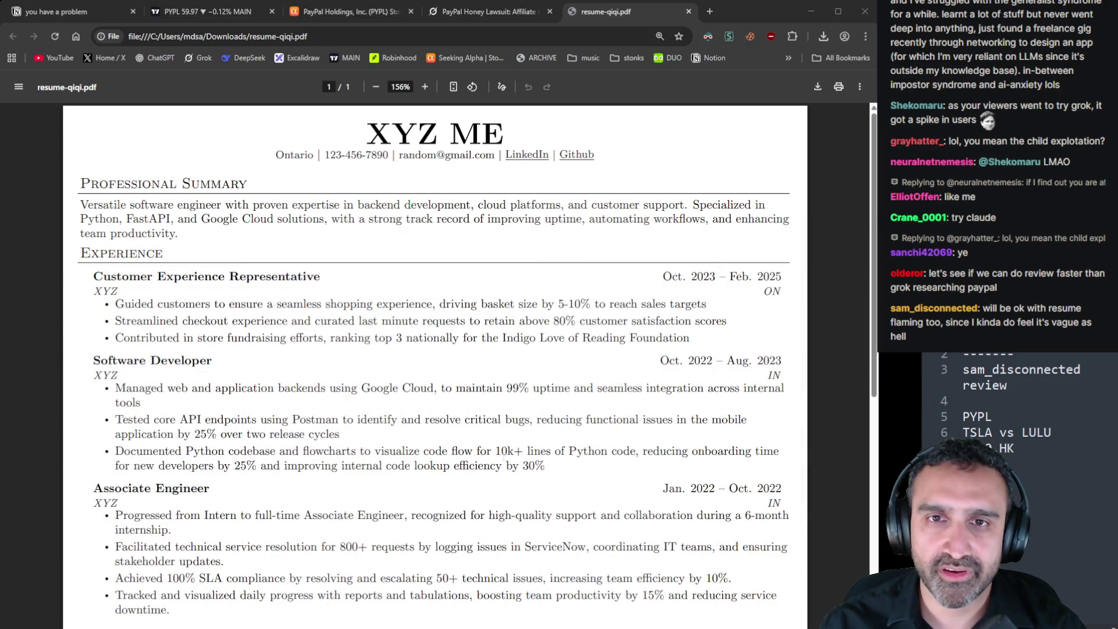
{"action": "mouse_move", "coordinate": [184, 221]}
{"action": "left_mouse_down"}
{"action": "mouse_move", "coordinate": [87, 183]}
{"action": "mouse_move", "coordinate": [183, 237]}
{"action": "left_mouse_up"}
{"action": "left_click", "coordinate": [95, 196]}
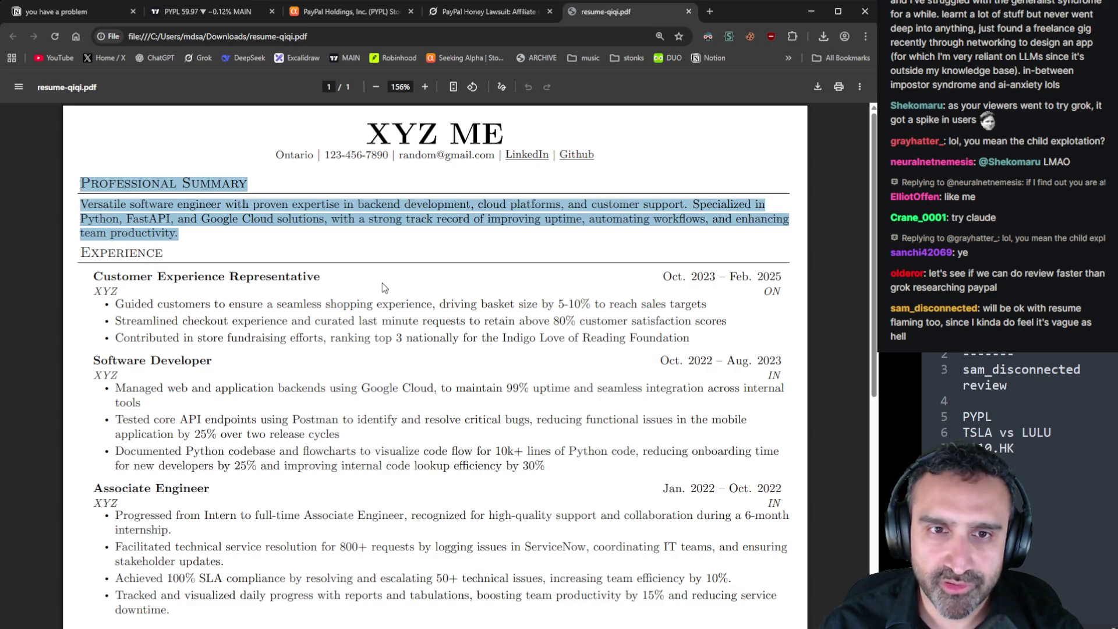
{"action": "scroll", "coordinate": [384, 287], "scroll_direction": "down", "scroll_amount": 4}
{"action": "scroll", "coordinate": [385, 284], "scroll_direction": "up", "scroll_amount": 4}
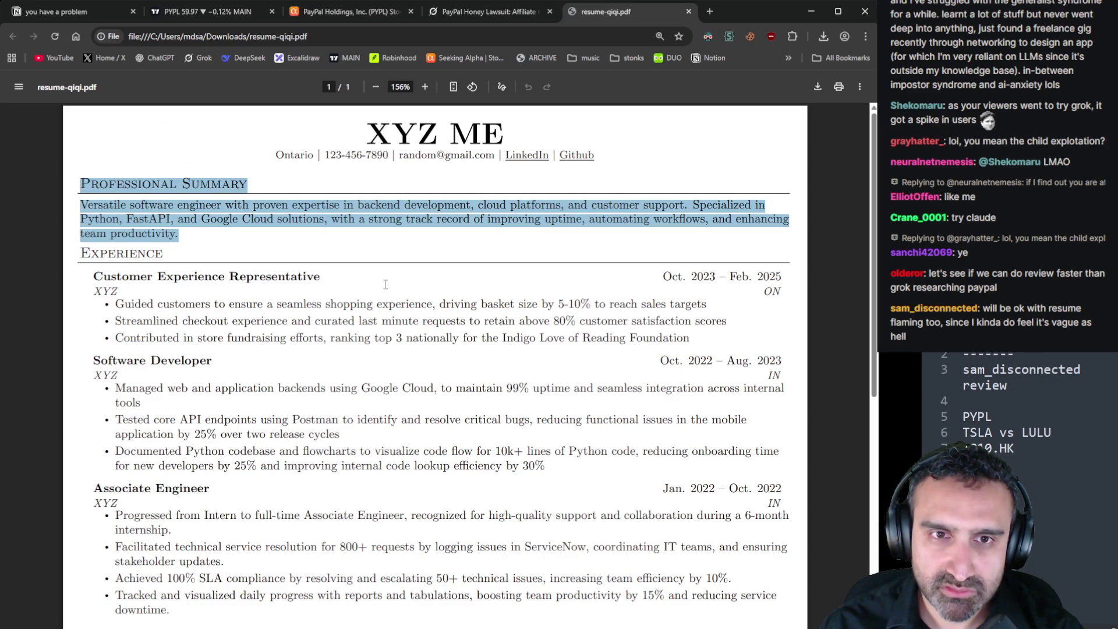
{"action": "left_click_drag", "start_coordinate": [691, 337], "coordinate": [93, 276]}
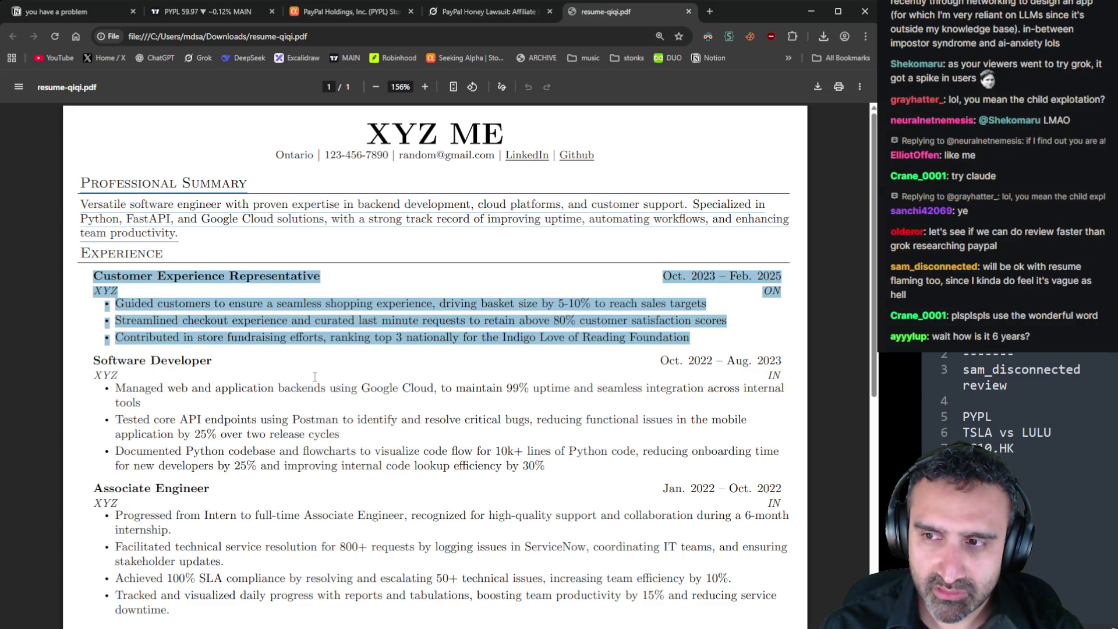
{"action": "scroll", "coordinate": [315, 377], "scroll_direction": "down", "scroll_amount": 2}
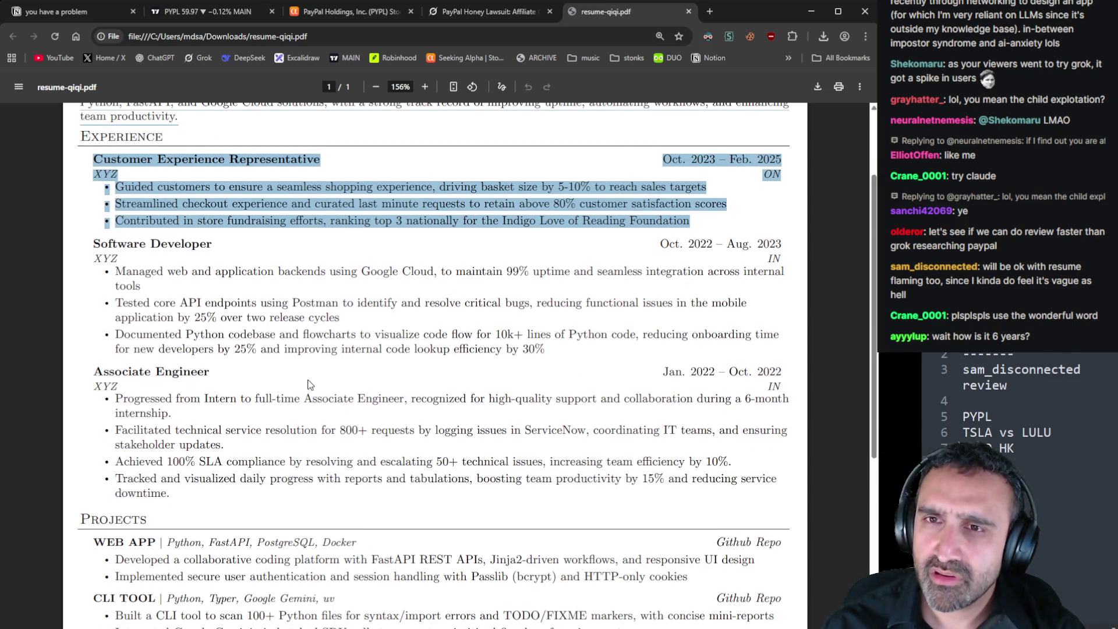
{"action": "scroll", "coordinate": [310, 384], "scroll_direction": "down", "scroll_amount": 5}
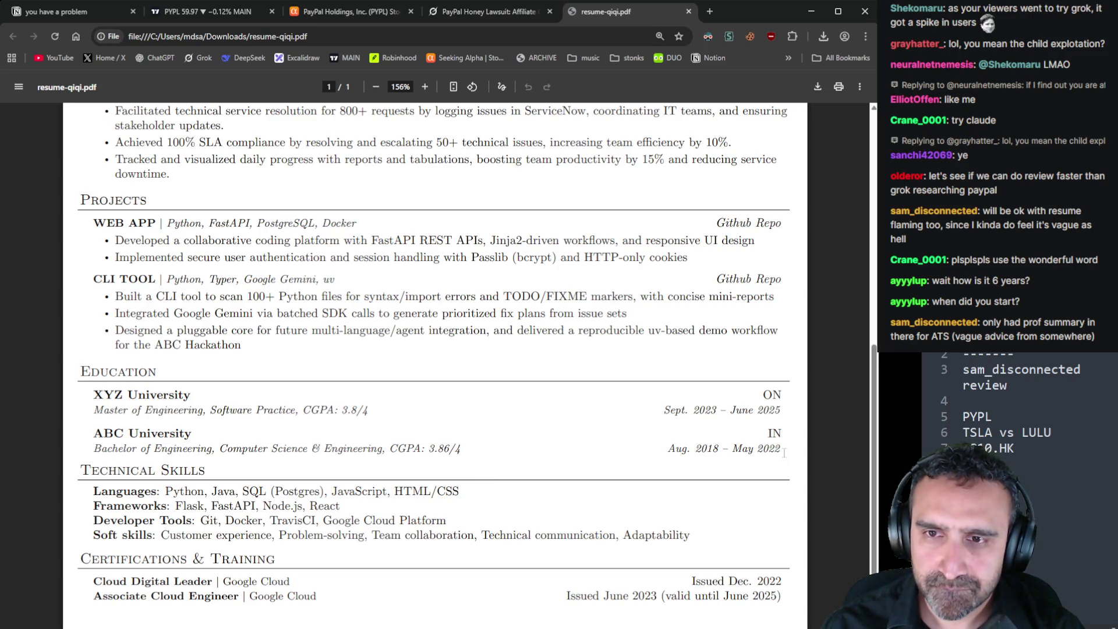
{"action": "left_click_drag", "start_coordinate": [785, 452], "coordinate": [662, 411]}
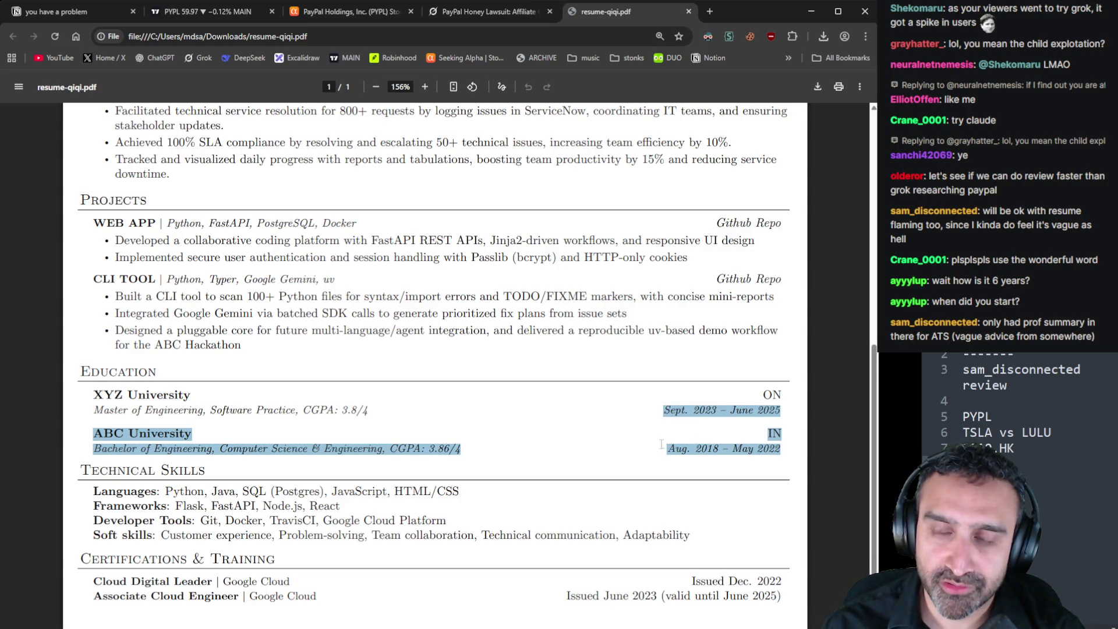
{"action": "left_click", "coordinate": [563, 432]}
{"action": "scroll", "coordinate": [562, 433], "scroll_direction": "up", "scroll_amount": 6}
{"action": "scroll", "coordinate": [563, 432], "scroll_direction": "up", "scroll_amount": 2}
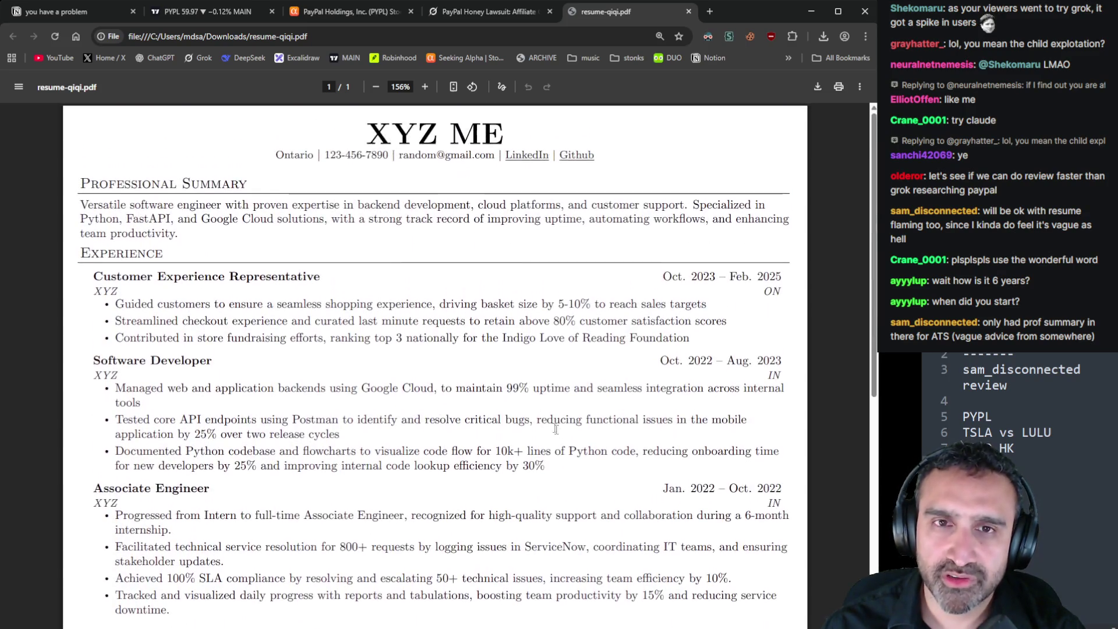
{"action": "left_click_drag", "start_coordinate": [182, 234], "coordinate": [76, 163]}
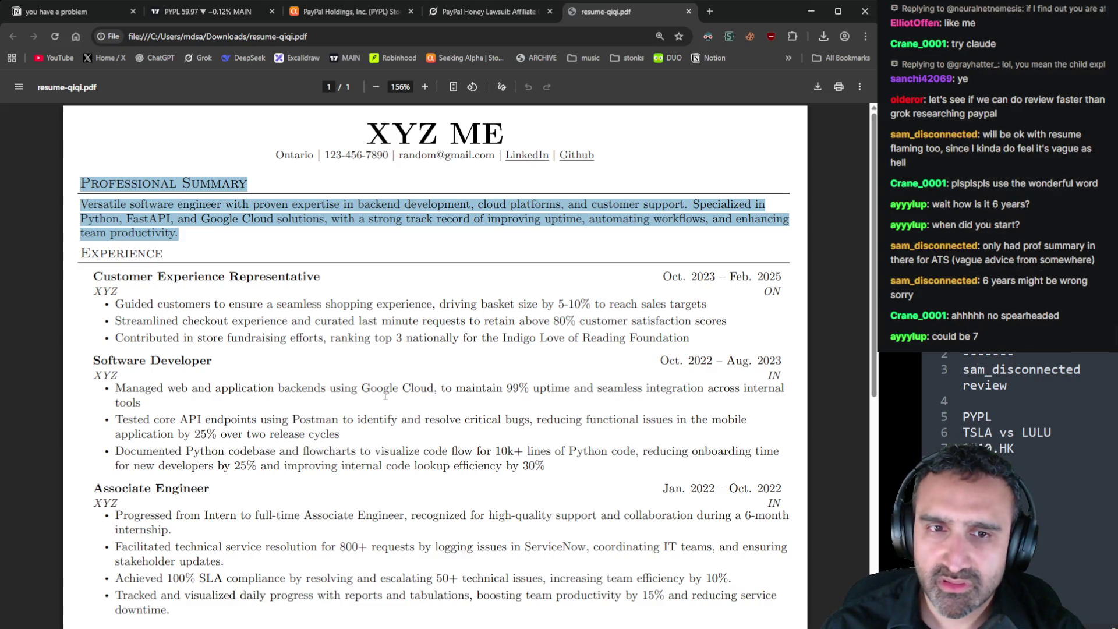
{"action": "scroll", "coordinate": [385, 396], "scroll_direction": "down", "scroll_amount": 2}
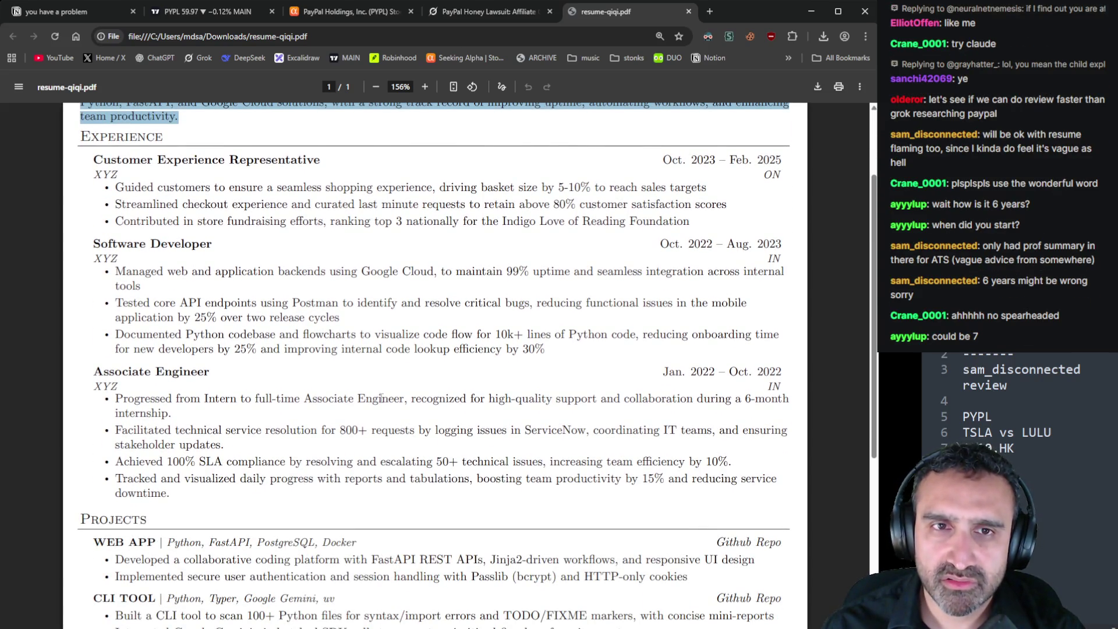
{"action": "double_click", "coordinate": [146, 203]}
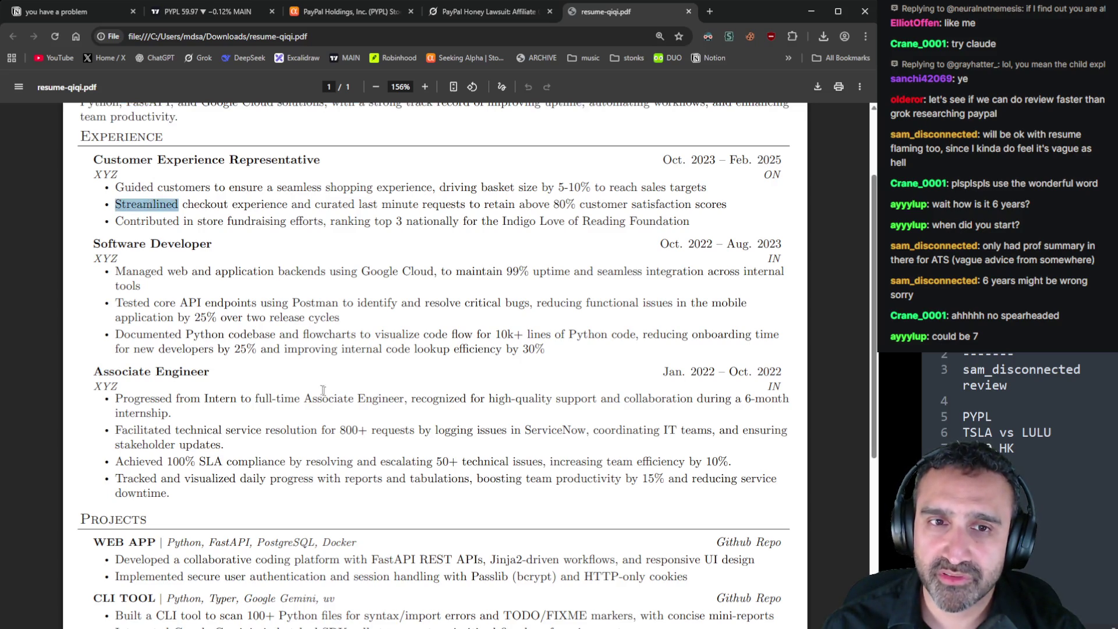
{"action": "left_click", "coordinate": [323, 390]}
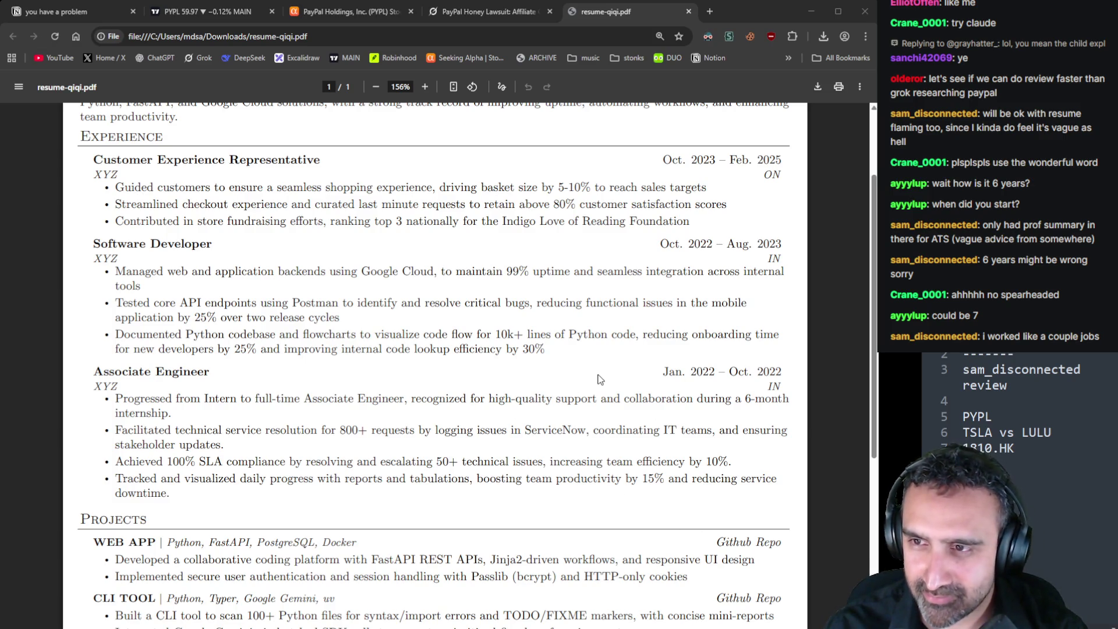
{"action": "scroll", "coordinate": [601, 379], "scroll_direction": "down", "scroll_amount": 5}
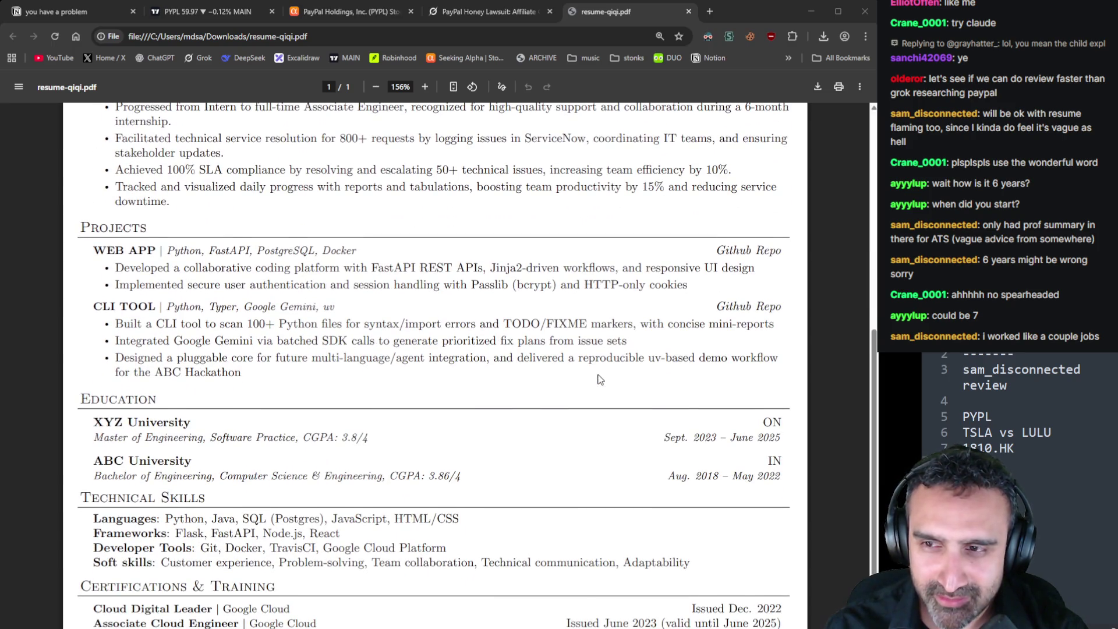
{"action": "scroll", "coordinate": [600, 379], "scroll_direction": "down", "scroll_amount": 1}
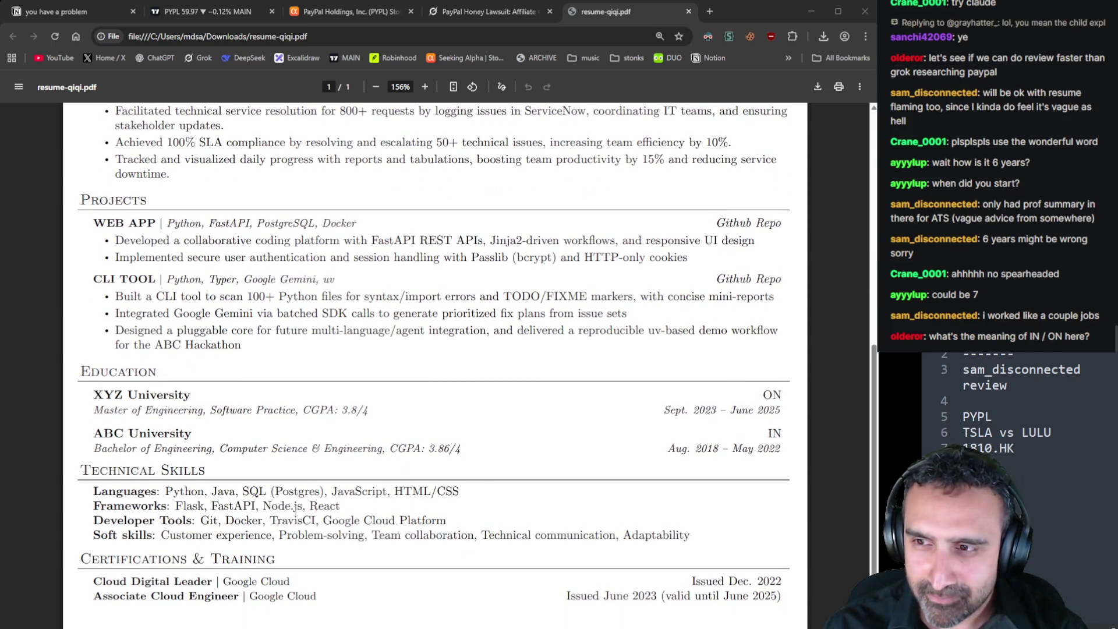
{"action": "scroll", "coordinate": [524, 501], "scroll_direction": "up", "scroll_amount": 1}
{"action": "left_click_drag", "start_coordinate": [766, 492], "coordinate": [787, 492]}
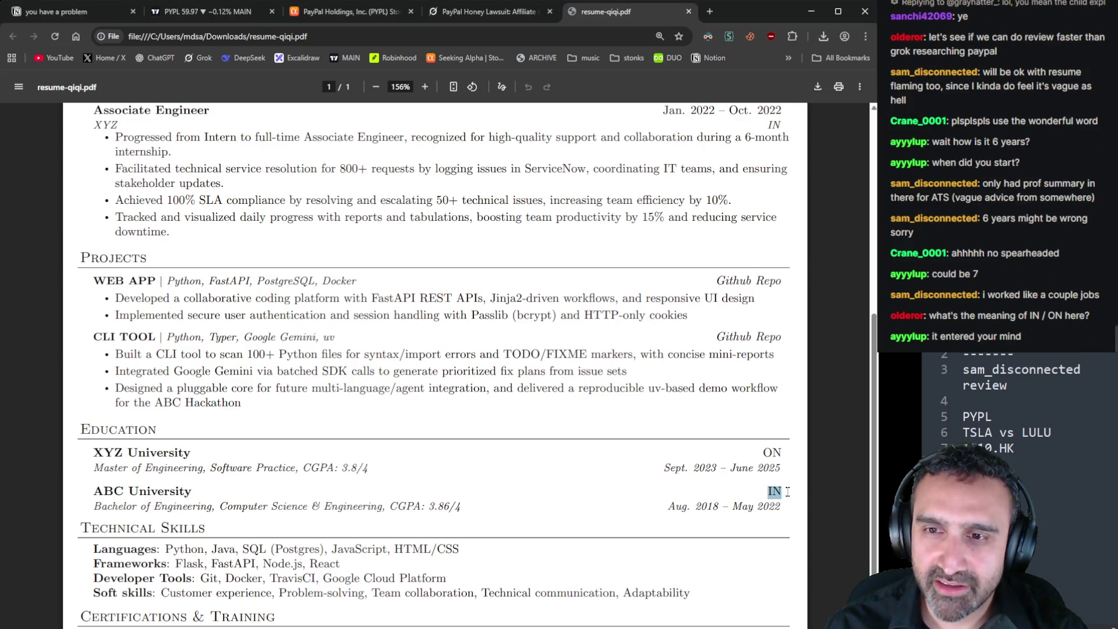
{"action": "left_click_drag", "start_coordinate": [762, 453], "coordinate": [788, 452]}
{"action": "scroll", "coordinate": [743, 546], "scroll_direction": "up", "scroll_amount": 6}
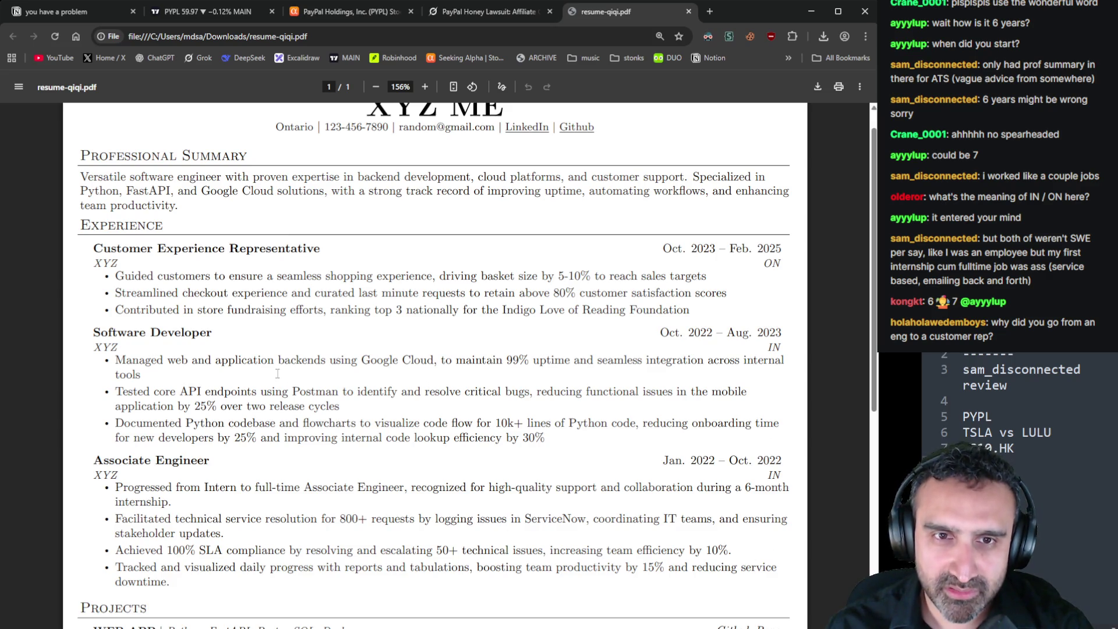
Highlight the Software Developer and Associate Engineer entries on the resume to review them
{"action": "mouse_move", "coordinate": [156, 335]}
{"action": "left_mouse_down"}
{"action": "mouse_move", "coordinate": [140, 360]}
{"action": "mouse_move", "coordinate": [308, 623]}
{"action": "left_mouse_up"}
{"action": "left_click", "coordinate": [341, 575]}
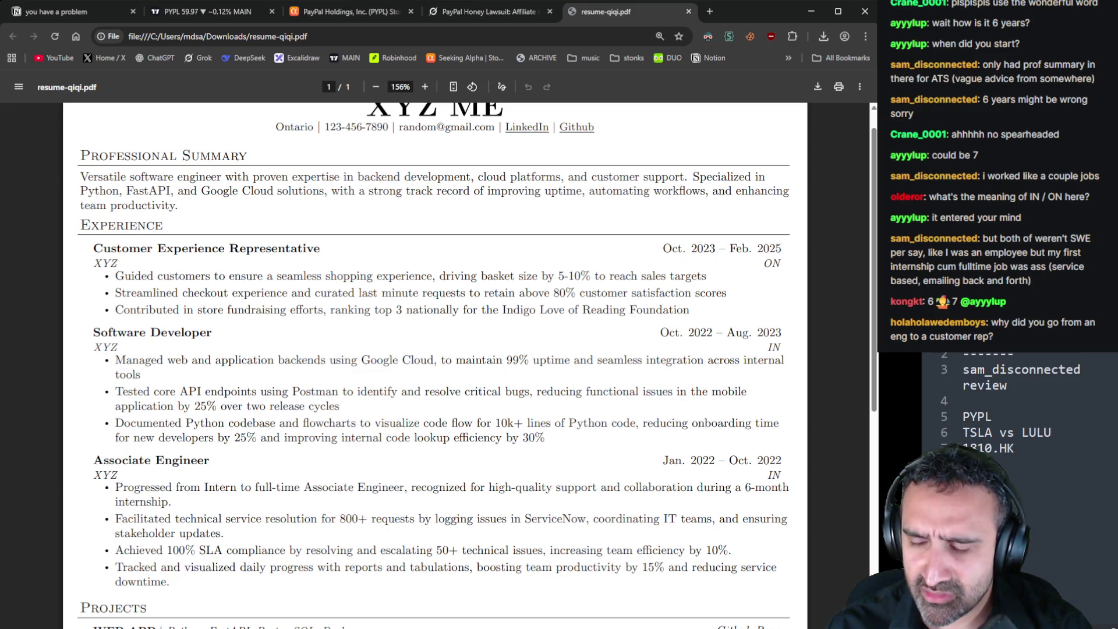
{"action": "mouse_move", "coordinate": [117, 335]}
{"action": "left_mouse_down"}
{"action": "mouse_move", "coordinate": [268, 424]}
{"action": "mouse_move", "coordinate": [289, 568]}
{"action": "left_mouse_up"}
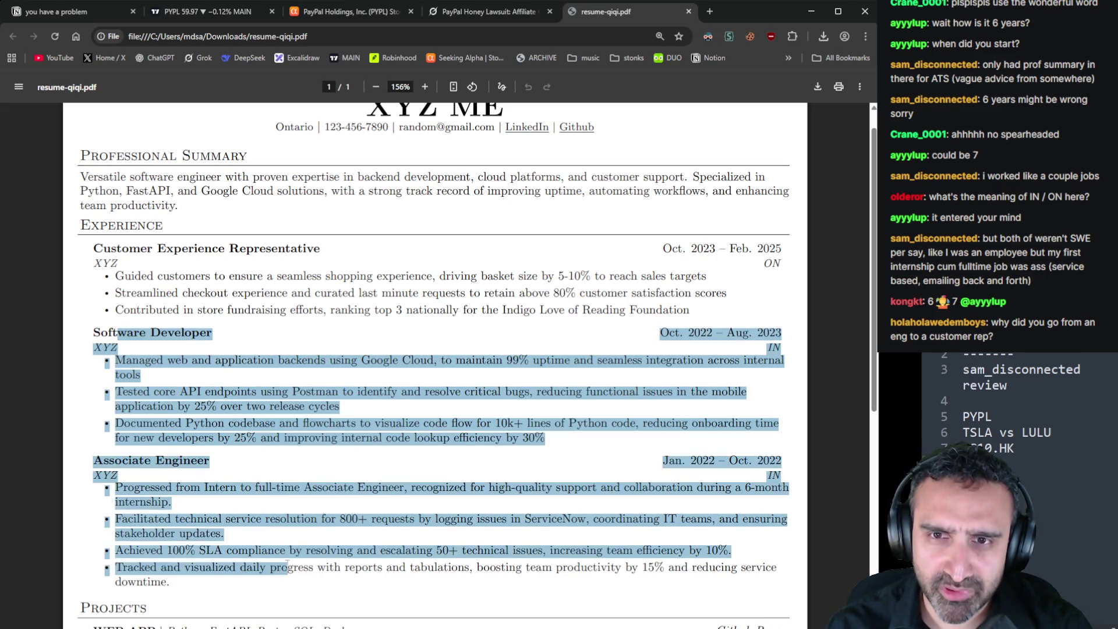
{"action": "left_click", "coordinate": [439, 477]}
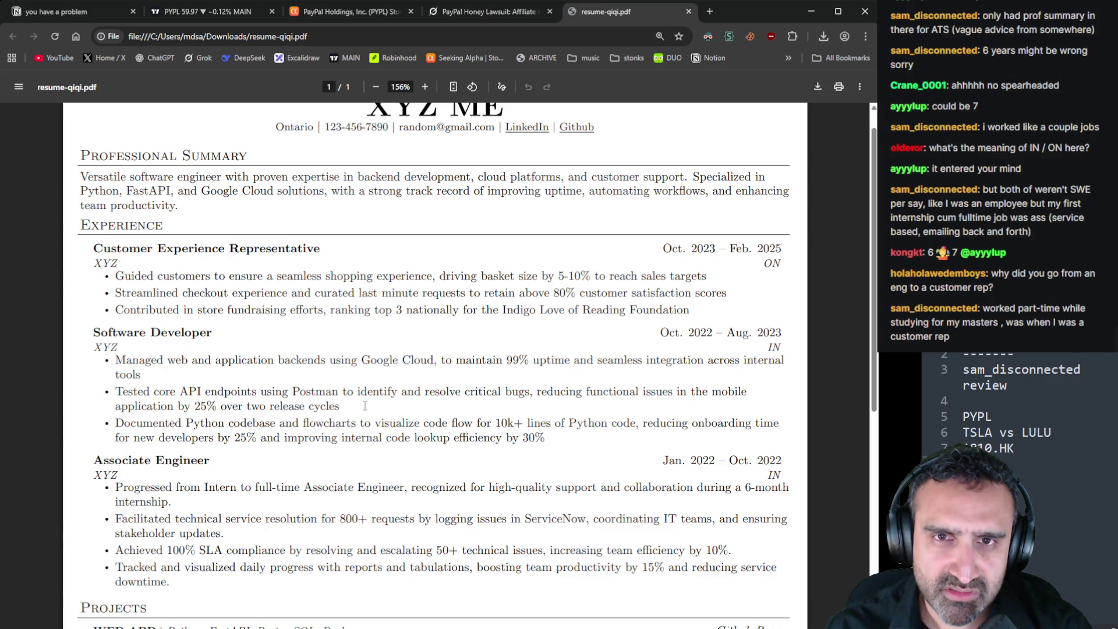
{"action": "scroll", "coordinate": [365, 406], "scroll_direction": "down", "scroll_amount": 5}
{"action": "scroll", "coordinate": [364, 406], "scroll_direction": "up", "scroll_amount": 6}
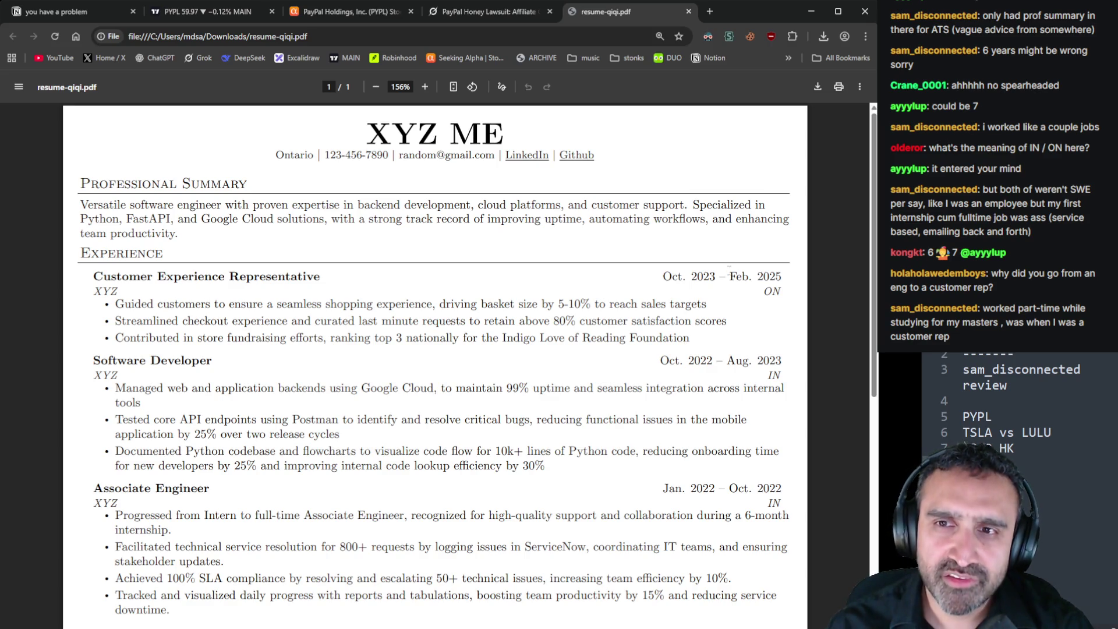
Highlight the Customer Experience Representative entry, then the Software Developer title and date range
{"action": "left_click_drag", "start_coordinate": [729, 276], "coordinate": [814, 279]}
{"action": "mouse_move", "coordinate": [690, 338]}
{"action": "left_mouse_down"}
{"action": "mouse_move", "coordinate": [94, 293]}
{"action": "mouse_move", "coordinate": [92, 276]}
{"action": "left_mouse_up"}
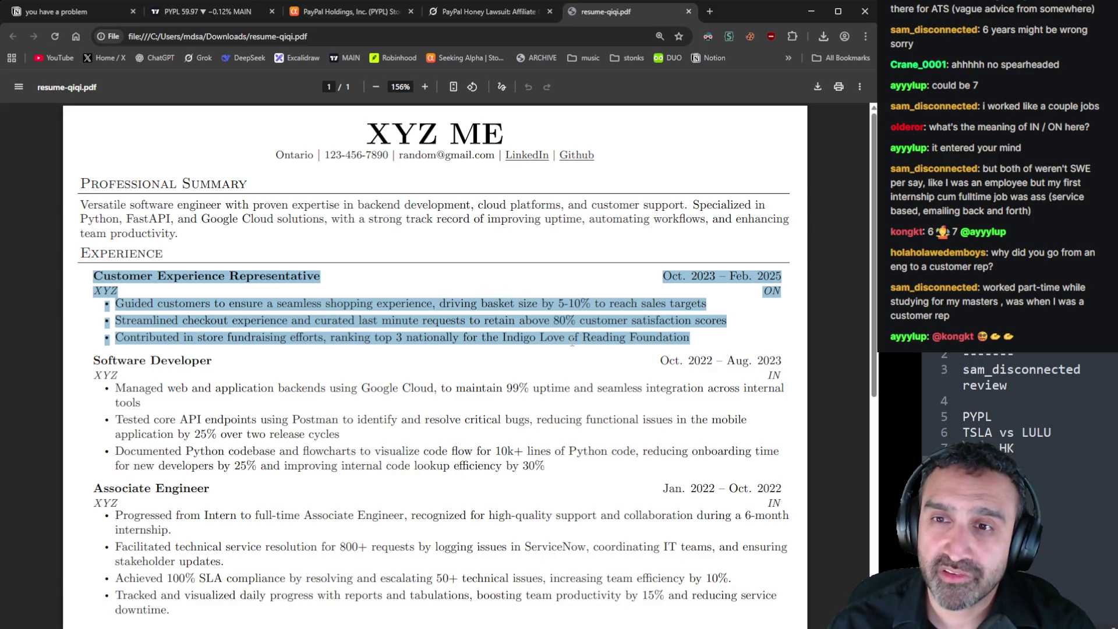
{"action": "left_click", "coordinate": [695, 344]}
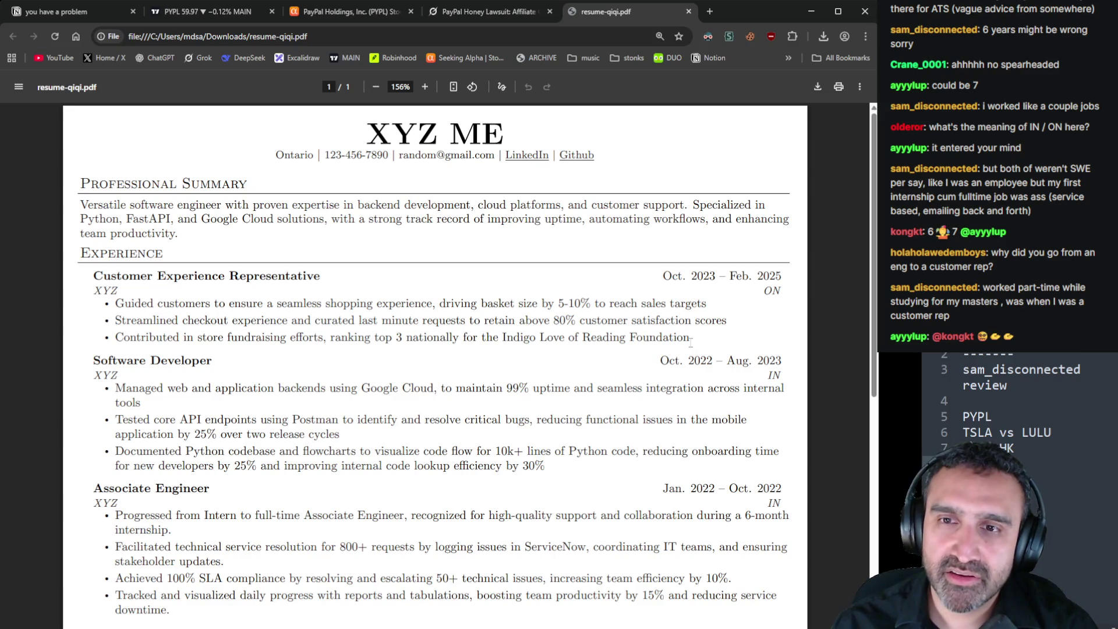
{"action": "mouse_move", "coordinate": [691, 344]}
{"action": "left_mouse_down"}
{"action": "mouse_move", "coordinate": [116, 341]}
{"action": "mouse_move", "coordinate": [95, 273]}
{"action": "left_mouse_up"}
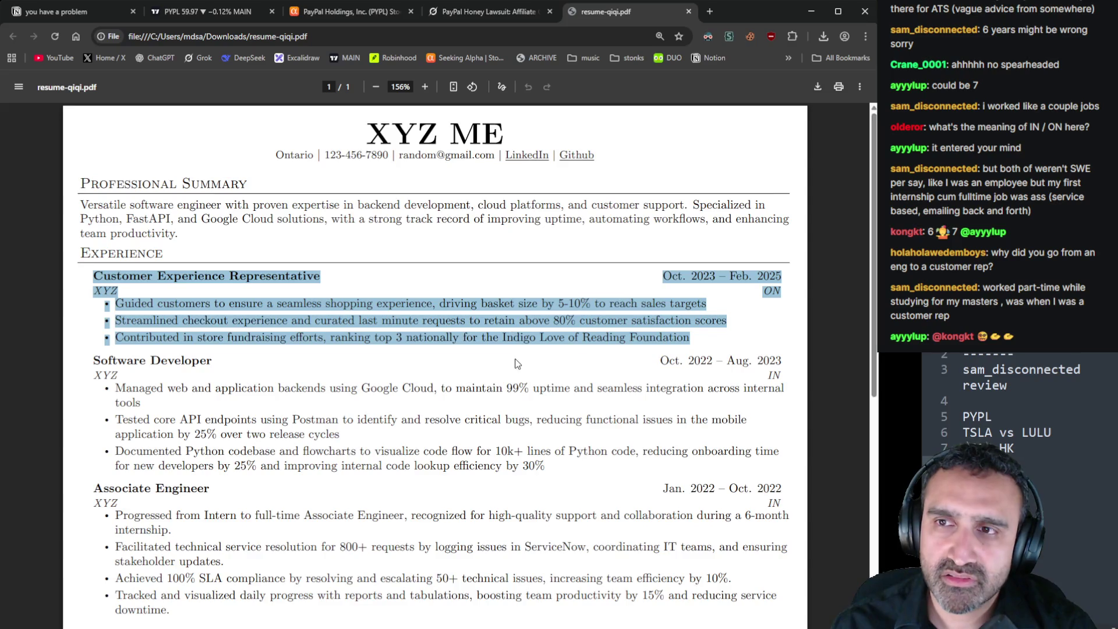
{"action": "scroll", "coordinate": [517, 364], "scroll_direction": "down", "scroll_amount": 2}
{"action": "left_click", "coordinate": [469, 272]}
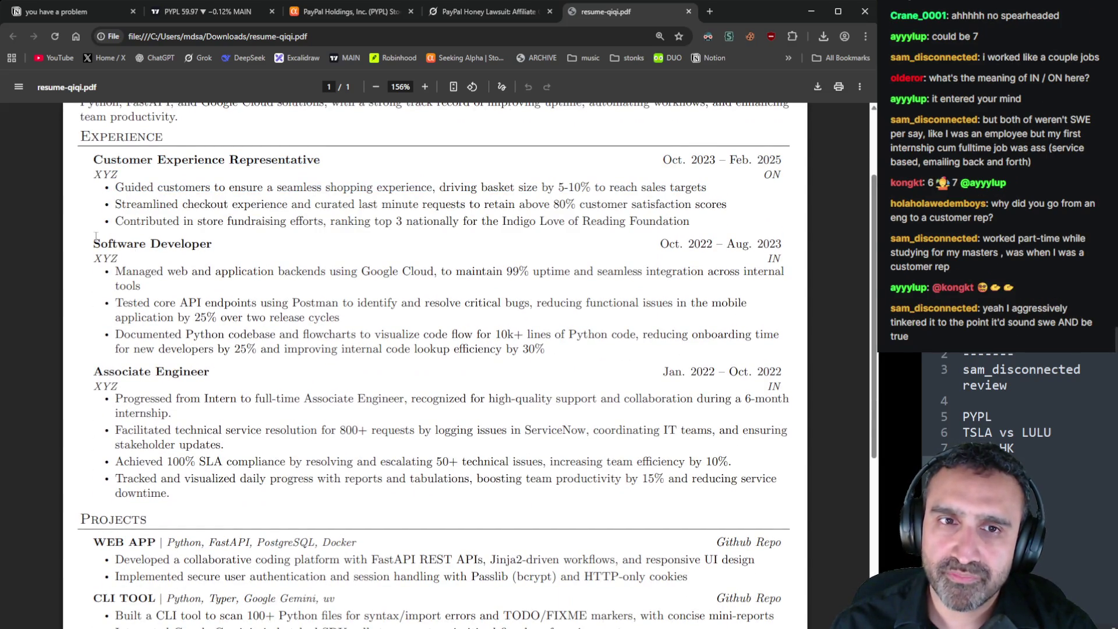
{"action": "left_click_drag", "start_coordinate": [96, 236], "coordinate": [214, 245]}
{"action": "left_click_drag", "start_coordinate": [669, 244], "coordinate": [781, 246]}
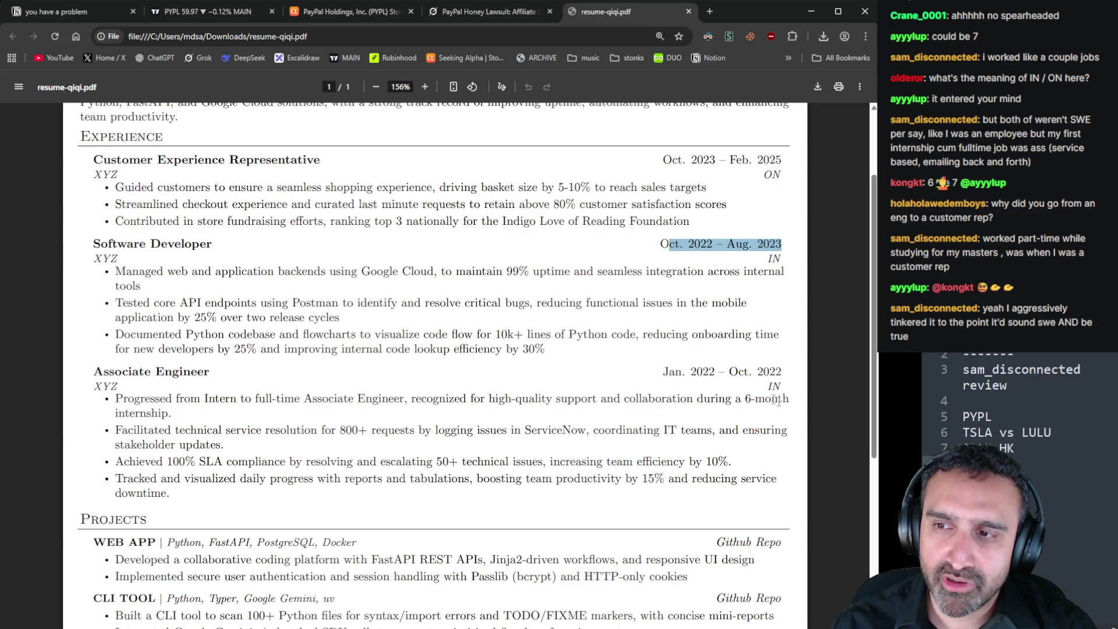
{"action": "left_click", "coordinate": [585, 302]}
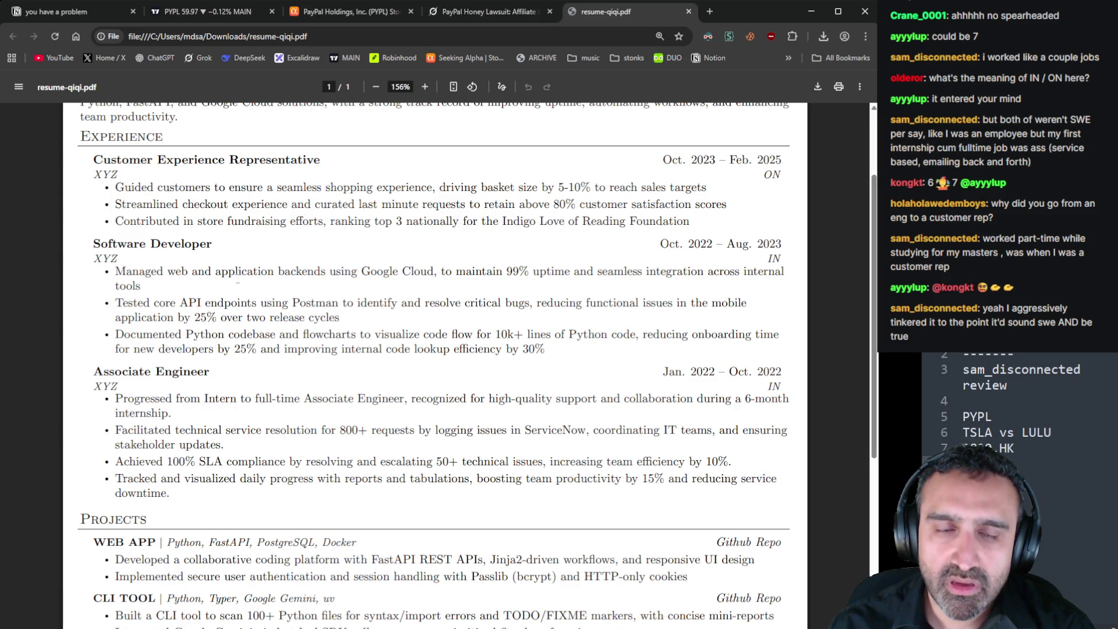
Copy 'Managed web and application backends using Google Cloud' from the first Software Developer bullet
{"action": "left_click_drag", "start_coordinate": [115, 271], "coordinate": [436, 271]}
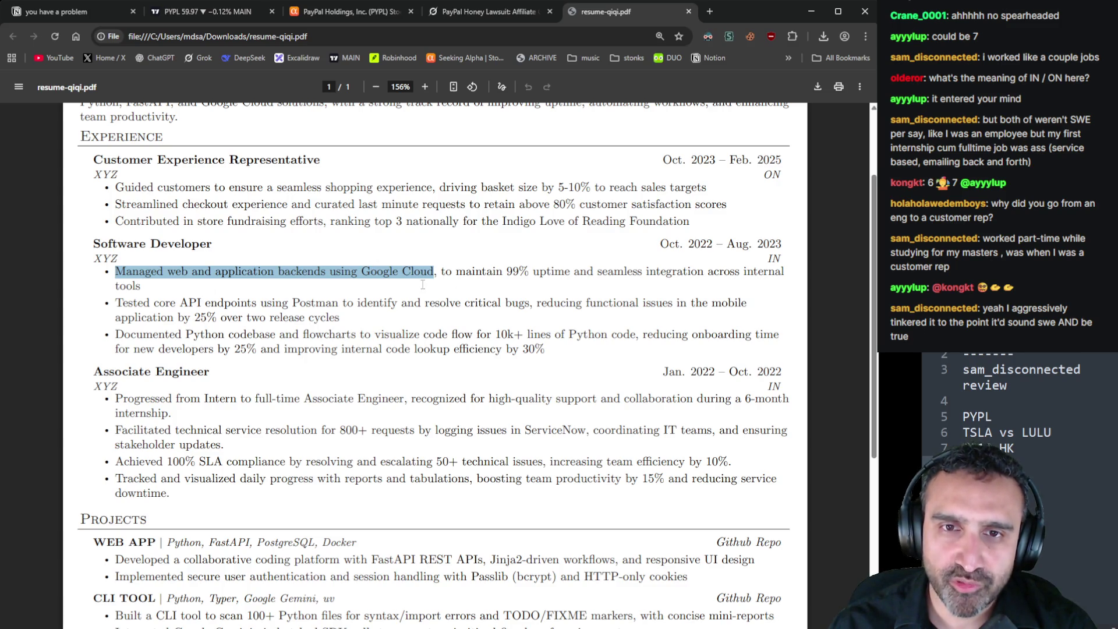
{"action": "mouse_move", "coordinate": [441, 271]}
{"action": "left_mouse_down"}
{"action": "mouse_move", "coordinate": [453, 274]}
{"action": "mouse_move", "coordinate": [460, 304]}
{"action": "mouse_move", "coordinate": [144, 288]}
{"action": "left_mouse_up"}
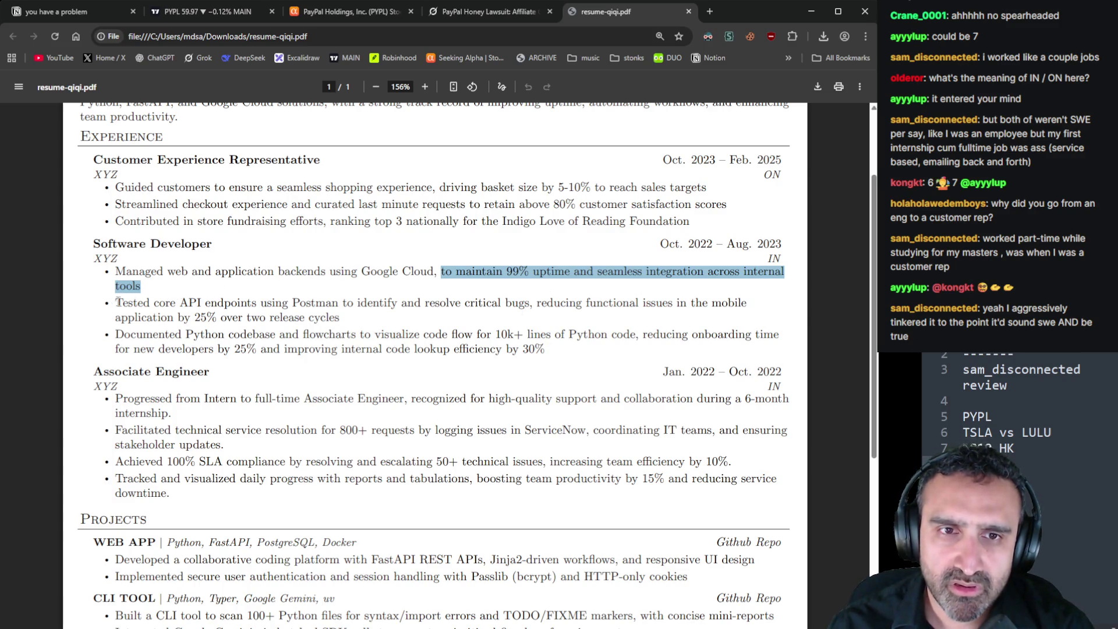
{"action": "left_click_drag", "start_coordinate": [115, 303], "coordinate": [232, 303]}
{"action": "left_click", "coordinate": [232, 308]}
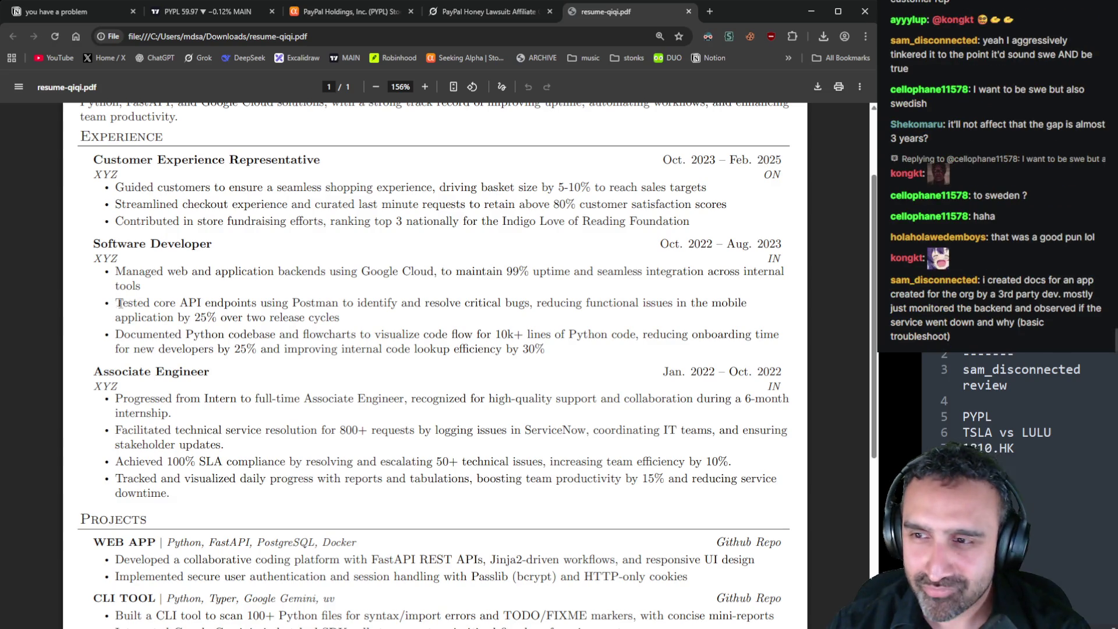
{"action": "left_click_drag", "start_coordinate": [116, 303], "coordinate": [160, 304]}
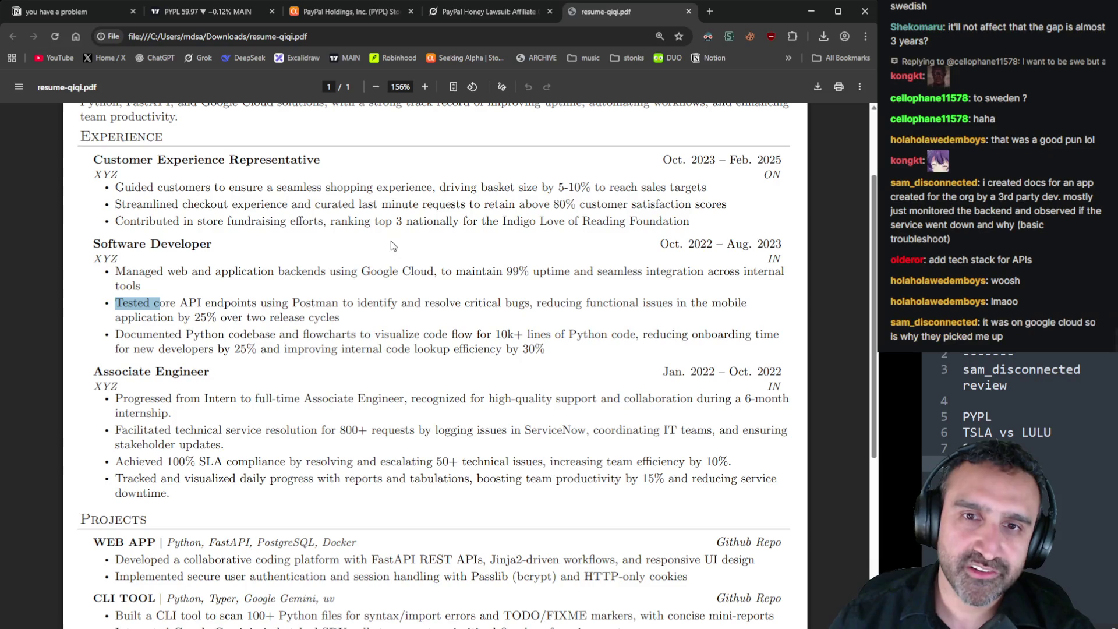
{"action": "mouse_move", "coordinate": [427, 271]}
{"action": "left_mouse_down"}
{"action": "mouse_move", "coordinate": [436, 270]}
{"action": "mouse_move", "coordinate": [116, 272]}
{"action": "left_mouse_up"}
{"action": "key", "text": "ctrl+c"}
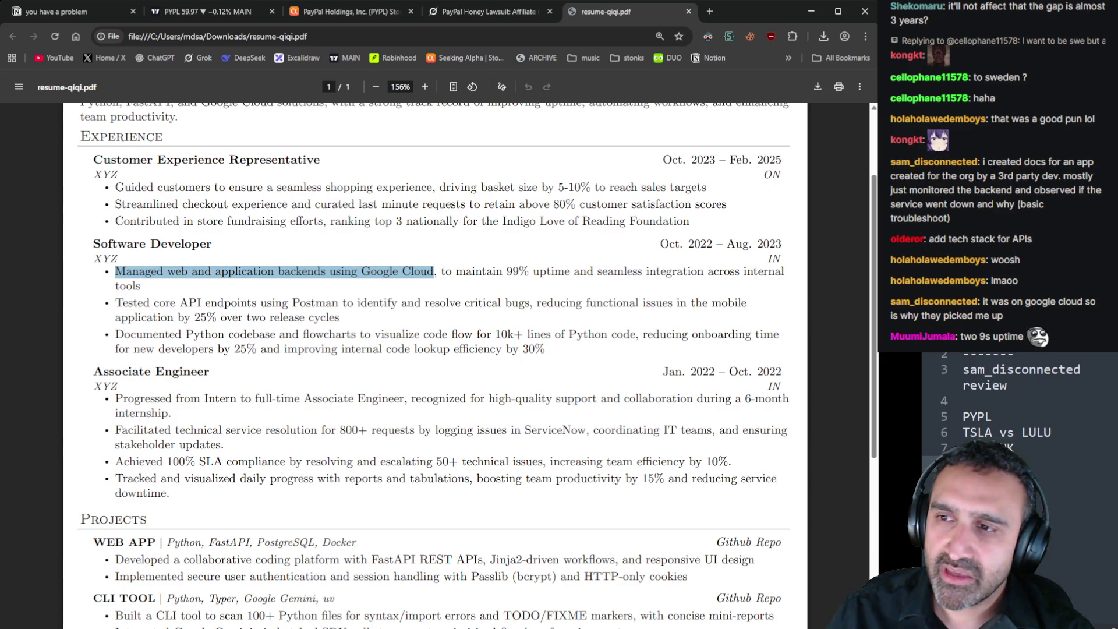
{"action": "key", "text": "alt+Tab"}
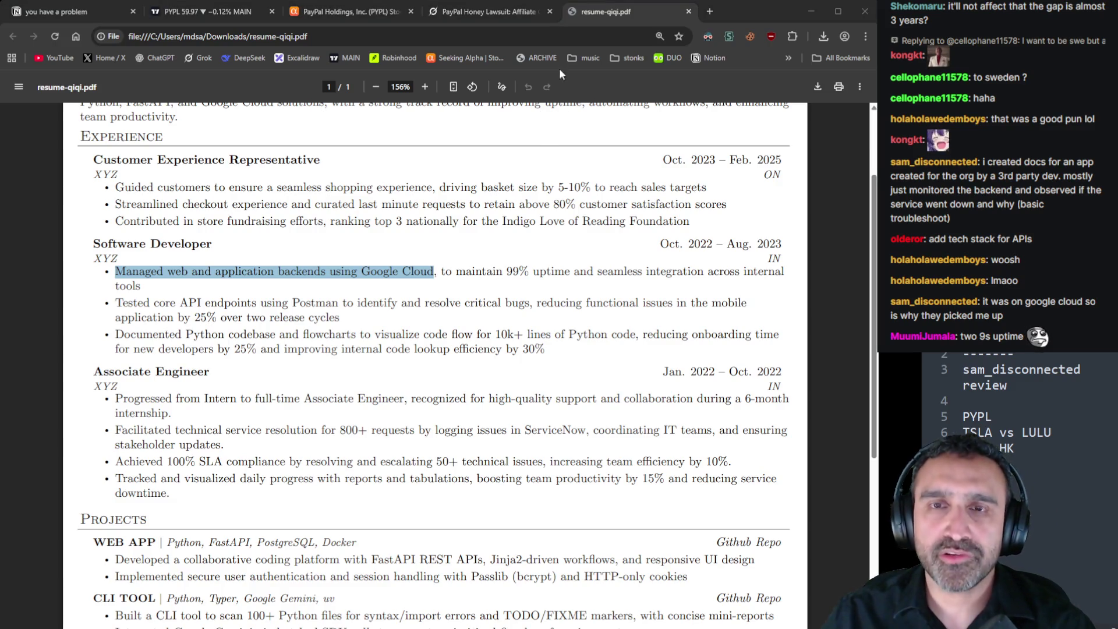
Start a new Grok chat with a prompt asking it to take a resume line
{"action": "left_click", "coordinate": [506, 15]}
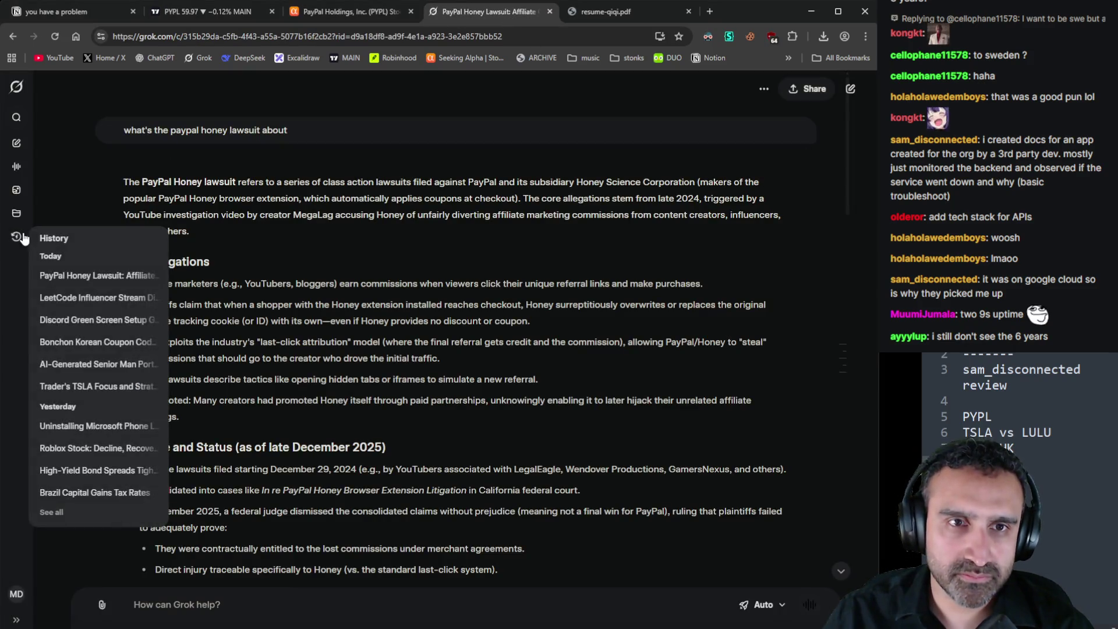
{"action": "left_click", "coordinate": [22, 146]}
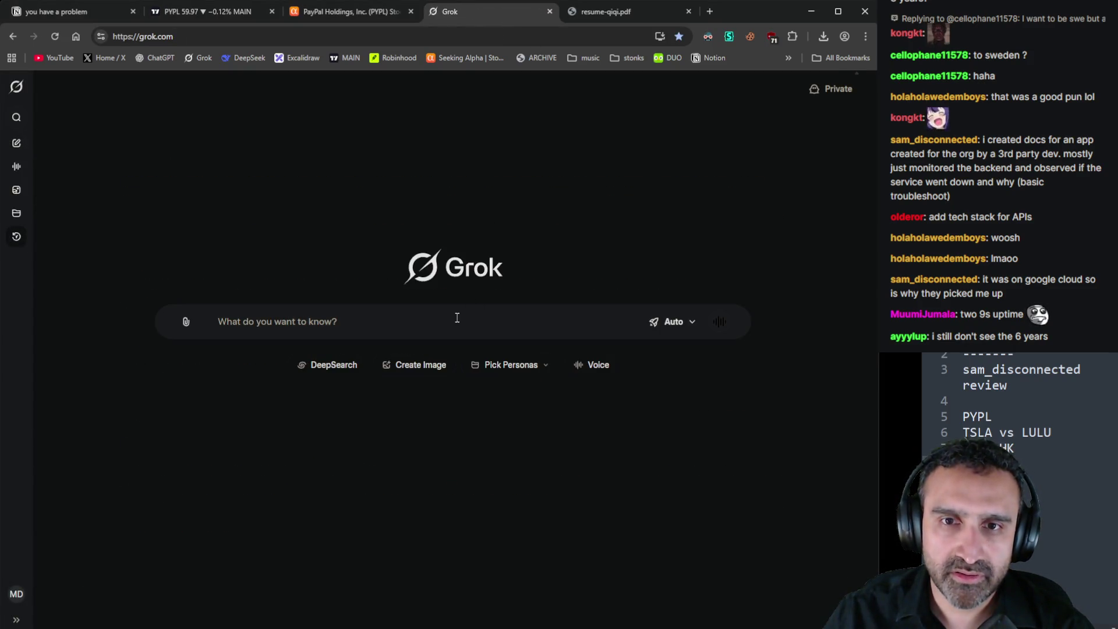
{"action": "type", "text": "i wa"}
{"action": "key", "text": "BackSpace"}
{"action": "key", "text": "BackSpace"}
{"action": "key", "text": "BackSpace"}
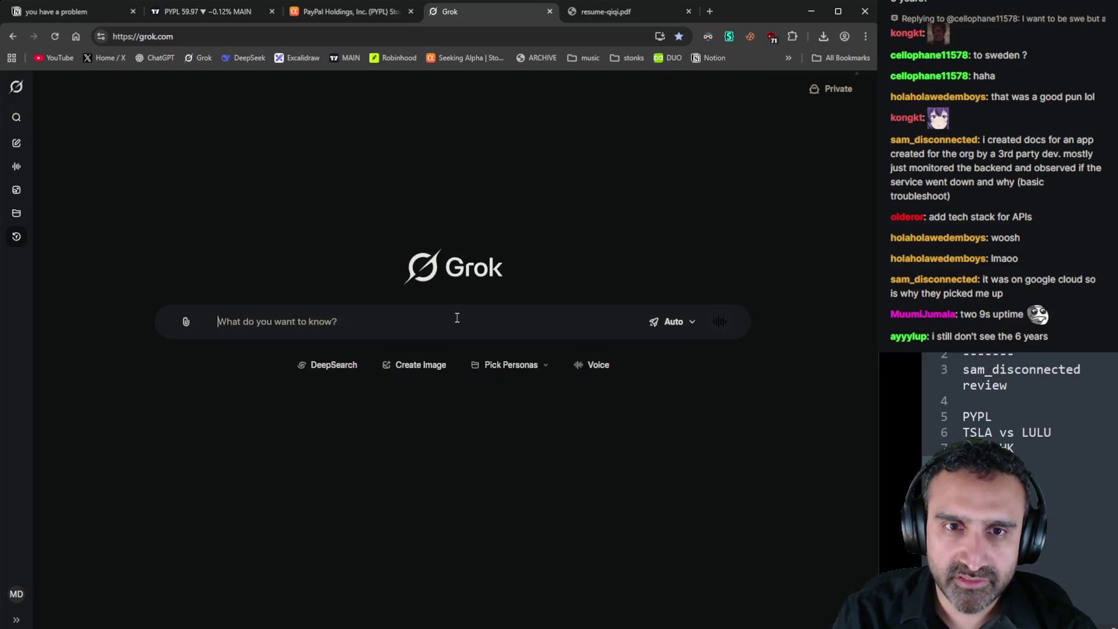
{"action": "type", "text": "Tkae"}
{"action": "key", "text": "BackSpace"}
{"action": "key", "text": "BackSpace"}
{"action": "type", "text": "ak"}
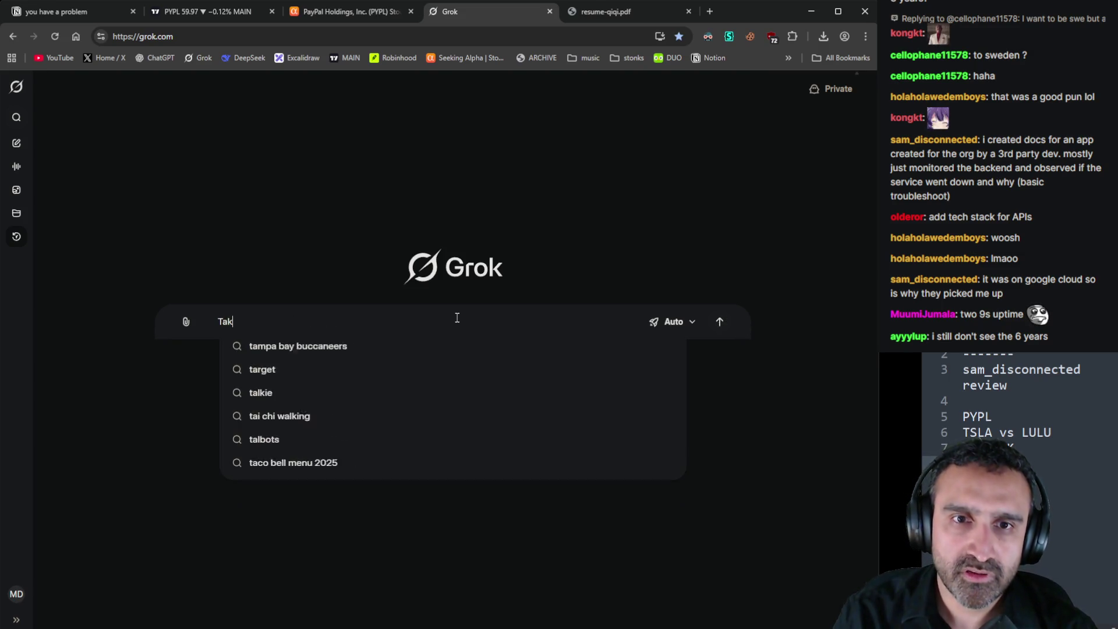
{"action": "type", "text": "e this applica"}
{"action": "key", "text": "BackSpace"}
{"action": "key", "text": "BackSpace"}
{"action": "key", "text": "BackSpace"}
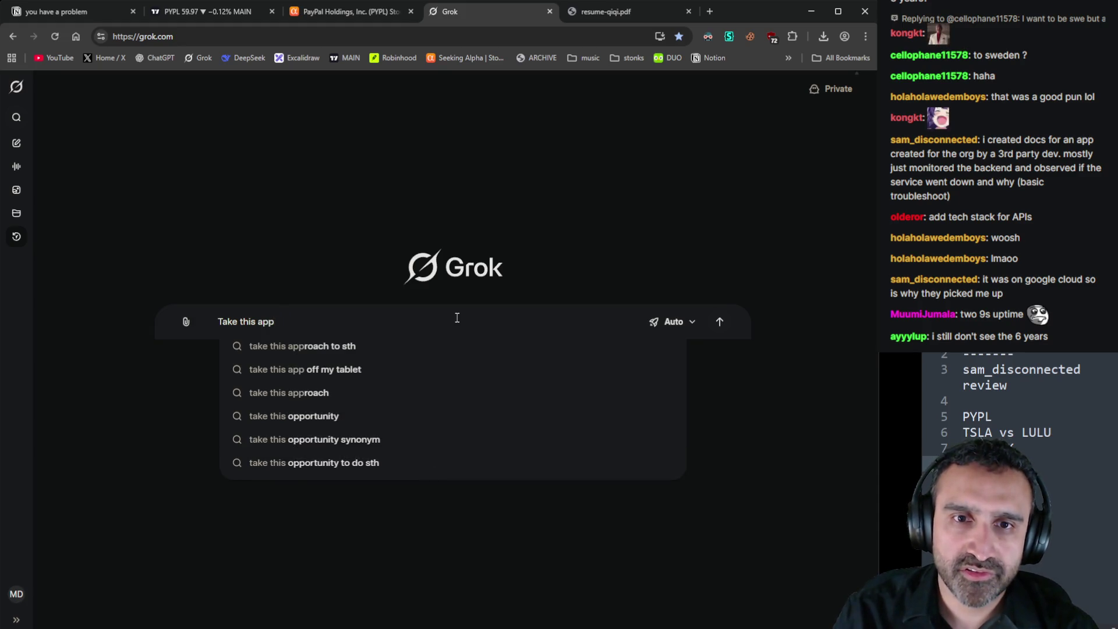
{"action": "type", "text": "resume line:"}
{"action": "key", "text": "shift+Return"}
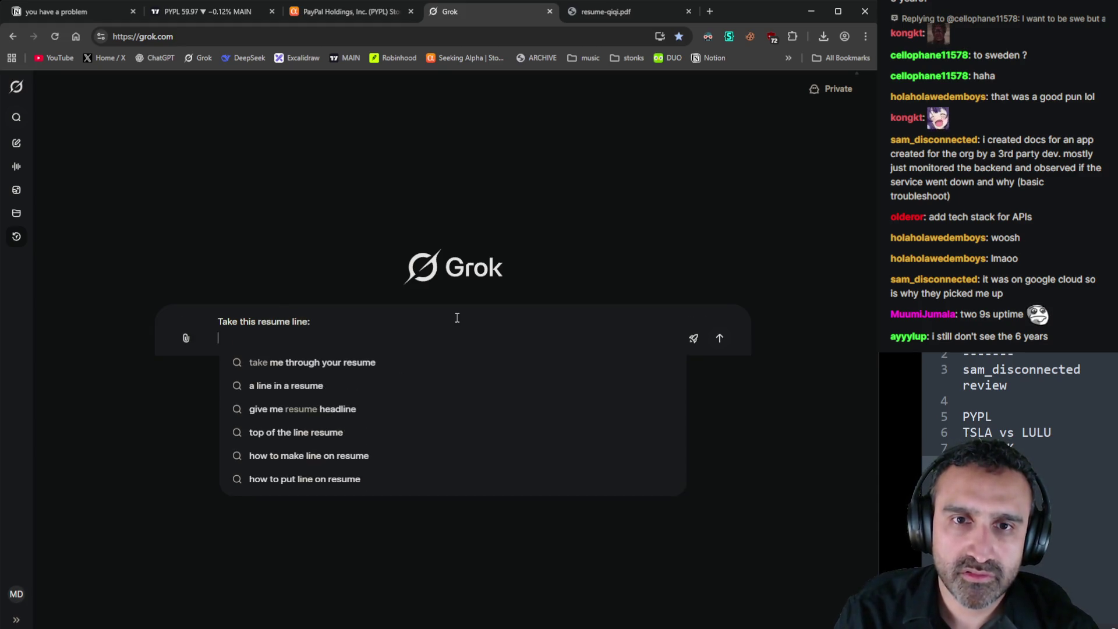
Paste the Google Cloud resume line and the viewer's work details, then send the prompt
{"action": "left_click", "coordinate": [632, 13]}
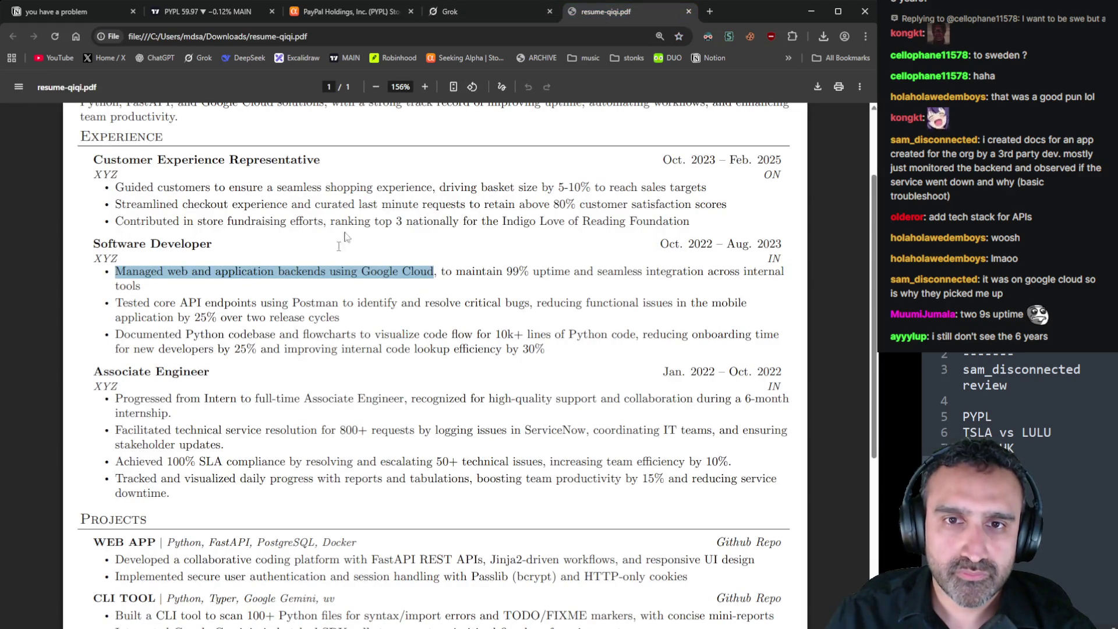
{"action": "left_click", "coordinate": [470, 14]}
{"action": "key", "text": "ctrl+v"}
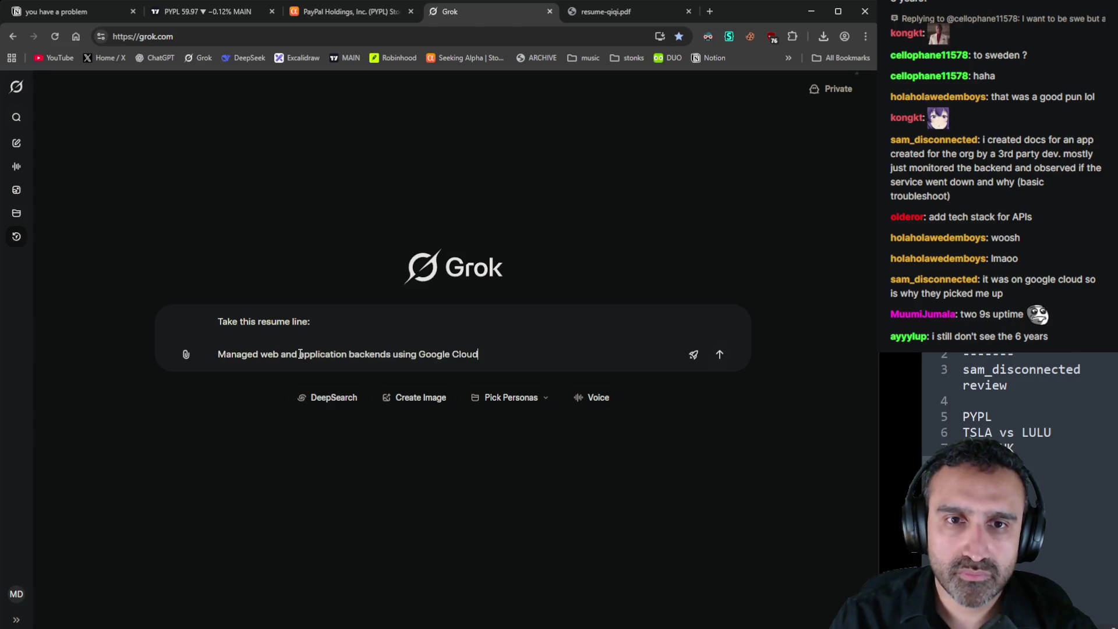
{"action": "key", "text": "shift+Return"}
{"action": "type", "text": "and"}
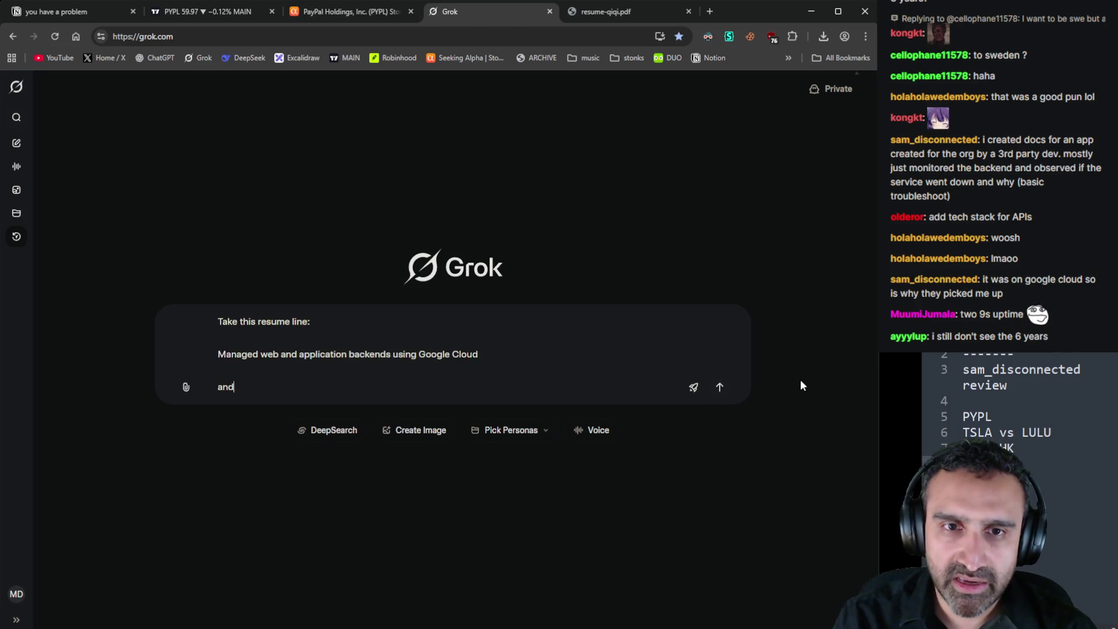
{"action": "type", "text": " aut it with this i"}
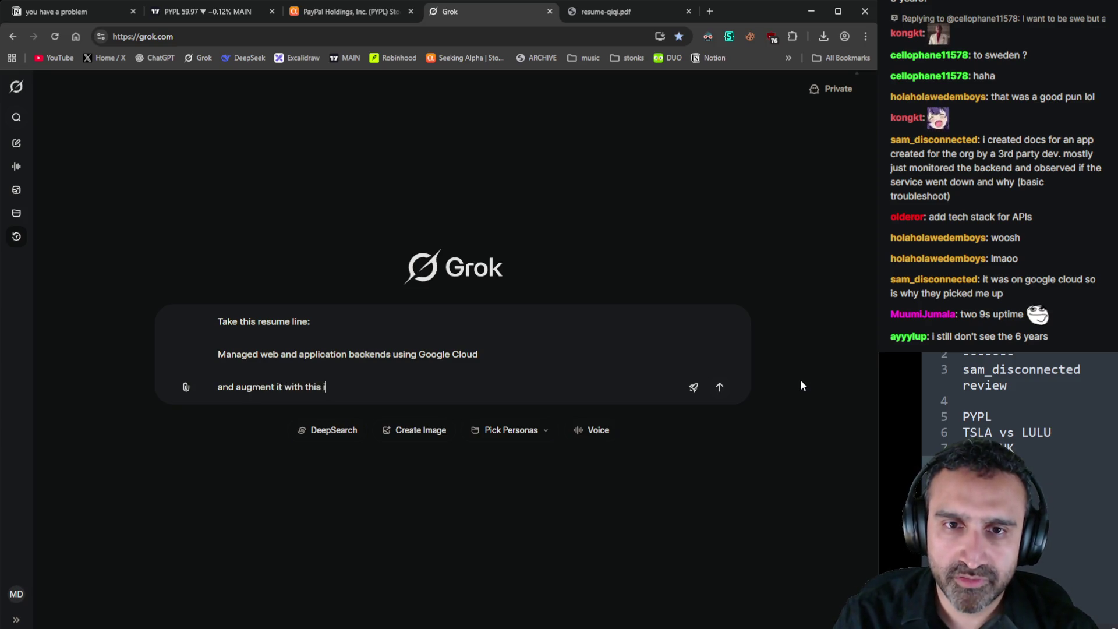
{"action": "type", "text": "nfo"}
{"action": "key", "text": "shift+Return"}
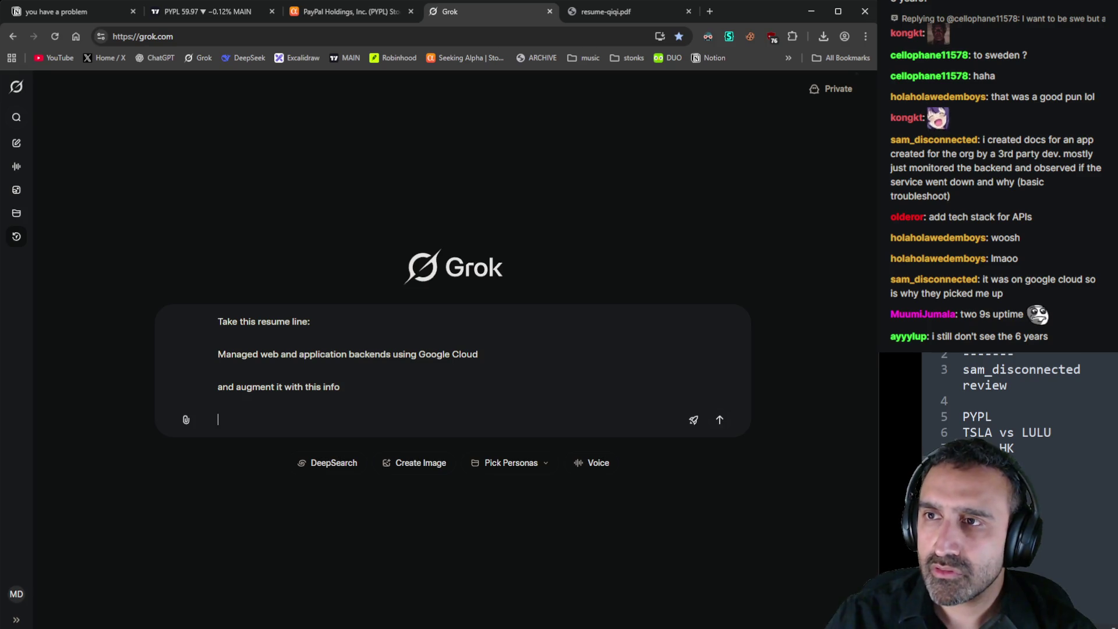
{"action": "type", "text": "i created docs for an app created for the org by a 3rd party dev. mostly just monitored the backend and observed if the service went down and why (basic troubleshoot)"}
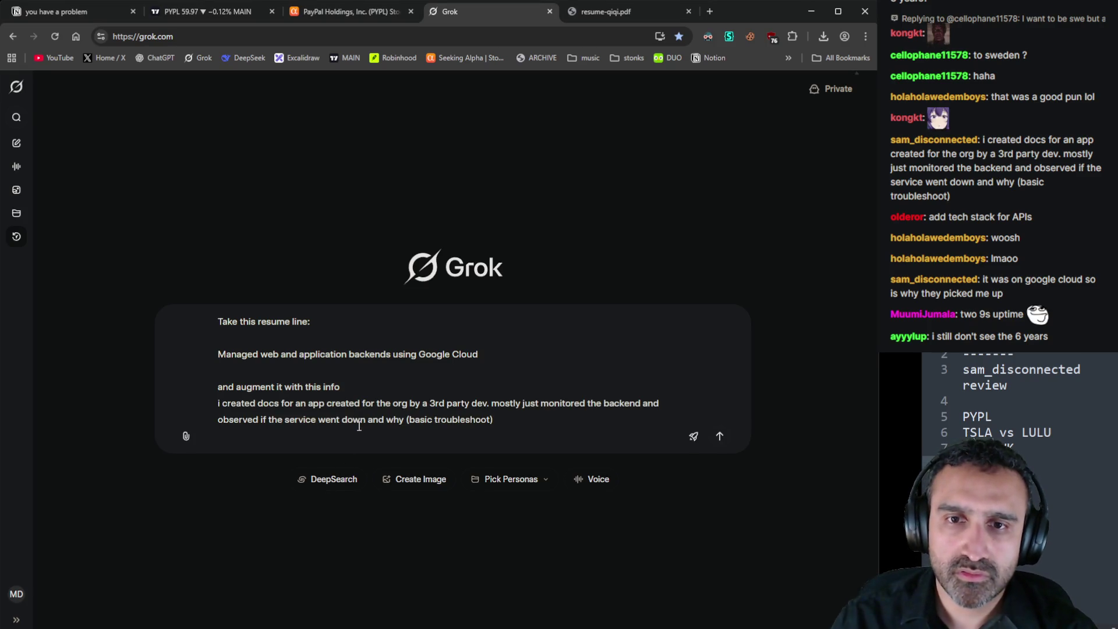
{"action": "key", "text": "Return"}
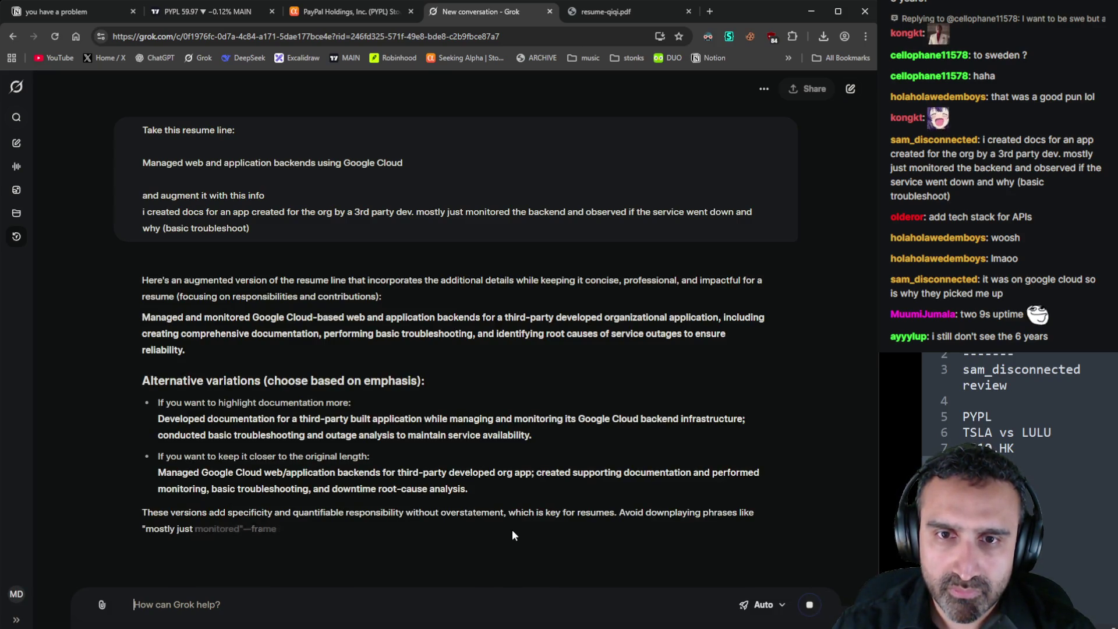
Select Grok's documentation-focused alternative resume line, then move to the PYPL chart tab
{"action": "left_click_drag", "start_coordinate": [532, 438], "coordinate": [157, 419]}
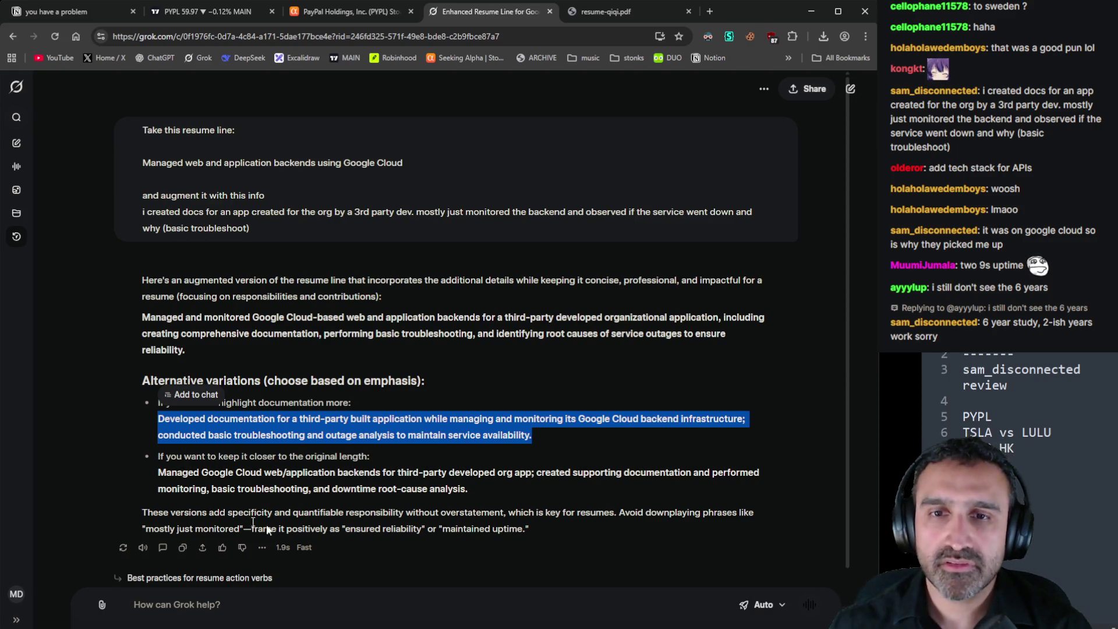
{"action": "left_click", "coordinate": [566, 436]}
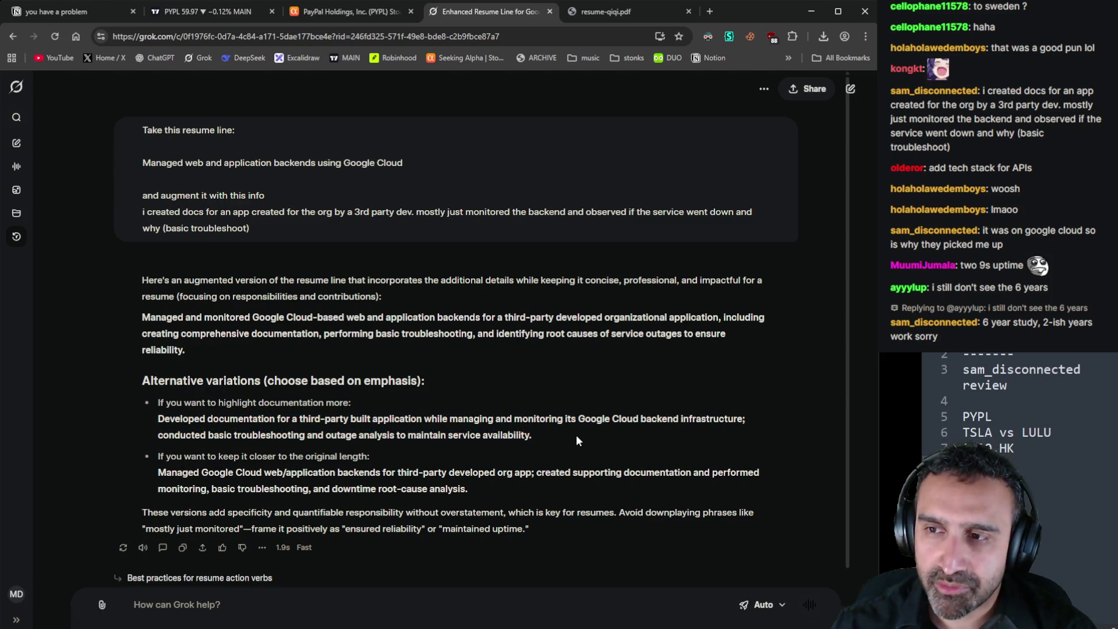
{"action": "mouse_move", "coordinate": [543, 435]}
{"action": "left_mouse_down"}
{"action": "mouse_move", "coordinate": [163, 435]}
{"action": "mouse_move", "coordinate": [156, 420]}
{"action": "left_mouse_up"}
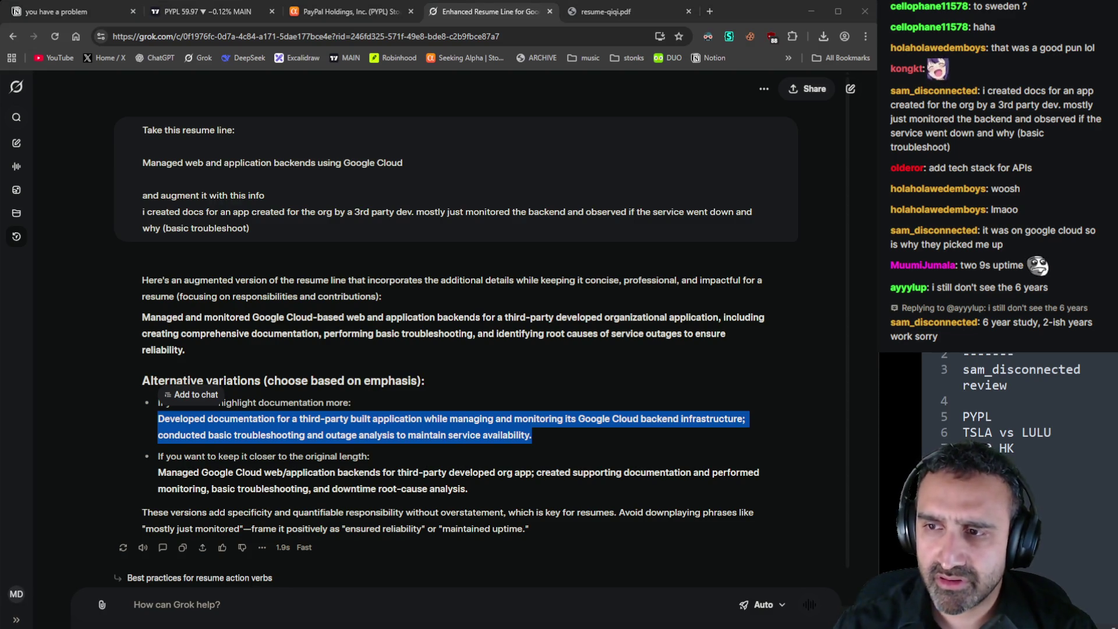
{"action": "left_click", "coordinate": [349, 11]}
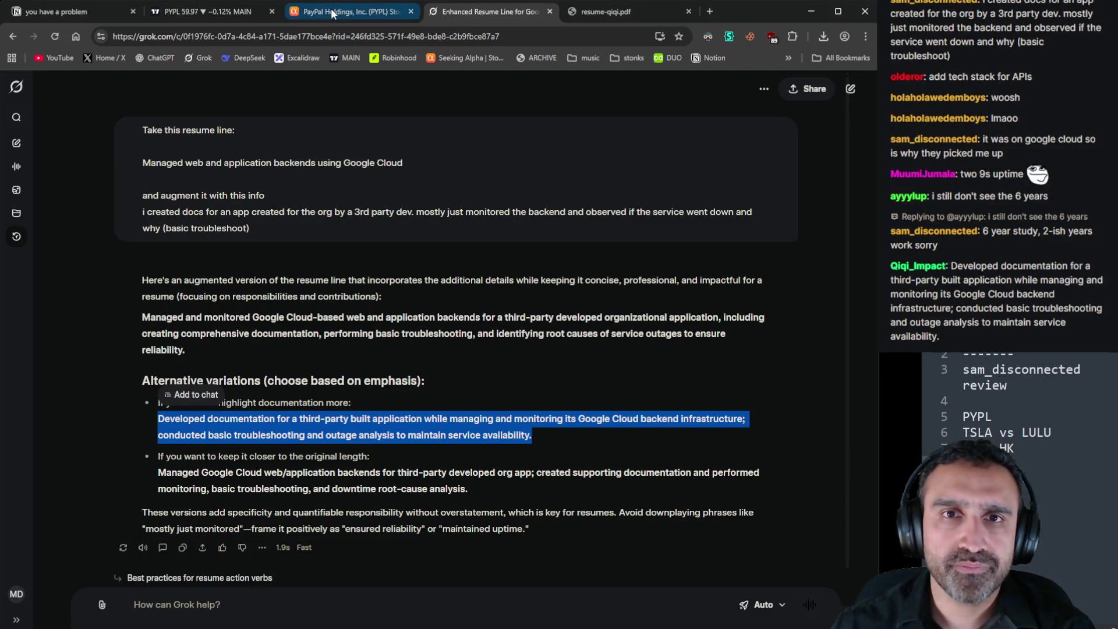
{"action": "left_click", "coordinate": [201, 16]}
Highlight the resume's Postman API testing bullet and its 25% mobile-issue reduction claim
{"action": "left_click", "coordinate": [606, 12]}
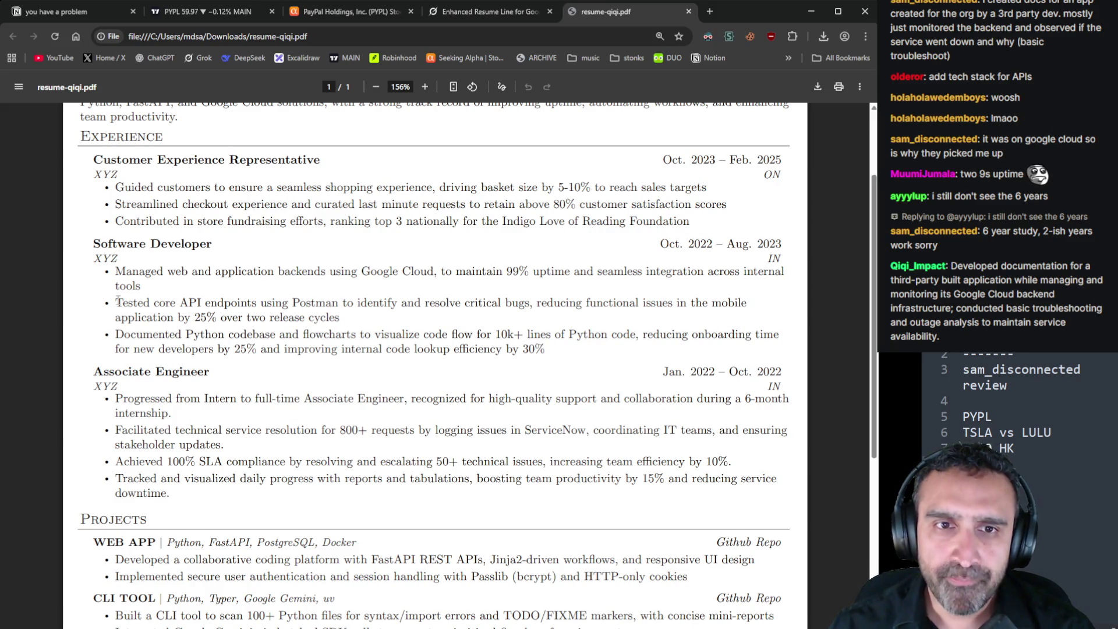
{"action": "left_click_drag", "start_coordinate": [117, 302], "coordinate": [530, 307]}
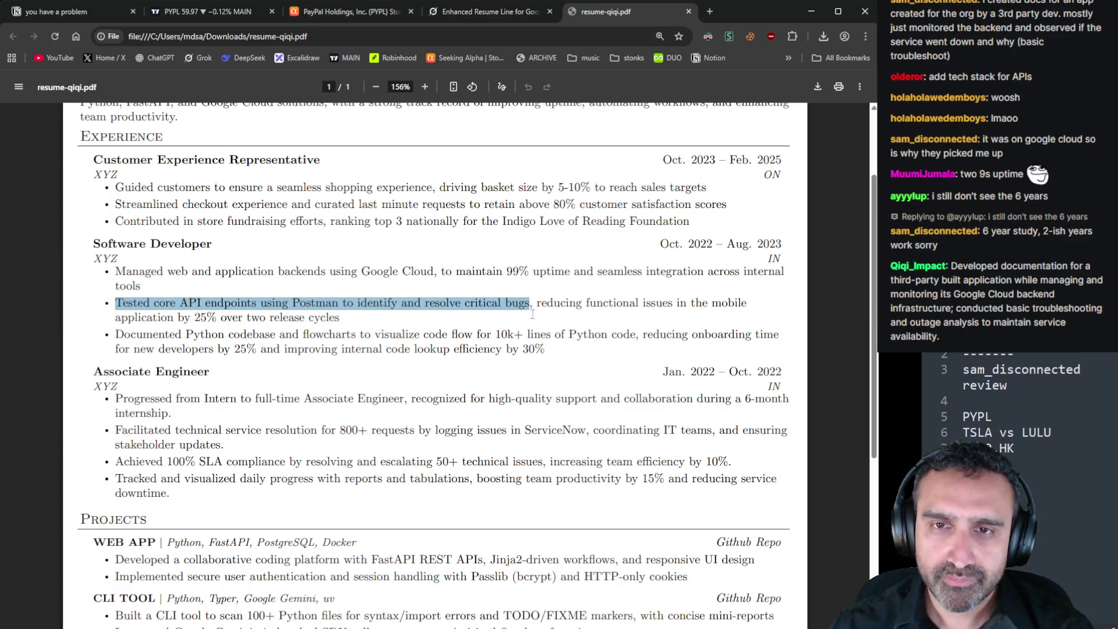
{"action": "left_click", "coordinate": [534, 312]}
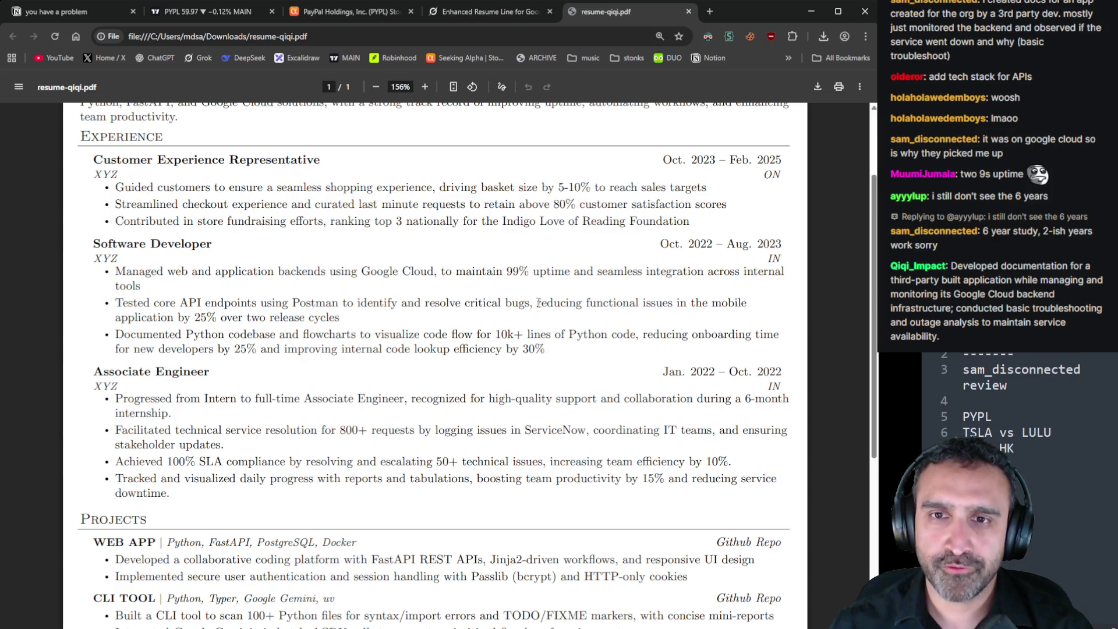
{"action": "left_click_drag", "start_coordinate": [537, 303], "coordinate": [347, 318]}
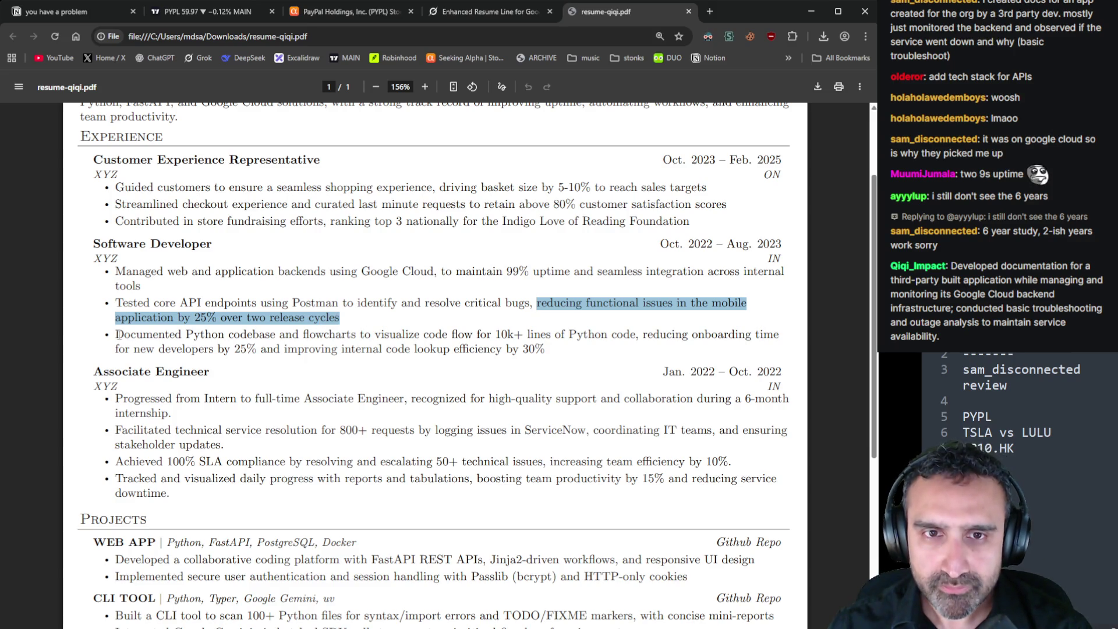
Highlight the documentation bullet's clauses, then the words 'reducing', 'Postman' and 'Google Cloud'
{"action": "left_click_drag", "start_coordinate": [117, 335], "coordinate": [642, 336]}
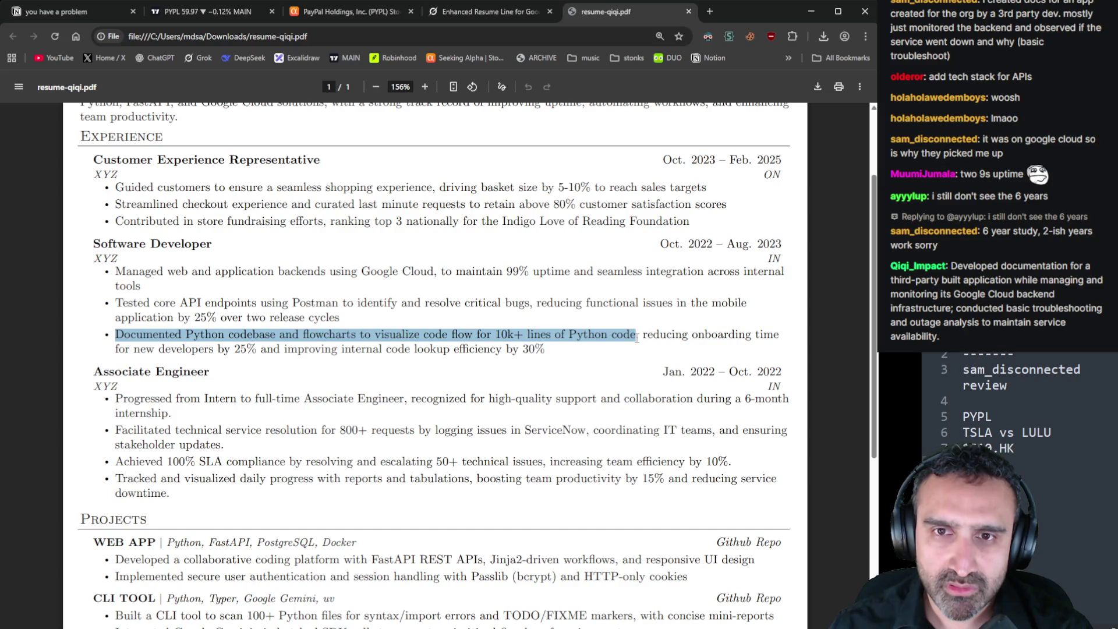
{"action": "left_click_drag", "start_coordinate": [560, 336], "coordinate": [560, 347]}
{"action": "left_click", "coordinate": [559, 357]}
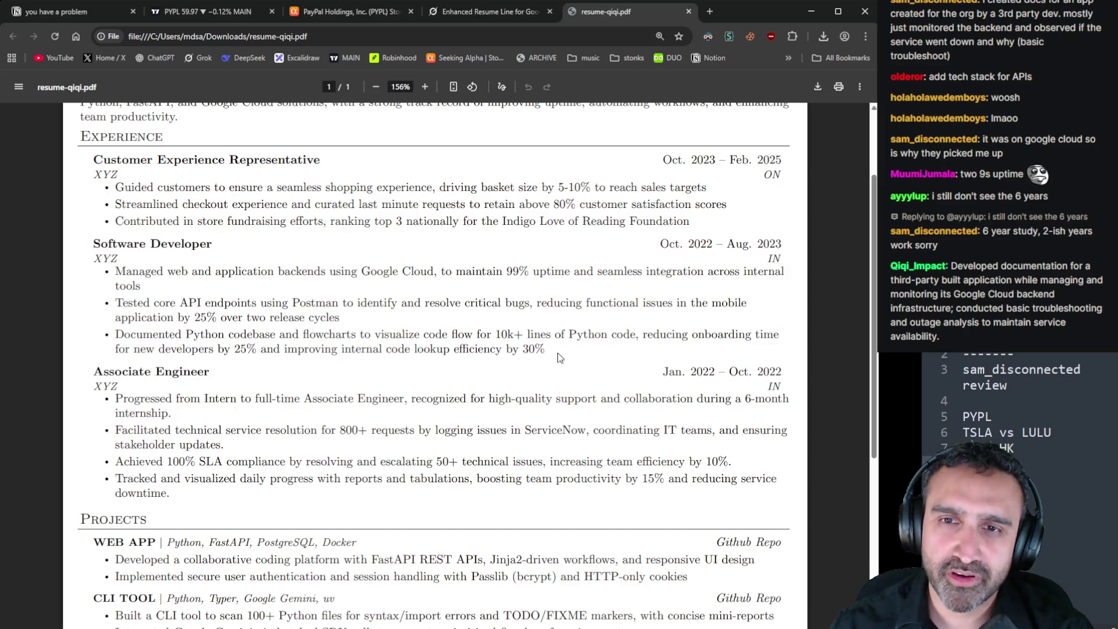
{"action": "mouse_move", "coordinate": [641, 335]}
{"action": "left_mouse_down"}
{"action": "mouse_move", "coordinate": [555, 336]}
{"action": "mouse_move", "coordinate": [545, 350]}
{"action": "mouse_move", "coordinate": [558, 352]}
{"action": "left_mouse_up"}
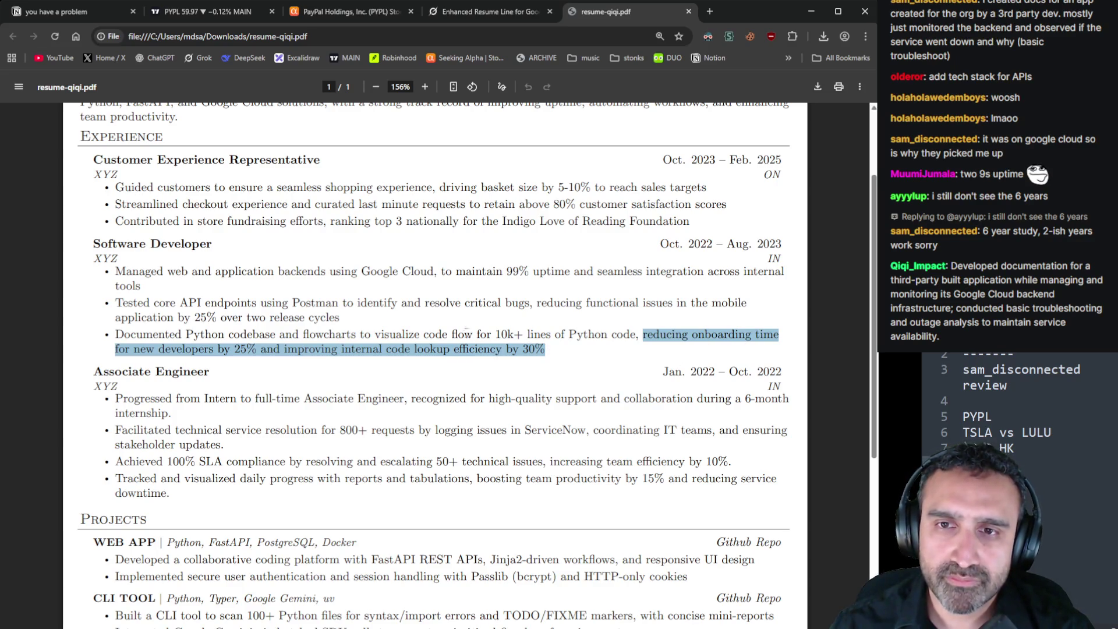
{"action": "left_click_drag", "start_coordinate": [636, 335], "coordinate": [106, 331]}
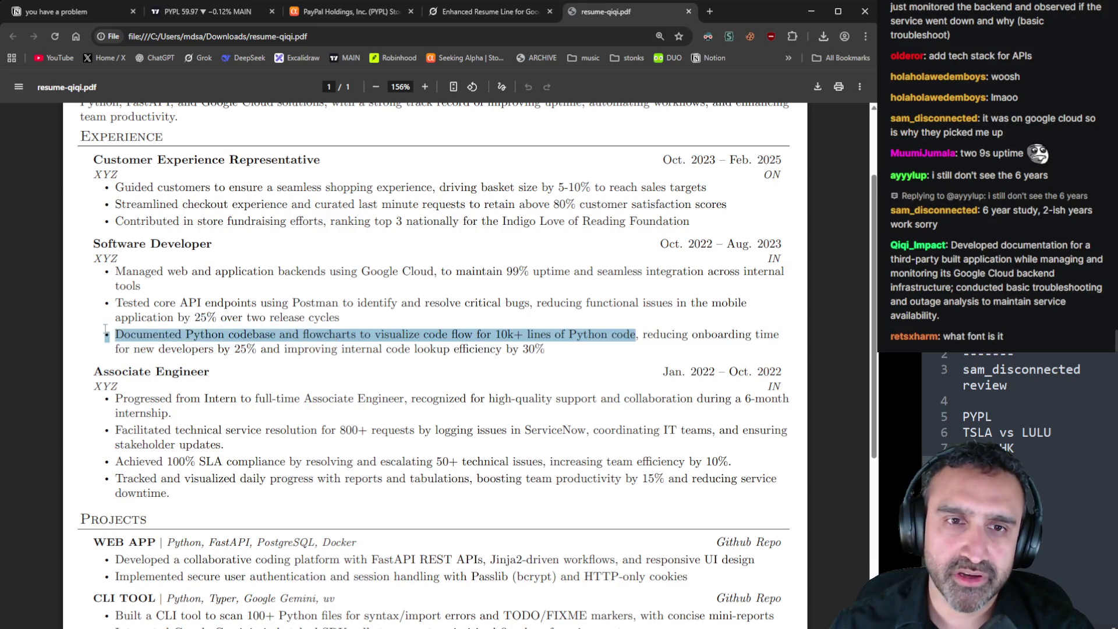
{"action": "left_click", "coordinate": [654, 360]}
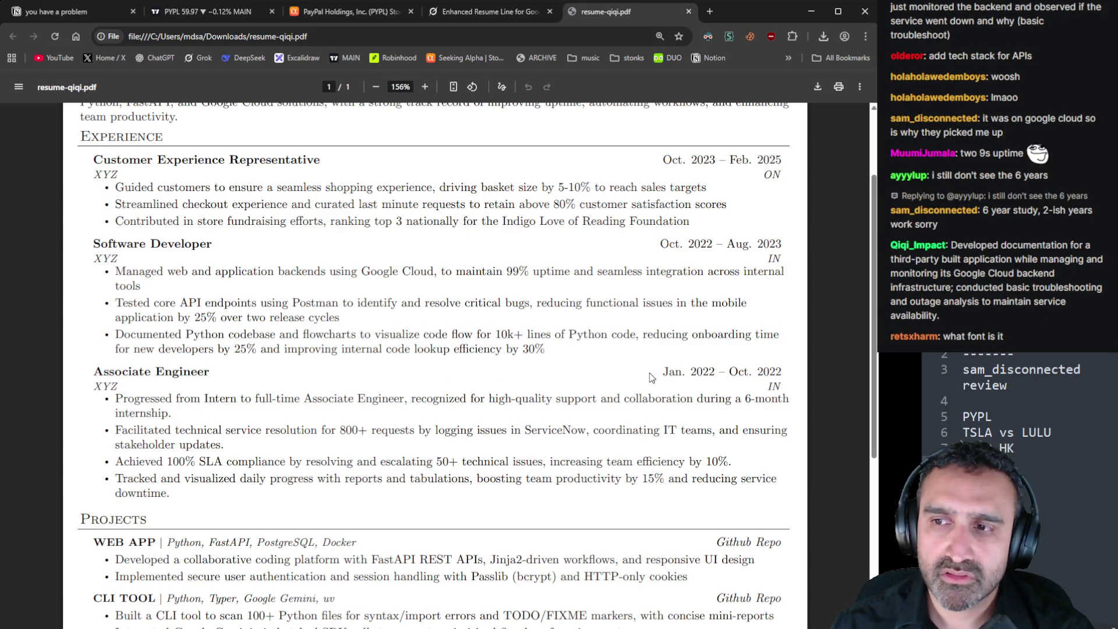
{"action": "double_click", "coordinate": [556, 303]}
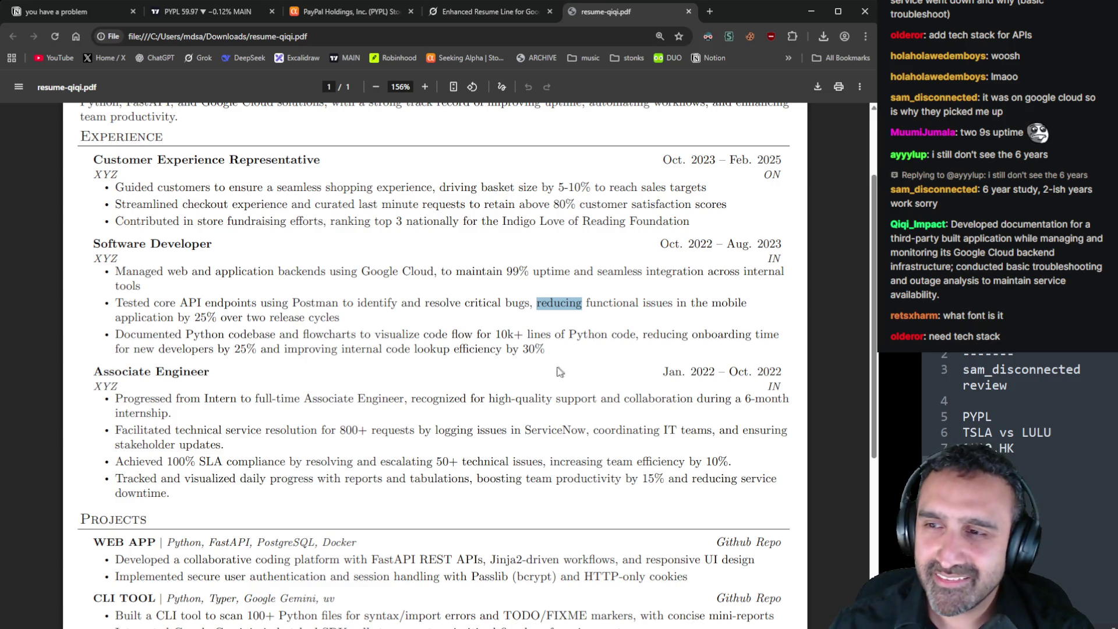
{"action": "left_click", "coordinate": [559, 345]}
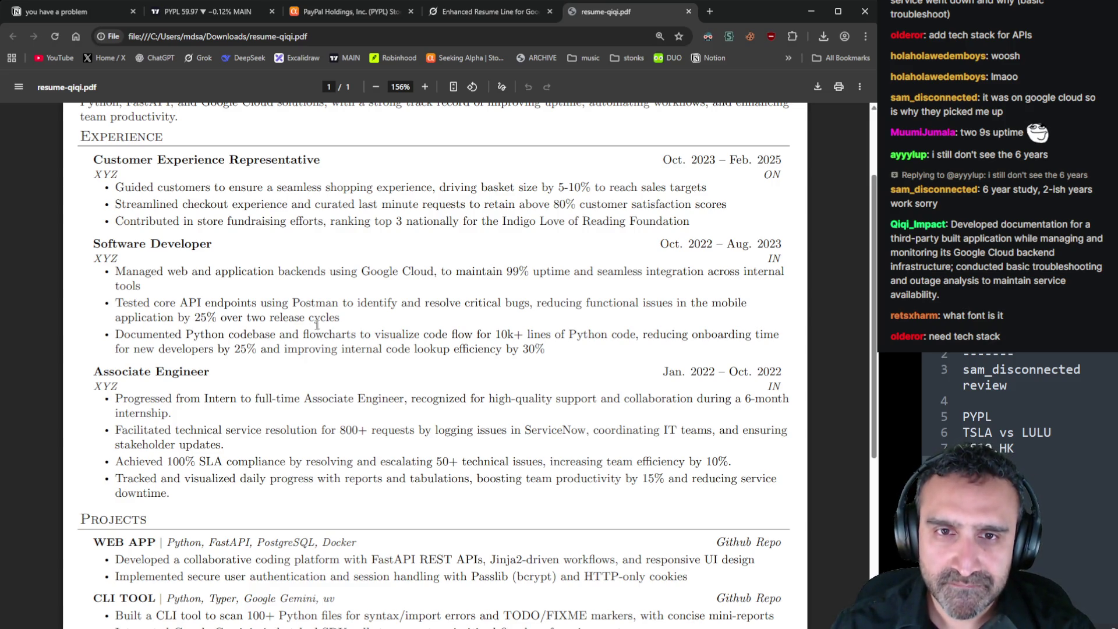
{"action": "double_click", "coordinate": [315, 306]}
{"action": "left_click_drag", "start_coordinate": [435, 272], "coordinate": [359, 274]}
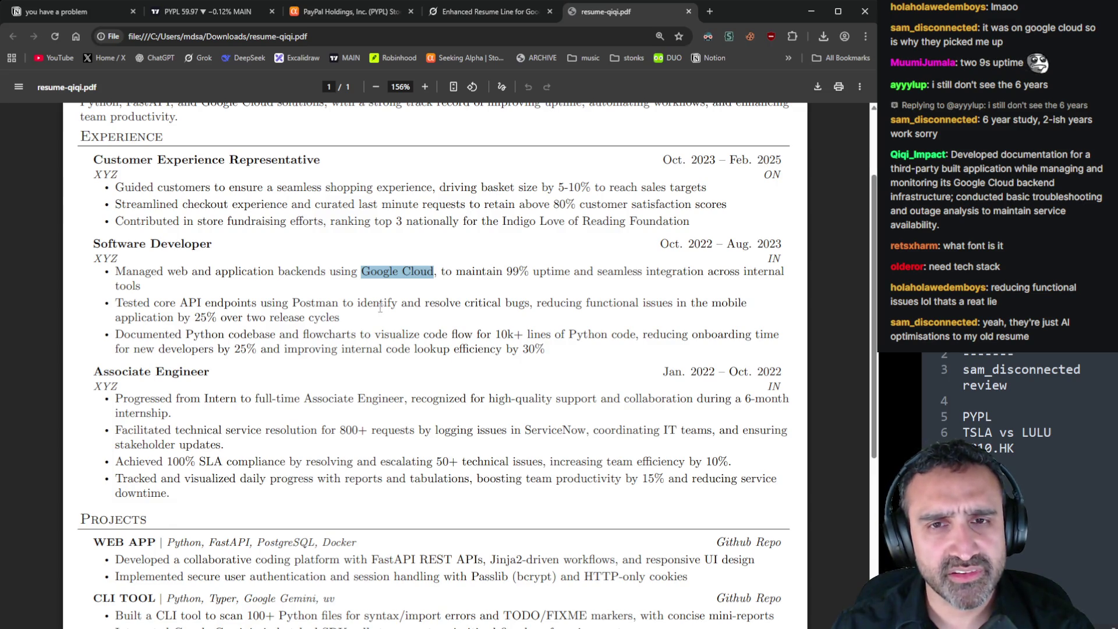
{"action": "left_click", "coordinate": [379, 317]}
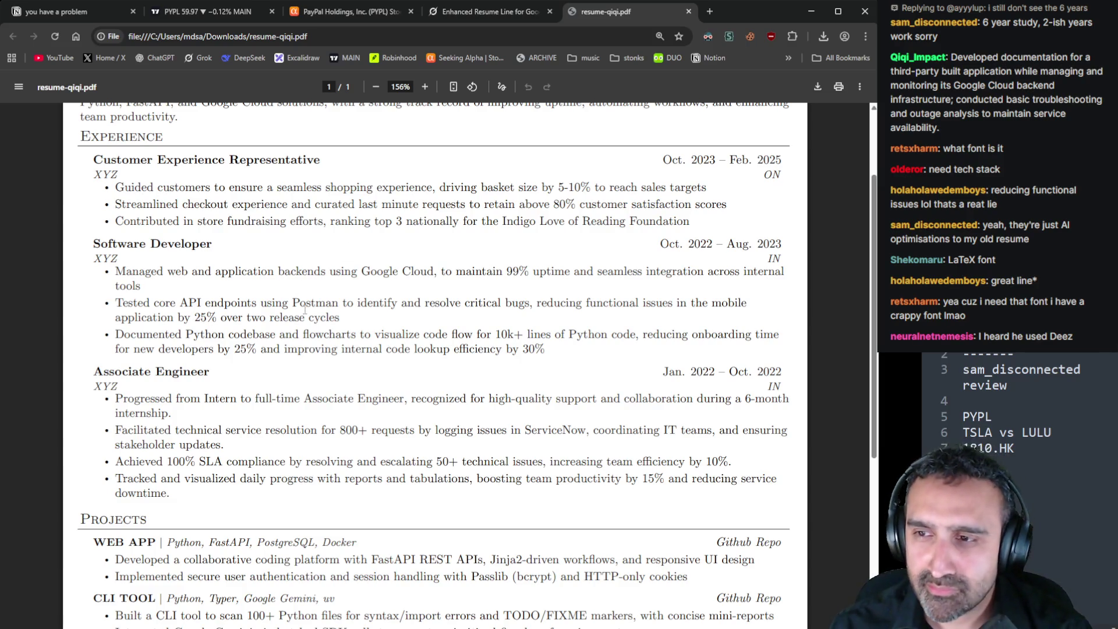
{"action": "double_click", "coordinate": [280, 319]}
{"action": "left_click", "coordinate": [322, 303]}
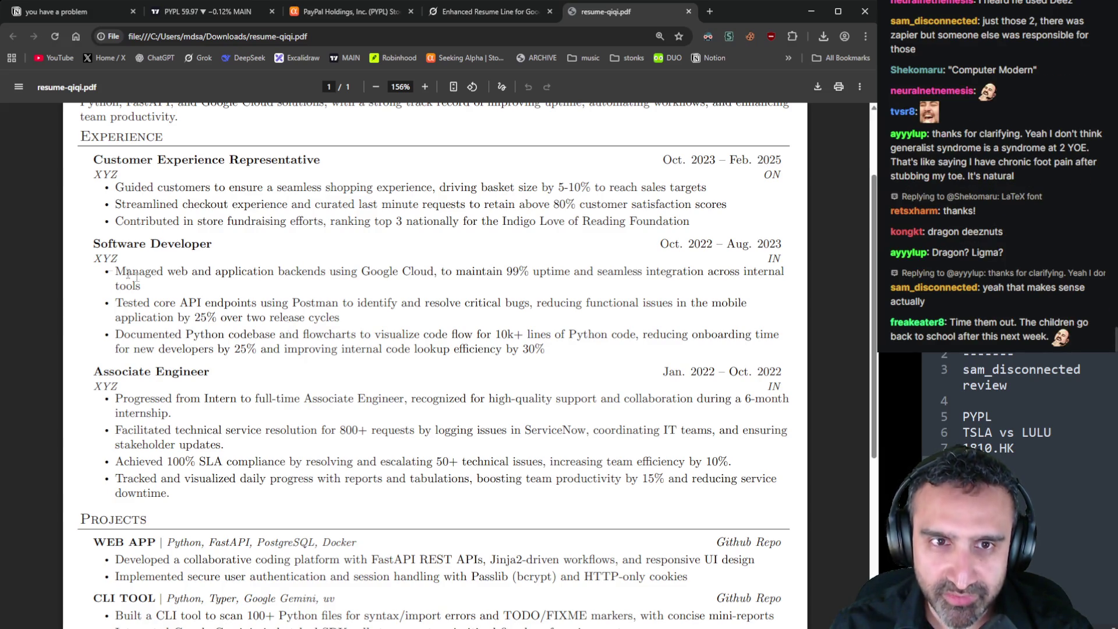
{"action": "left_click_drag", "start_coordinate": [136, 277], "coordinate": [545, 349]}
{"action": "scroll", "coordinate": [408, 349], "scroll_direction": "down", "scroll_amount": 2}
Select the Associate Engineer title and the clause on recognition for high-quality support
{"action": "scroll", "coordinate": [407, 292], "scroll_direction": "up", "scroll_amount": 3}
{"action": "mouse_move", "coordinate": [129, 218]}
{"action": "left_mouse_down"}
{"action": "mouse_move", "coordinate": [163, 245]}
{"action": "mouse_move", "coordinate": [328, 251]}
{"action": "left_mouse_up"}
{"action": "scroll", "coordinate": [328, 250], "scroll_direction": "down", "scroll_amount": 3}
{"action": "left_click", "coordinate": [244, 269]}
{"action": "triple_click", "coordinate": [128, 257]}
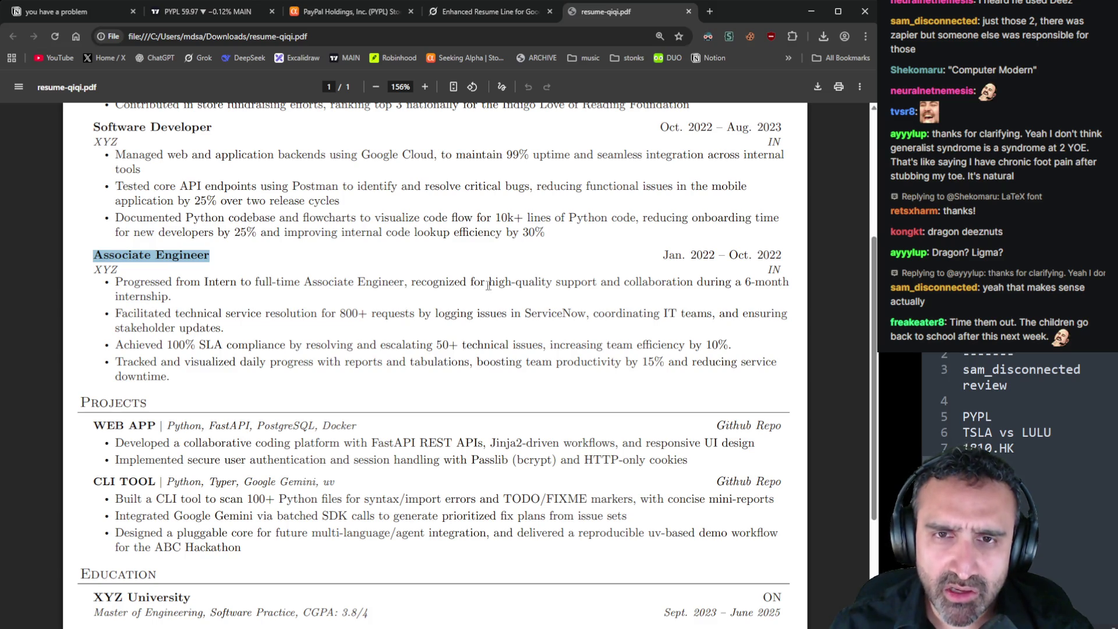
{"action": "mouse_move", "coordinate": [416, 282]}
{"action": "left_mouse_down"}
{"action": "mouse_move", "coordinate": [413, 292]}
{"action": "mouse_move", "coordinate": [241, 315]}
{"action": "mouse_move", "coordinate": [177, 298]}
{"action": "left_mouse_up"}
{"action": "scroll", "coordinate": [178, 298], "scroll_direction": "down", "scroll_amount": 3}
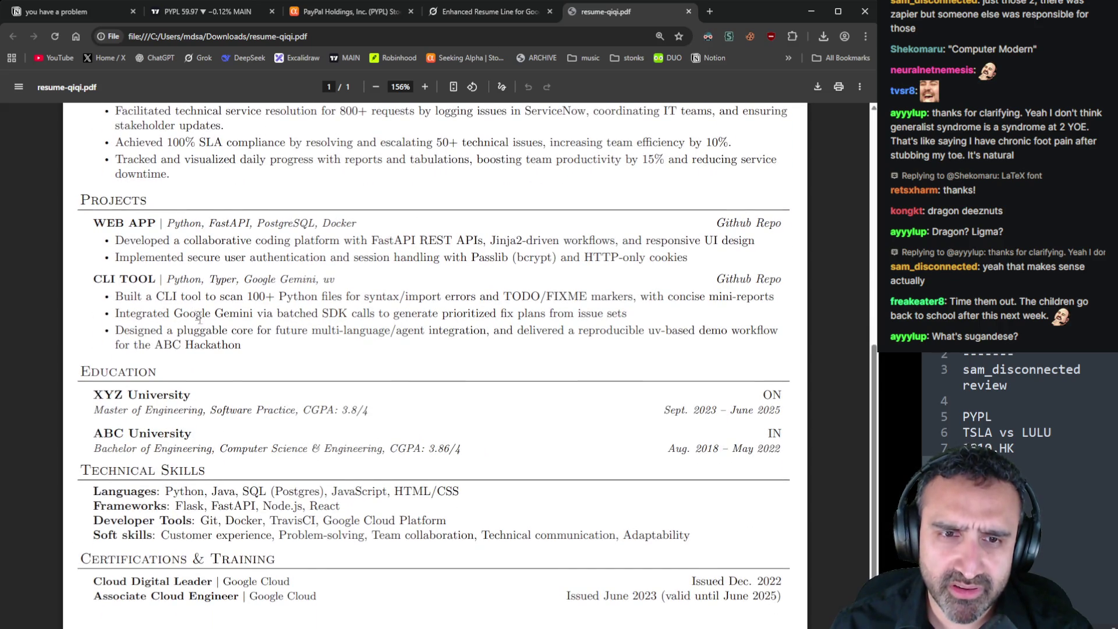
{"action": "scroll", "coordinate": [399, 539], "scroll_direction": "up", "scroll_amount": 3}
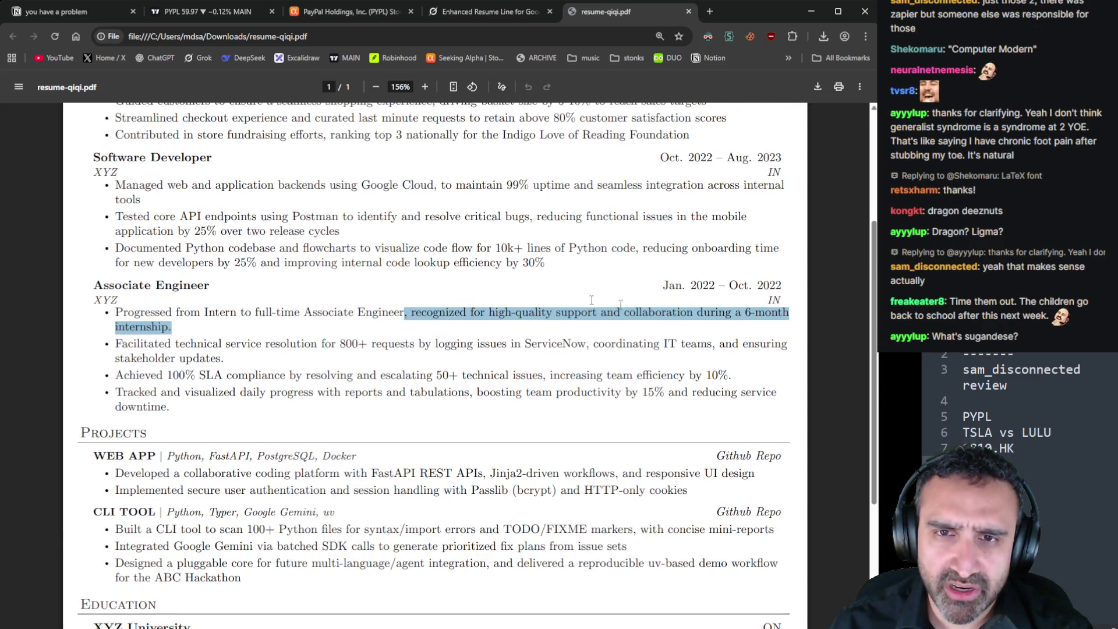
Select the entire 'Progressed from Intern…internship.' bullet under Associate Engineer
{"action": "left_click", "coordinate": [333, 337]}
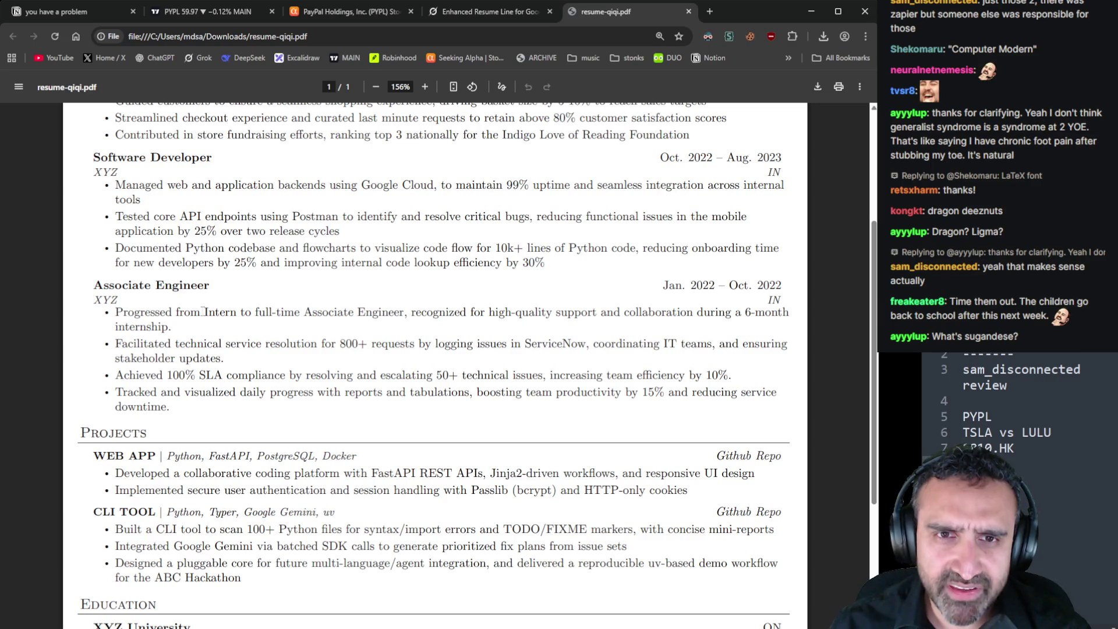
{"action": "left_click_drag", "start_coordinate": [205, 313], "coordinate": [412, 309]}
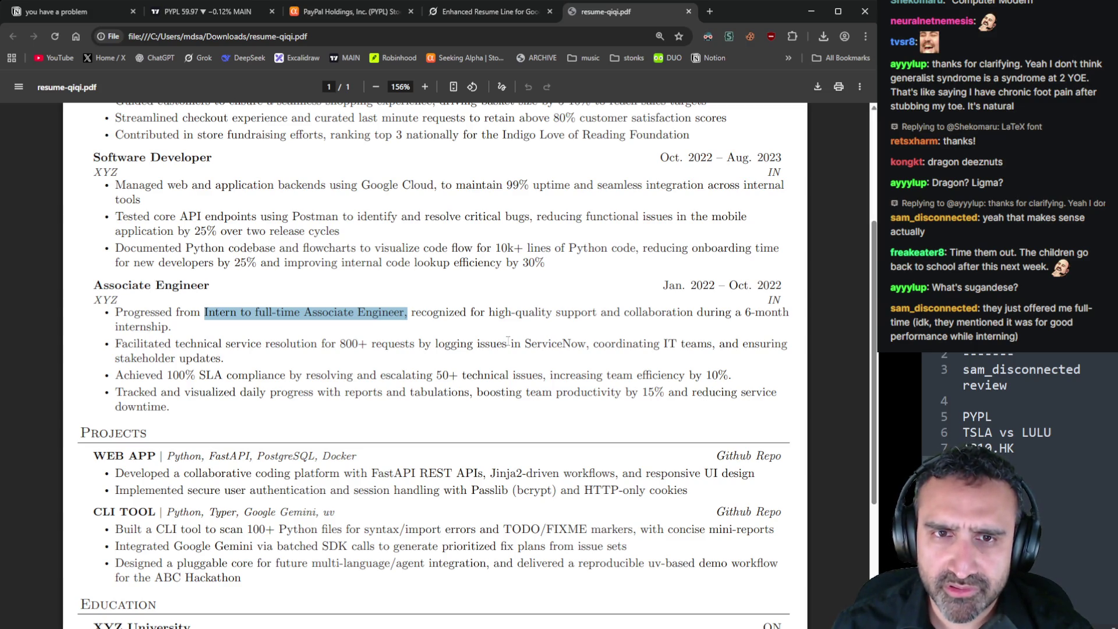
{"action": "left_click", "coordinate": [172, 329]}
{"action": "left_click_drag", "start_coordinate": [172, 329], "coordinate": [116, 314]}
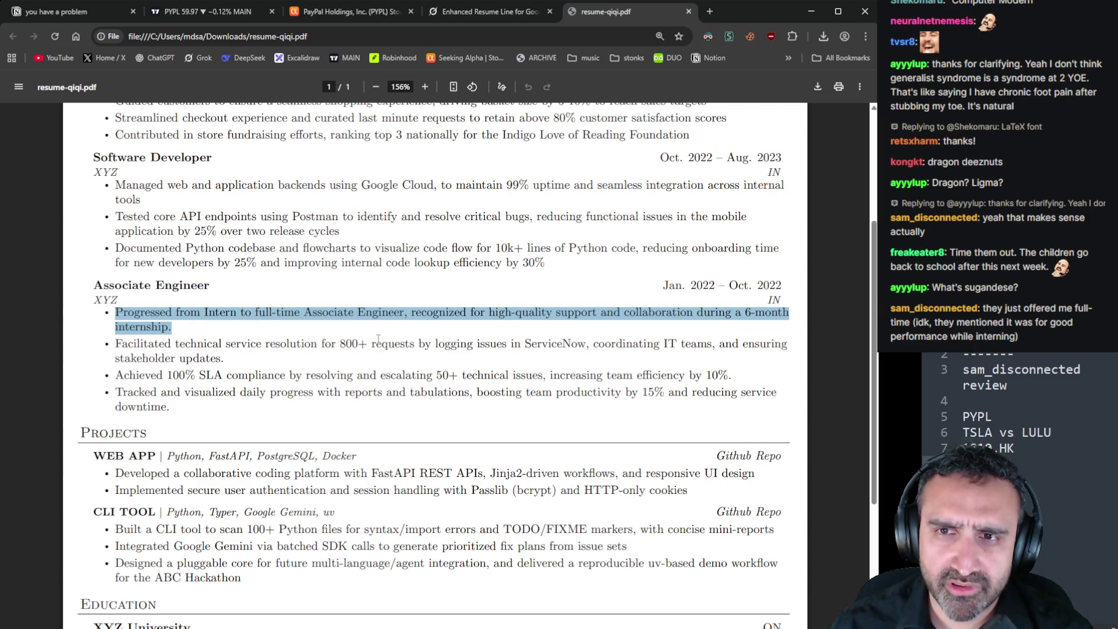
{"action": "mouse_move", "coordinate": [664, 288]}
{"action": "left_mouse_down"}
{"action": "mouse_move", "coordinate": [786, 288]}
{"action": "mouse_move", "coordinate": [781, 303]}
{"action": "left_mouse_up"}
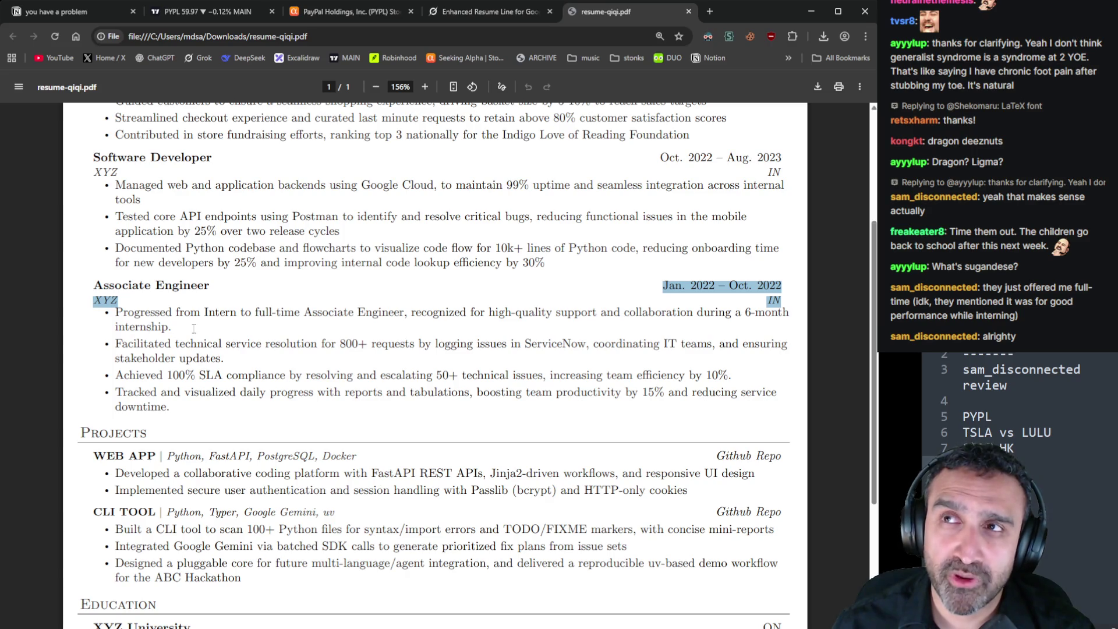
{"action": "mouse_move", "coordinate": [116, 312]}
{"action": "left_mouse_down"}
{"action": "mouse_move", "coordinate": [185, 313]}
{"action": "mouse_move", "coordinate": [117, 309]}
{"action": "left_mouse_up"}
{"action": "double_click", "coordinate": [131, 313]}
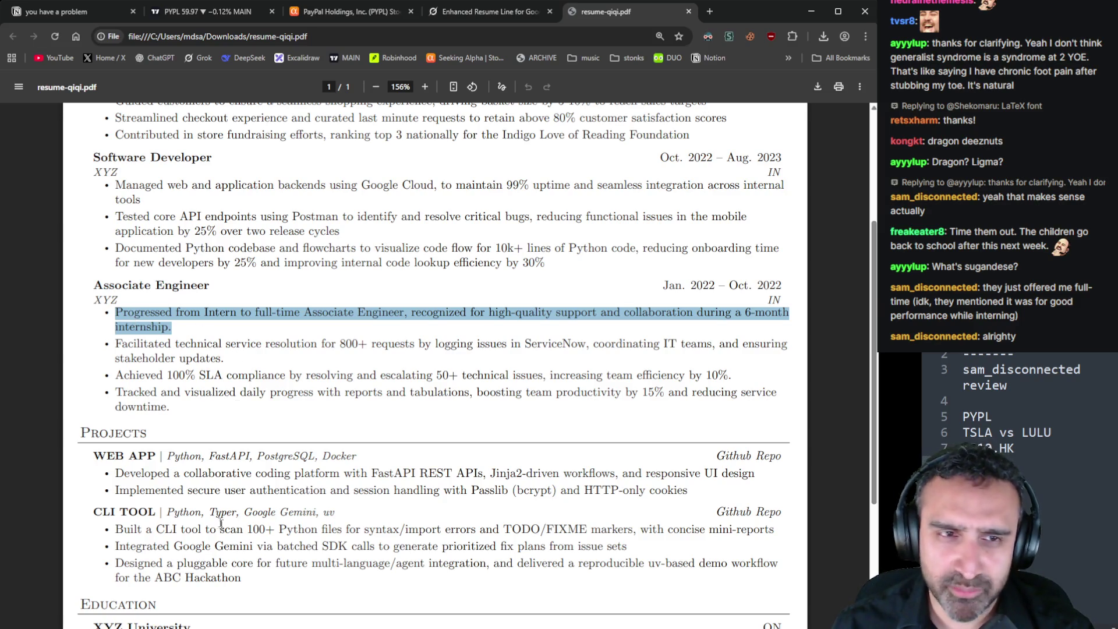
{"action": "key", "text": "alt+Tab"}
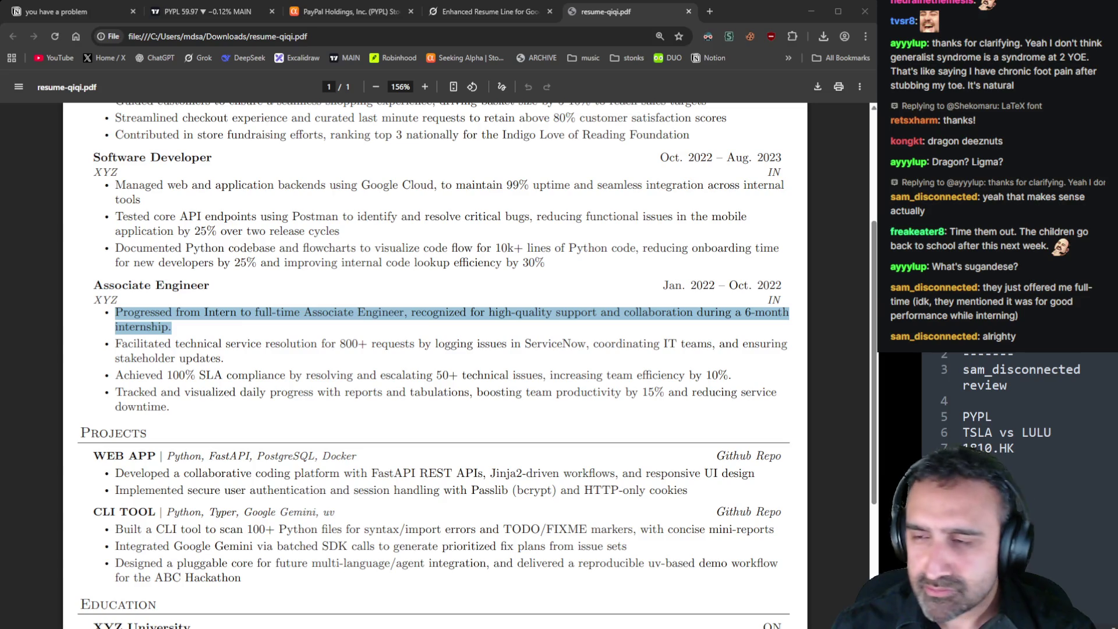
{"action": "left_click", "coordinate": [361, 336]}
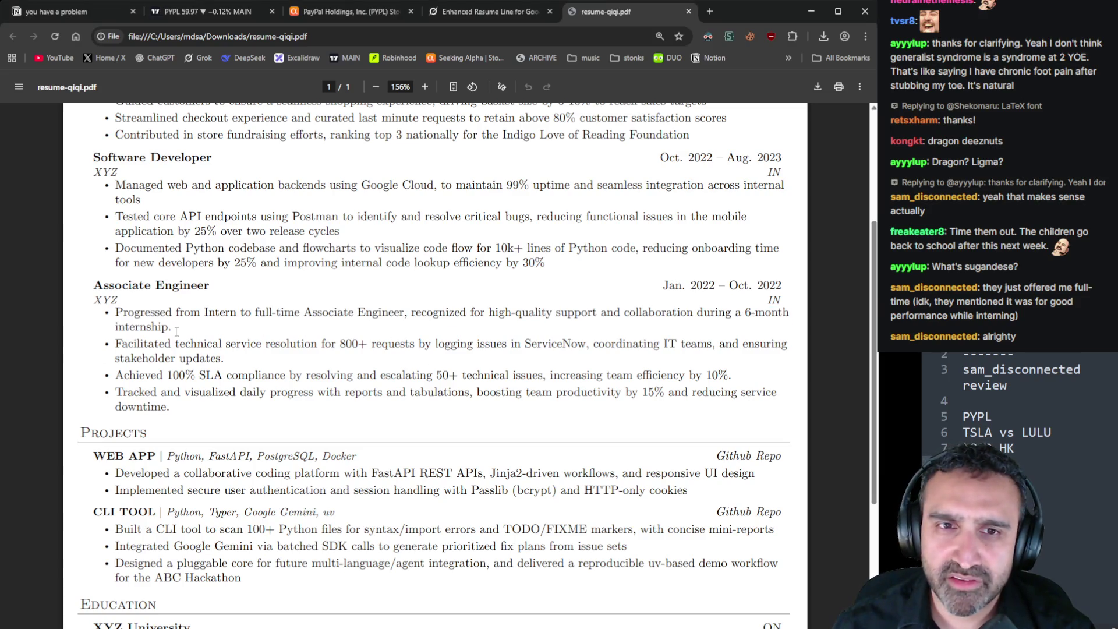
{"action": "left_click_drag", "start_coordinate": [176, 331], "coordinate": [100, 317]}
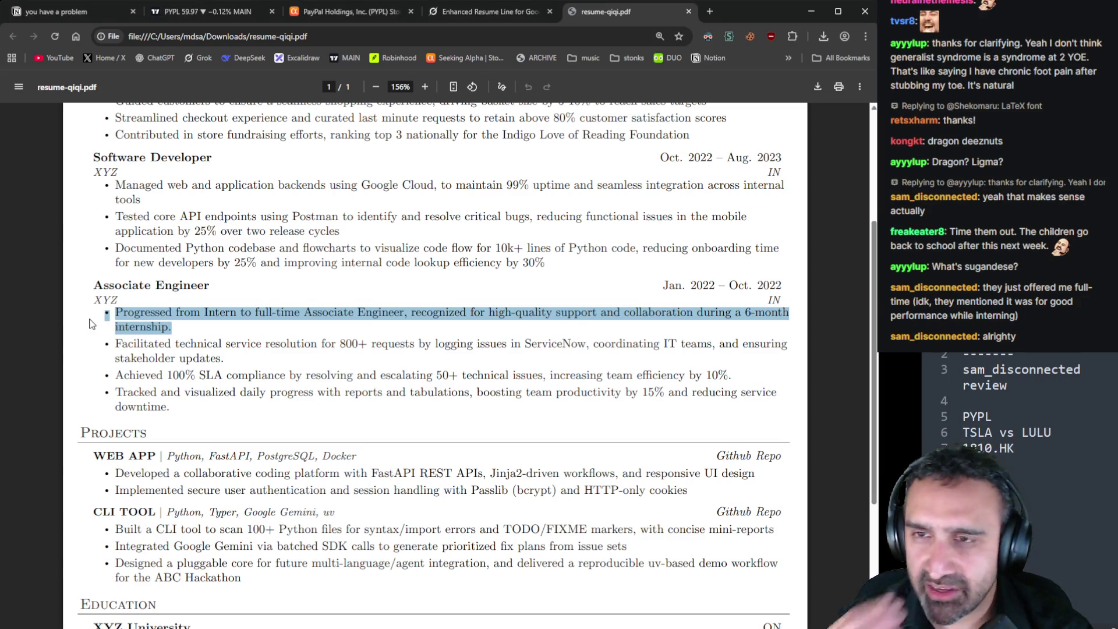
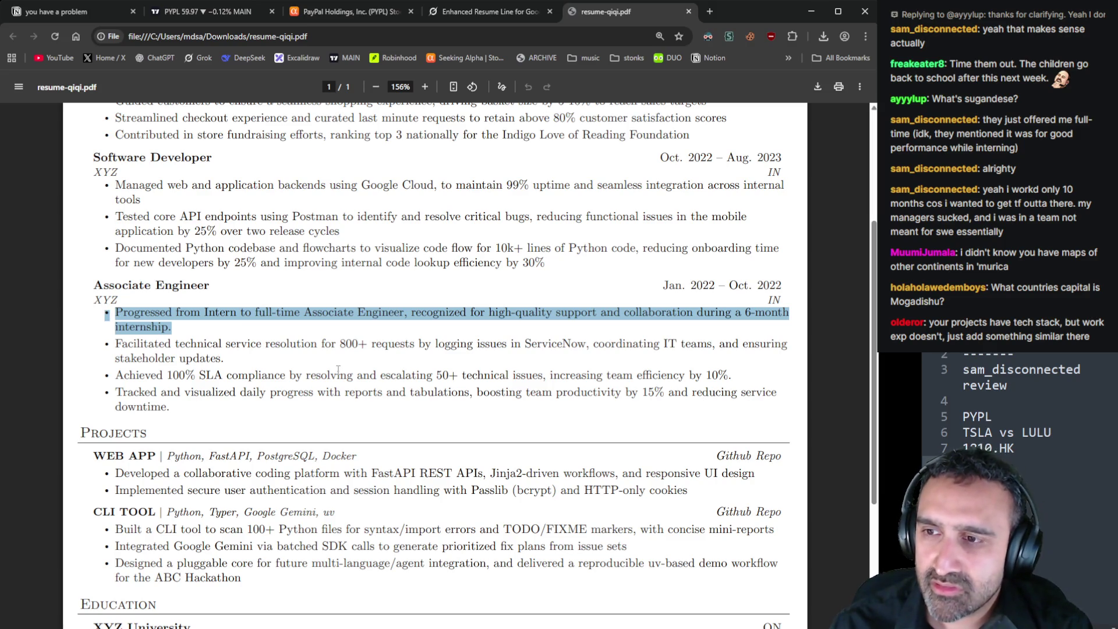
Try highlighting the WEB APP tech stack and the three Software Developer bullets, clearing each
{"action": "left_click", "coordinate": [399, 477]}
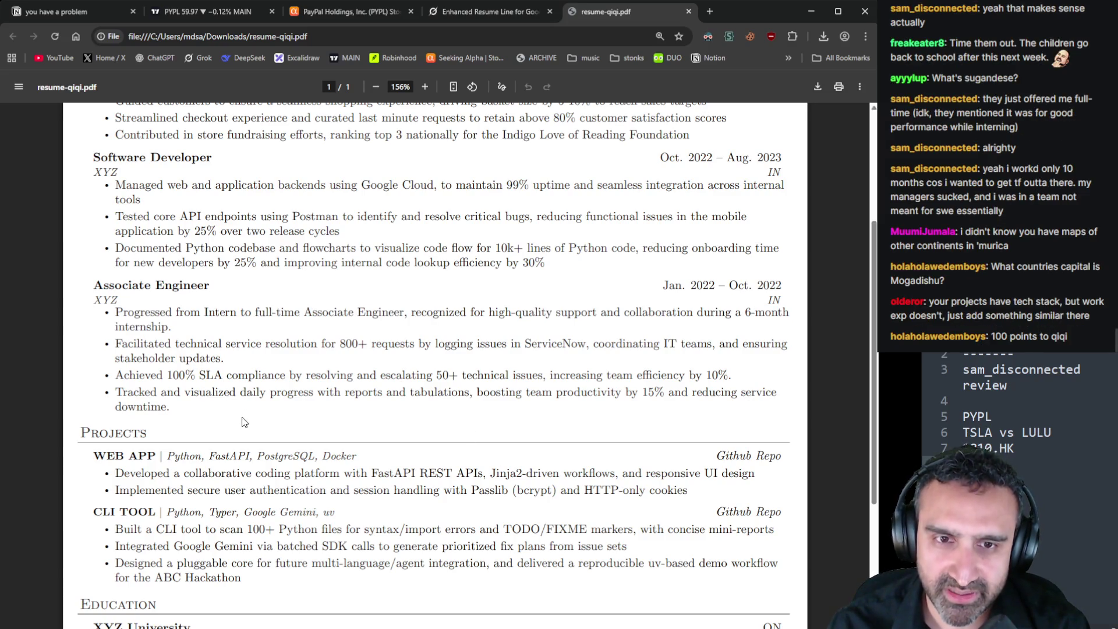
{"action": "left_click_drag", "start_coordinate": [357, 456], "coordinate": [165, 455]}
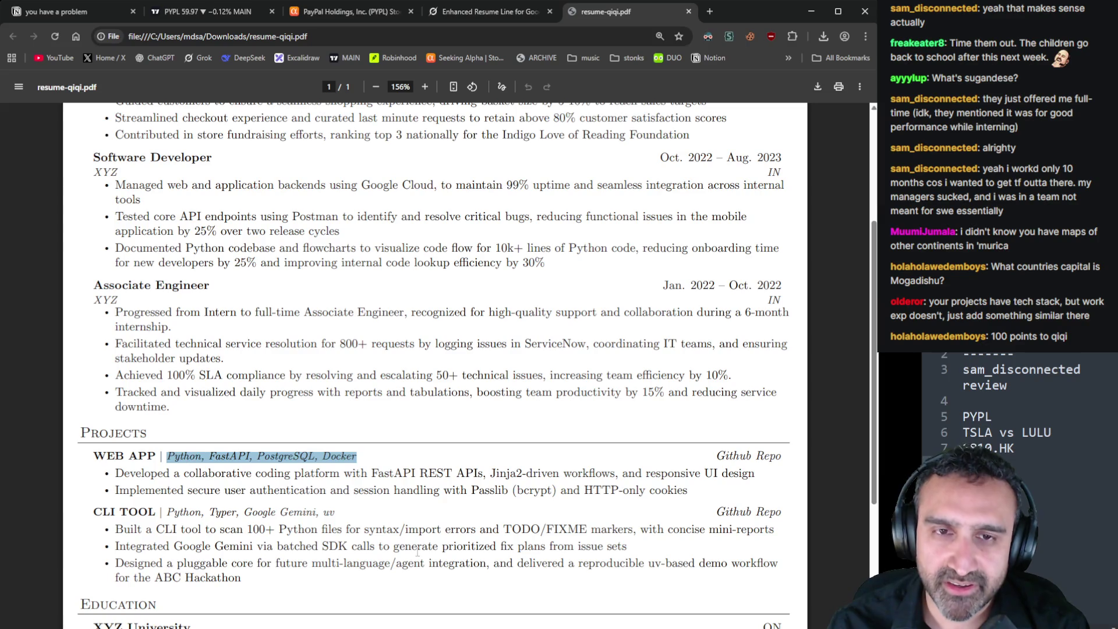
{"action": "scroll", "coordinate": [417, 552], "scroll_direction": "up", "scroll_amount": 1}
{"action": "left_click", "coordinate": [241, 403]}
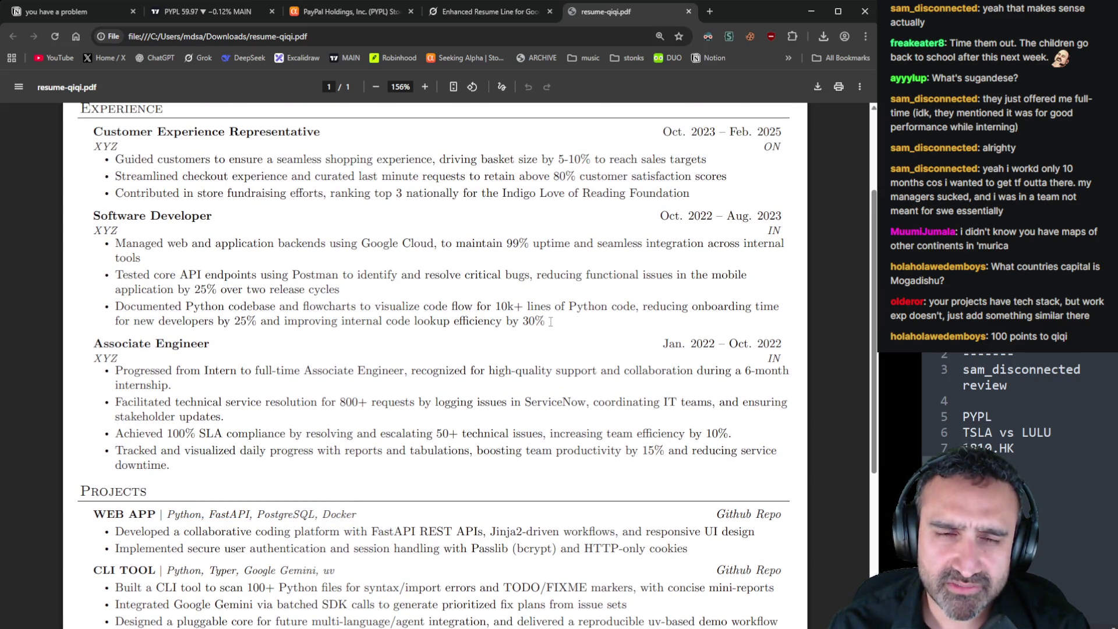
{"action": "mouse_move", "coordinate": [551, 322]}
{"action": "left_mouse_down"}
{"action": "mouse_move", "coordinate": [169, 274]}
{"action": "mouse_move", "coordinate": [121, 233]}
{"action": "left_mouse_up"}
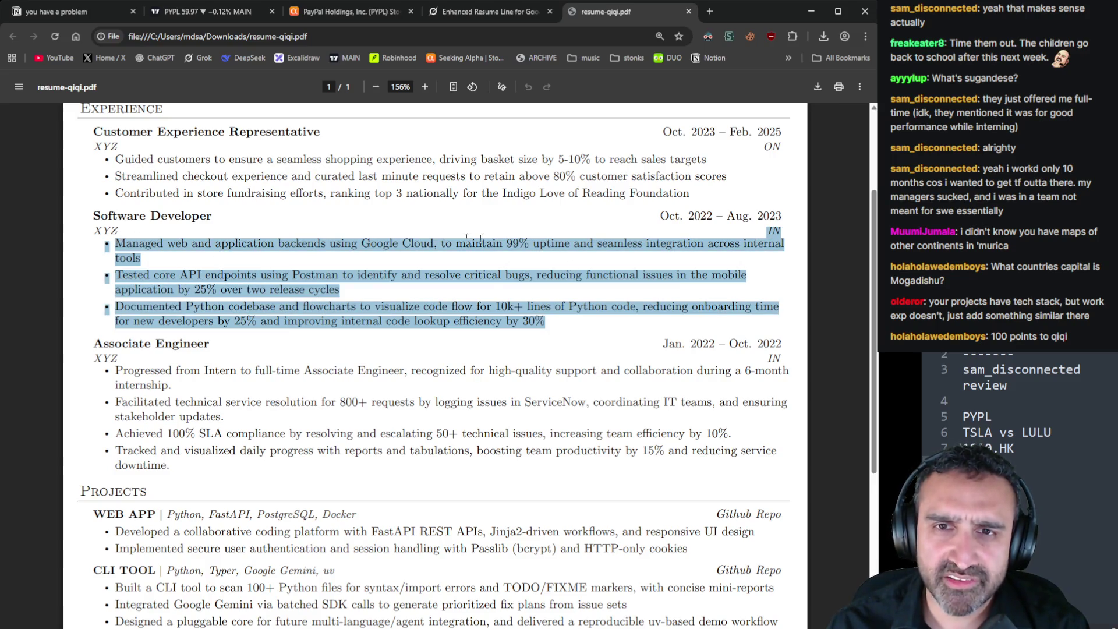
{"action": "left_click", "coordinate": [342, 290]}
{"action": "scroll", "coordinate": [343, 290], "scroll_direction": "down", "scroll_amount": 1}
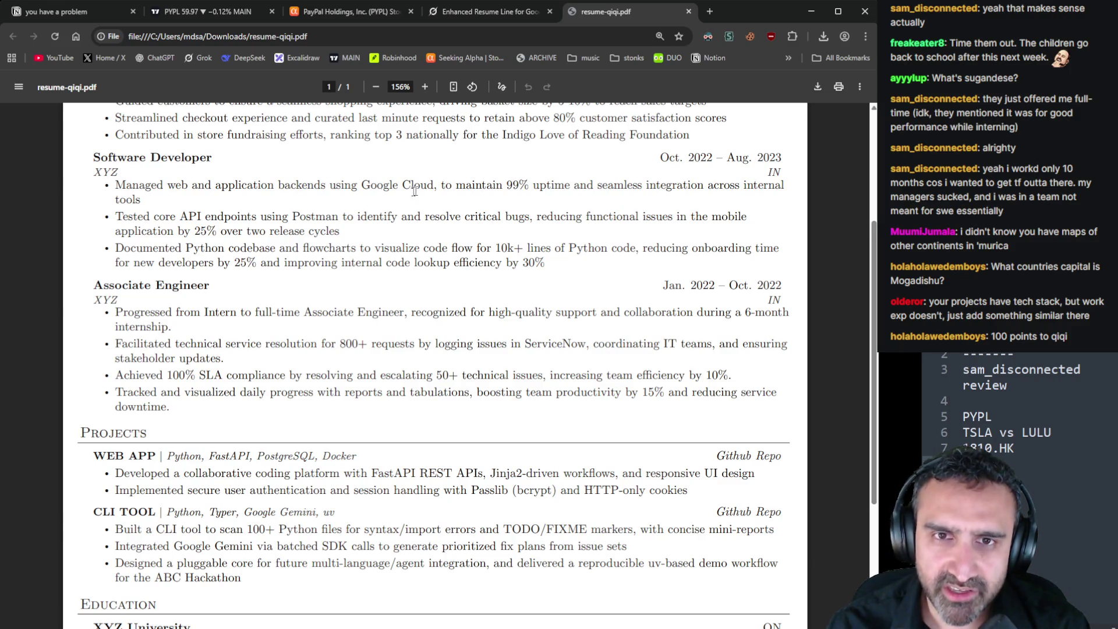
{"action": "mouse_move", "coordinate": [550, 265]}
{"action": "left_mouse_down"}
{"action": "mouse_move", "coordinate": [490, 245]}
{"action": "mouse_move", "coordinate": [91, 185]}
{"action": "mouse_move", "coordinate": [266, 191]}
{"action": "left_mouse_up"}
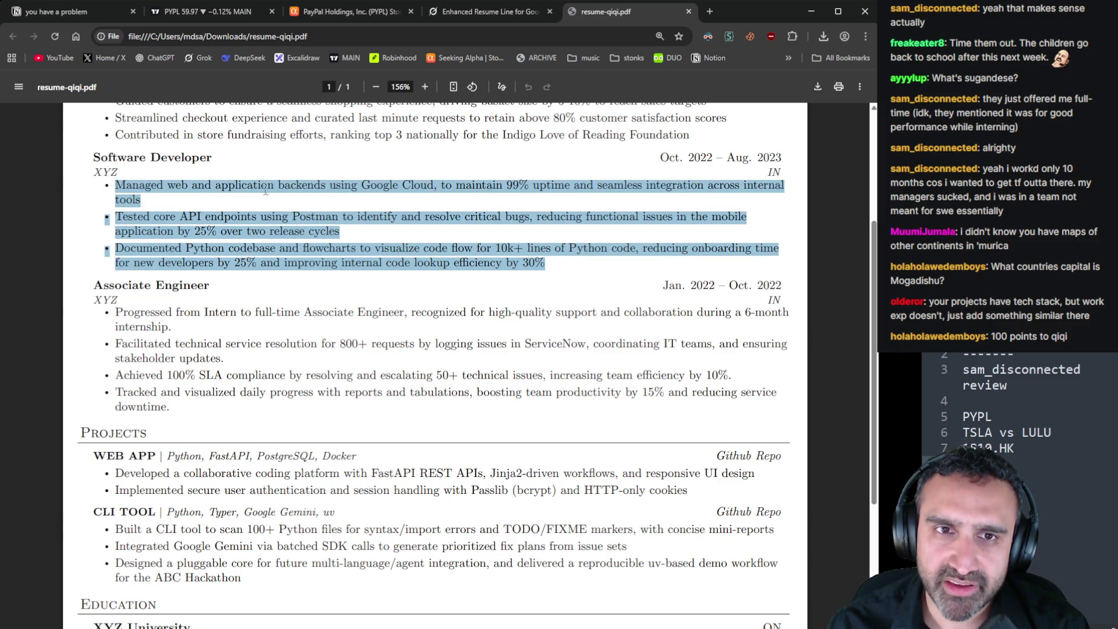
{"action": "left_click", "coordinate": [324, 237]}
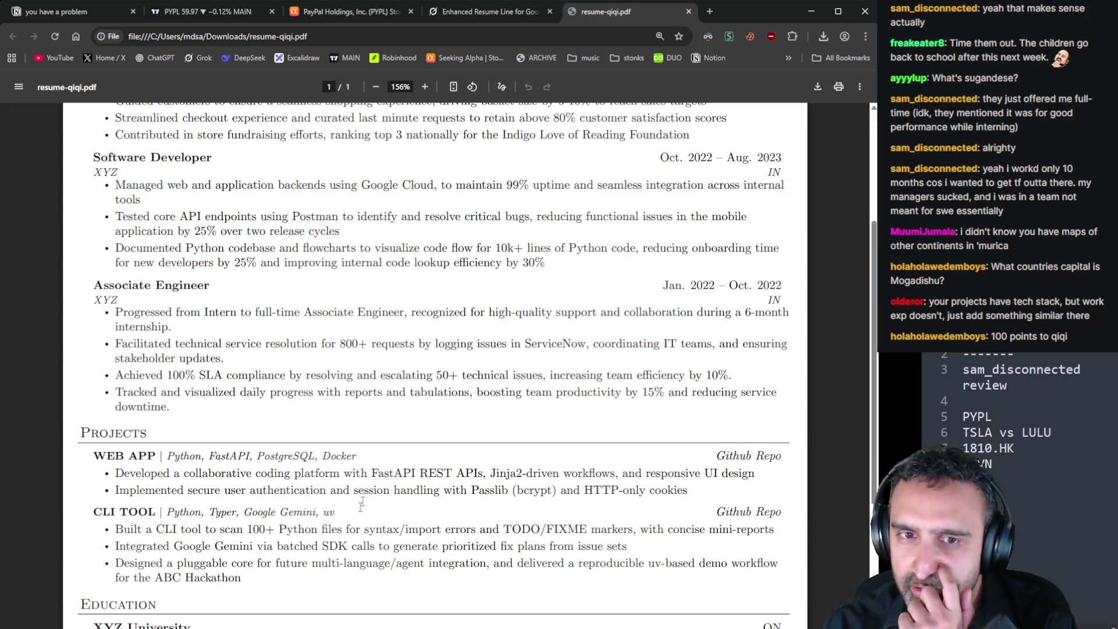
{"action": "mouse_move", "coordinate": [362, 461]}
{"action": "left_mouse_down"}
{"action": "mouse_move", "coordinate": [166, 455]}
{"action": "mouse_move", "coordinate": [358, 455]}
{"action": "left_mouse_up"}
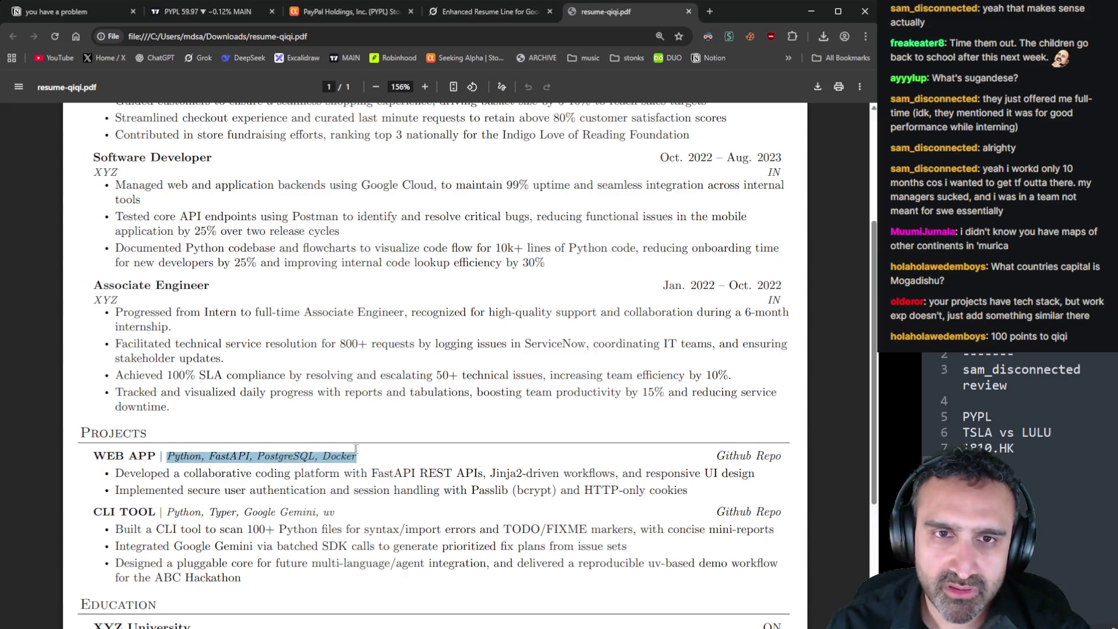
{"action": "left_click", "coordinate": [358, 457]}
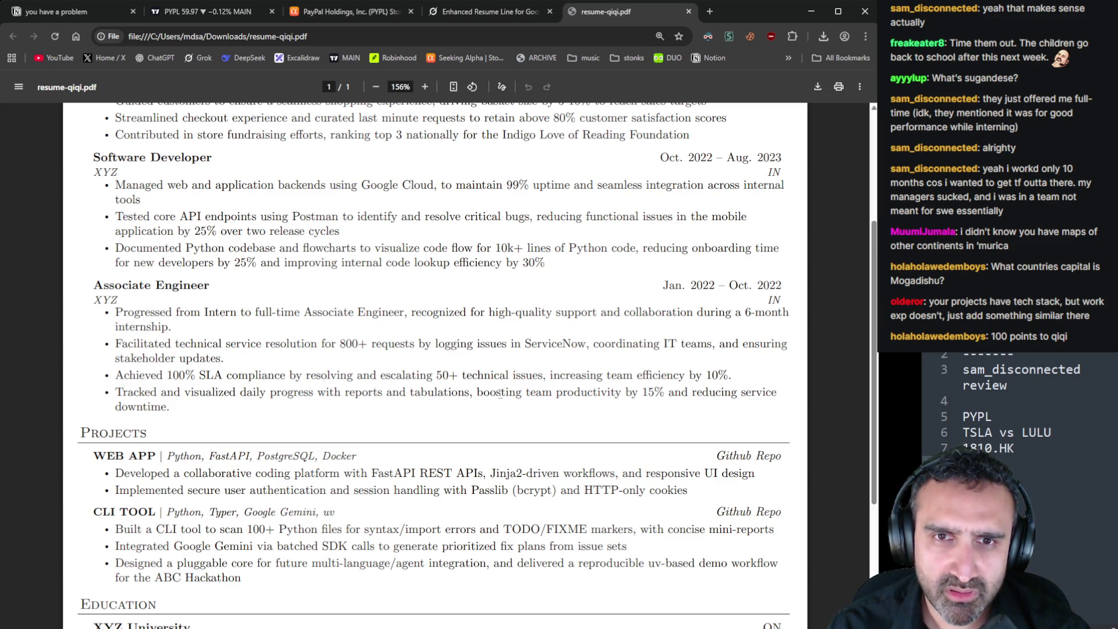
Highlight phrases in the Associate Engineer bullets, then its last three bullets in full, and clear them
{"action": "left_click_drag", "start_coordinate": [405, 311], "coordinate": [300, 313]}
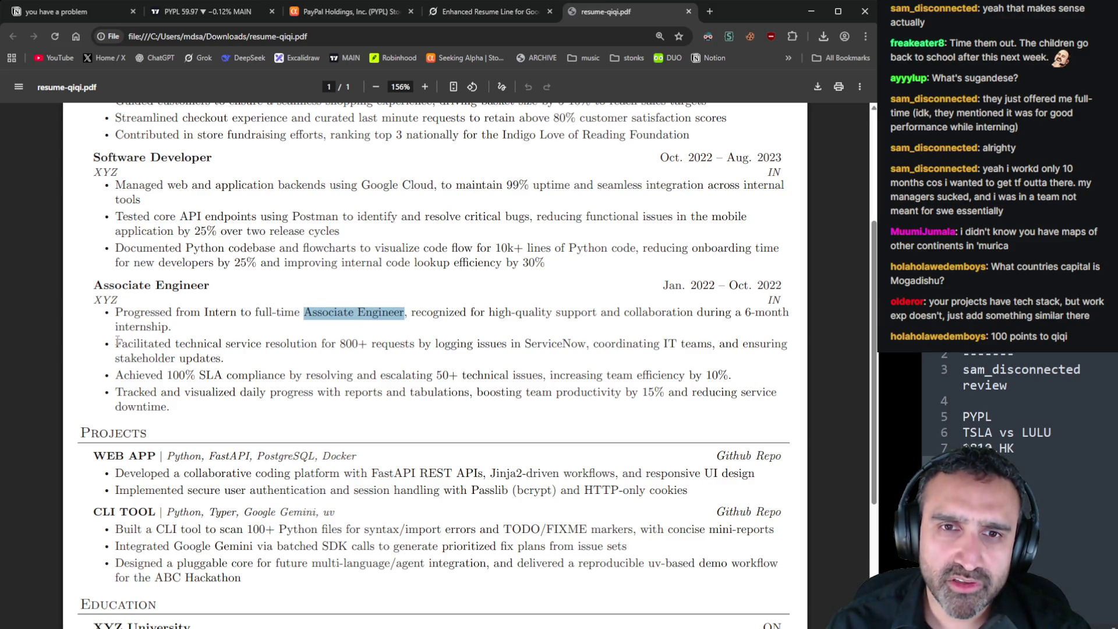
{"action": "mouse_move", "coordinate": [117, 341]}
{"action": "left_mouse_down"}
{"action": "mouse_move", "coordinate": [286, 377]}
{"action": "mouse_move", "coordinate": [262, 344]}
{"action": "mouse_move", "coordinate": [260, 361]}
{"action": "left_mouse_up"}
{"action": "left_click_drag", "start_coordinate": [542, 376], "coordinate": [324, 382]}
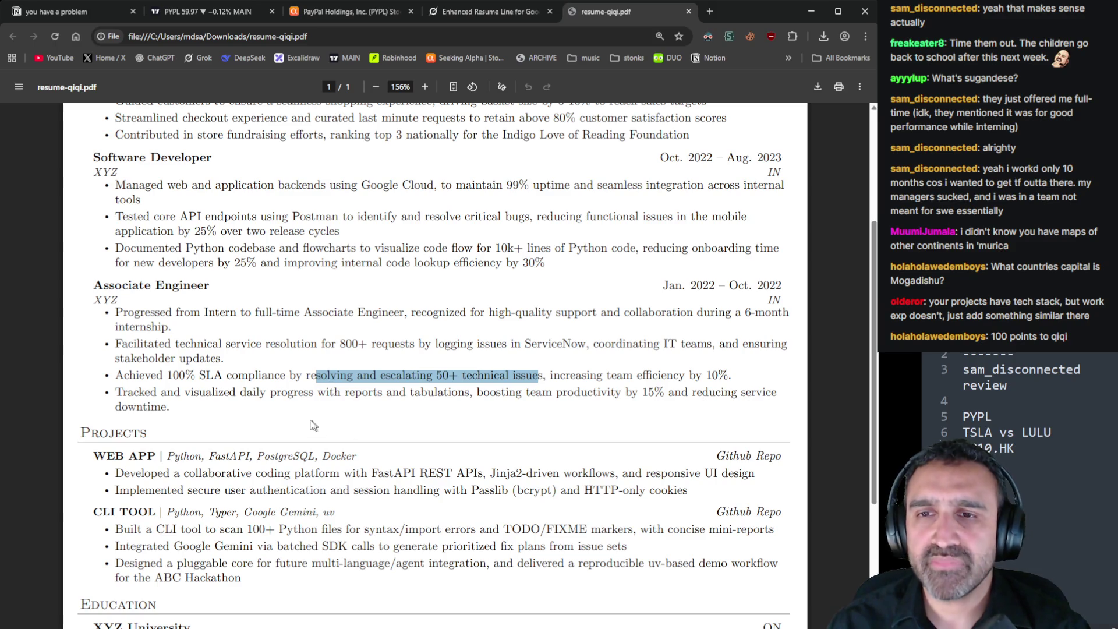
{"action": "left_click_drag", "start_coordinate": [182, 397], "coordinate": [103, 347]}
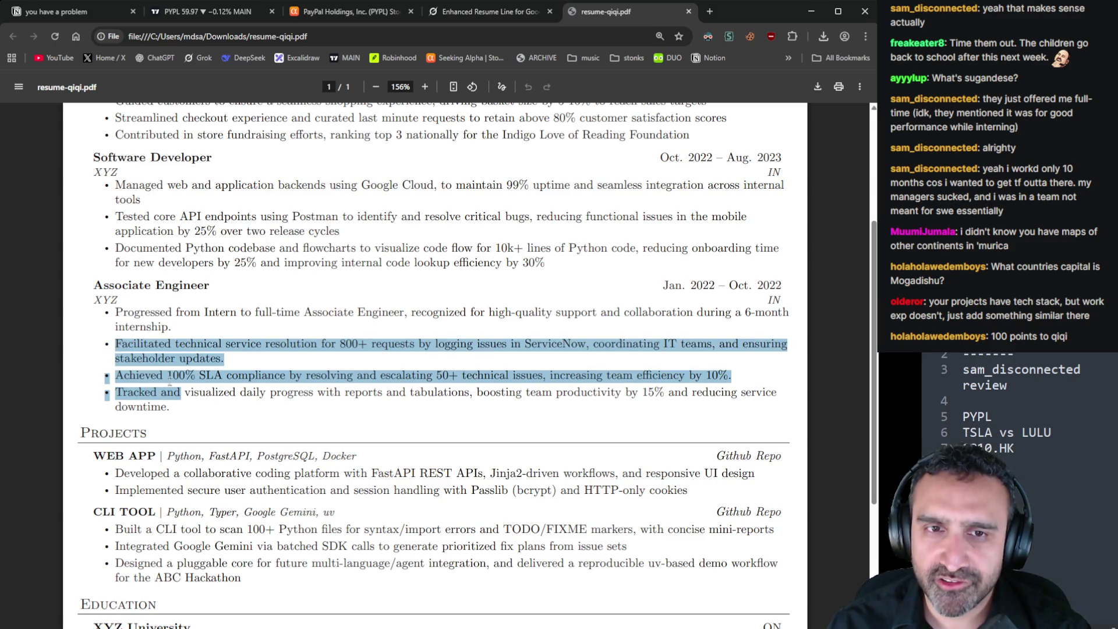
{"action": "left_click_drag", "start_coordinate": [172, 405], "coordinate": [119, 345]}
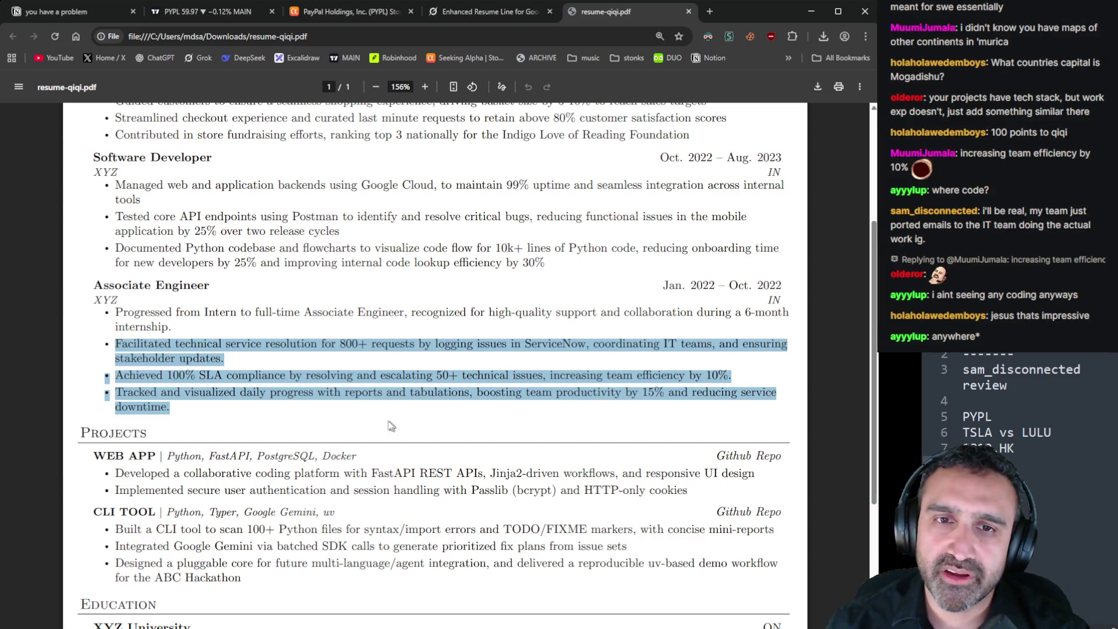
{"action": "left_click", "coordinate": [293, 425]}
Select the word 'resolving' in the SLA compliance bullet, then scroll down toward Education
{"action": "left_click_drag", "start_coordinate": [180, 397], "coordinate": [111, 341]}
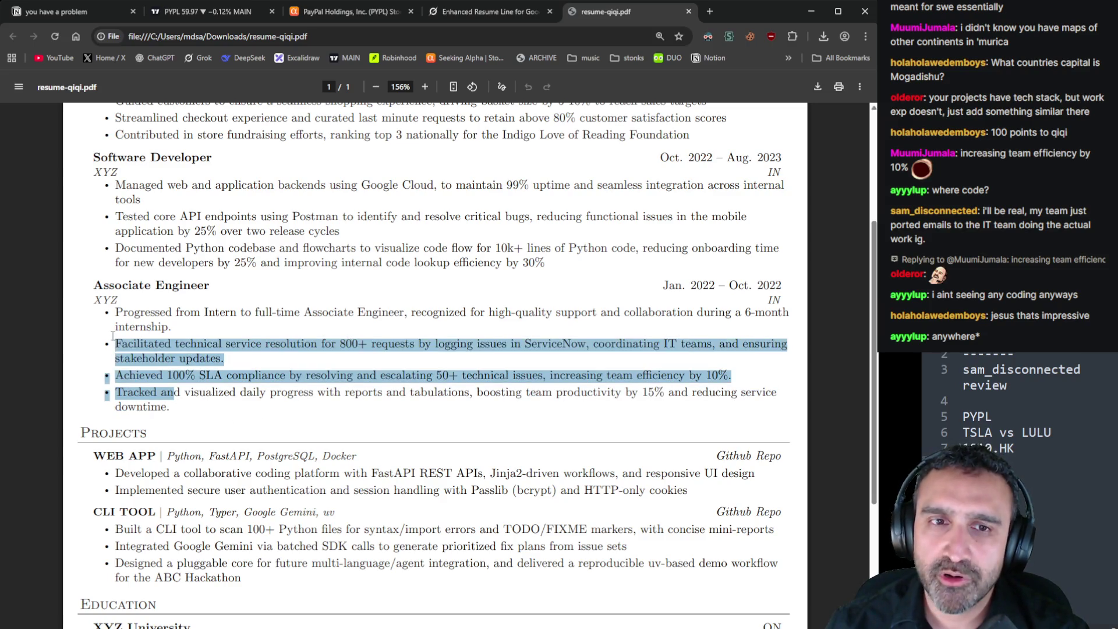
{"action": "left_click", "coordinate": [101, 340]}
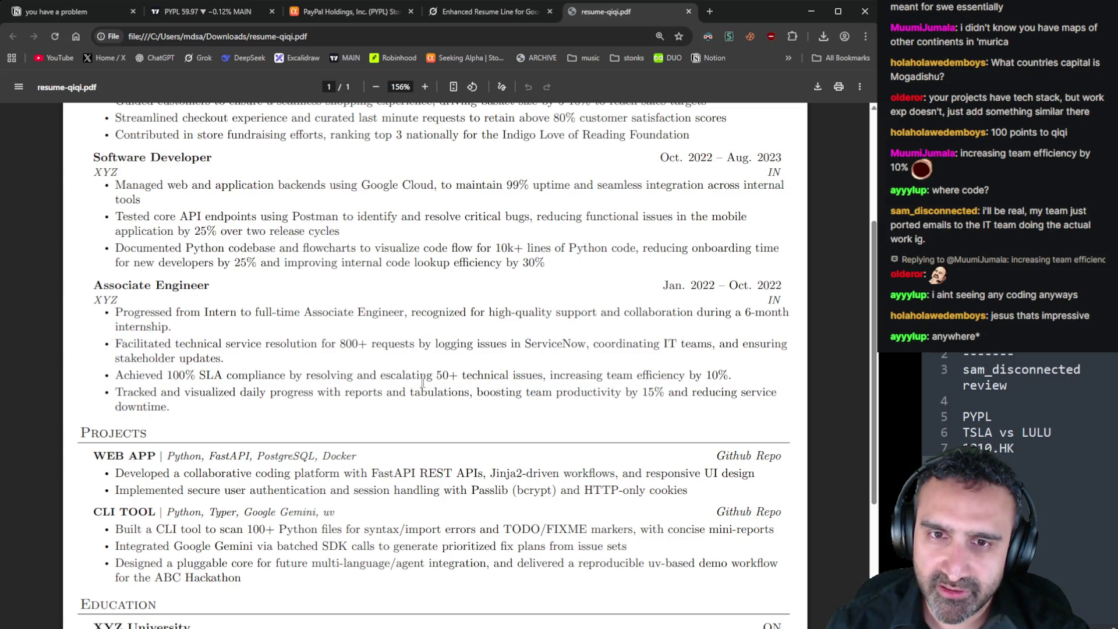
{"action": "double_click", "coordinate": [329, 375]}
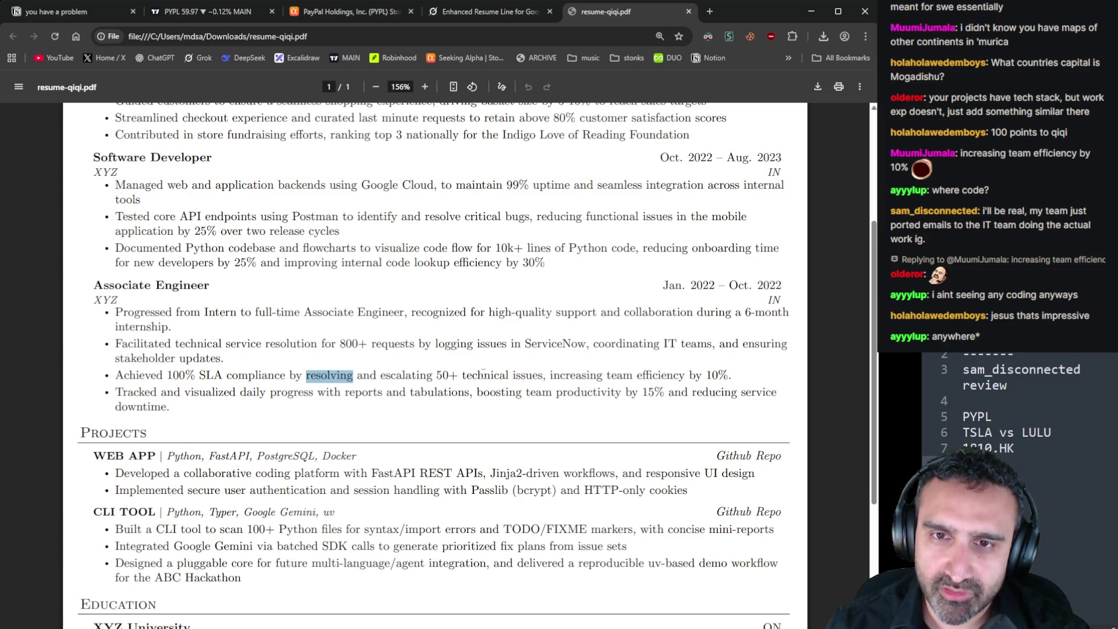
{"action": "left_click_drag", "start_coordinate": [436, 375], "coordinate": [548, 375]}
{"action": "double_click", "coordinate": [326, 375]}
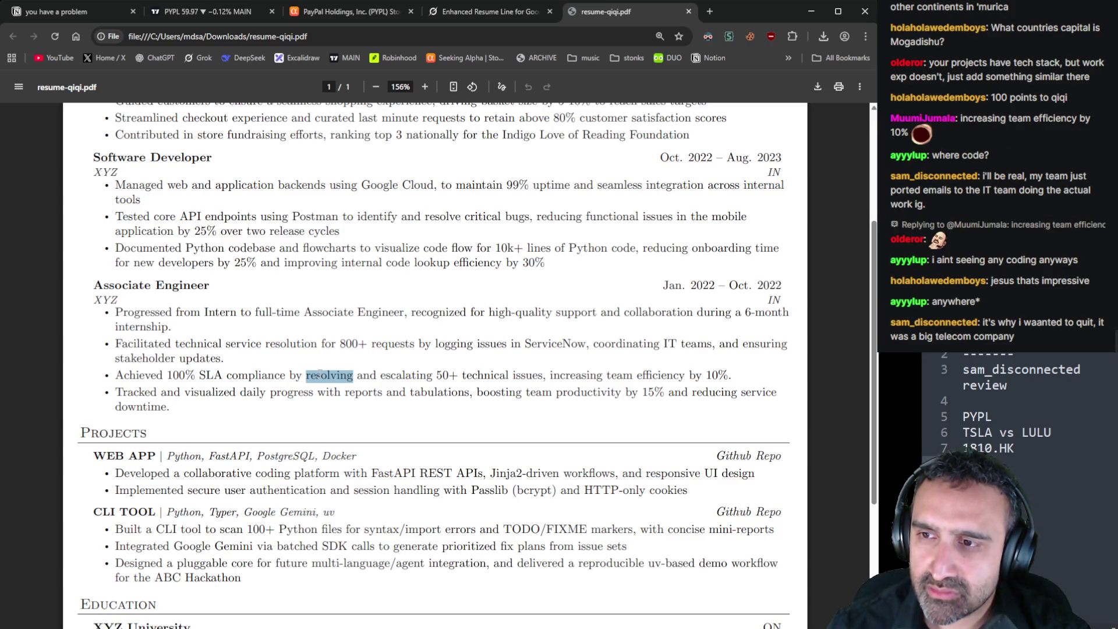
{"action": "scroll", "coordinate": [378, 367], "scroll_direction": "up", "scroll_amount": 1}
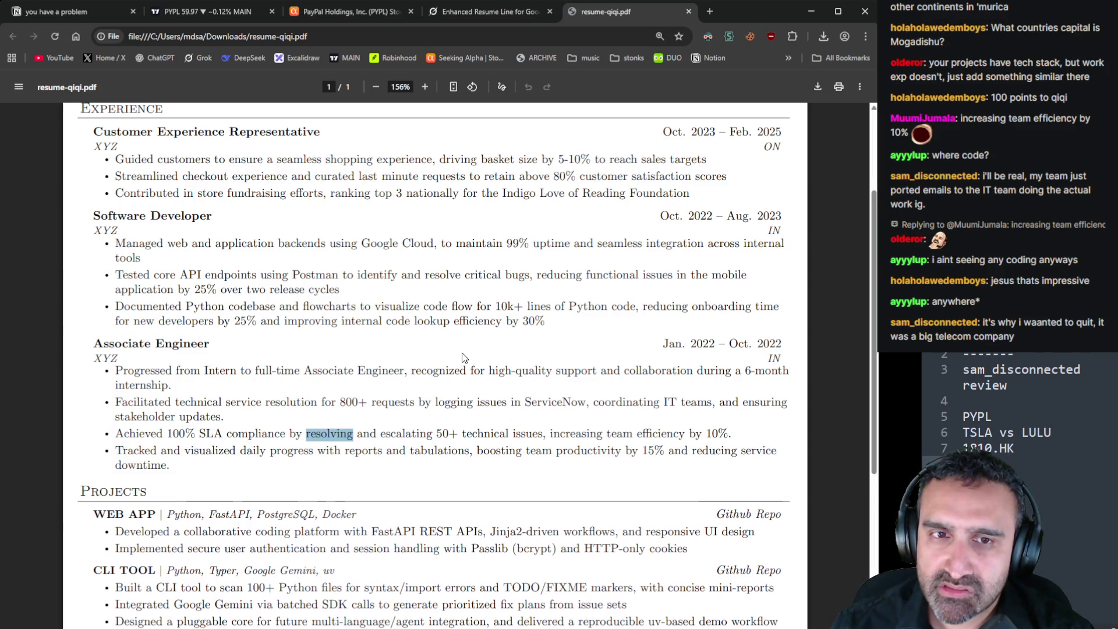
{"action": "scroll", "coordinate": [464, 358], "scroll_direction": "down", "scroll_amount": 1}
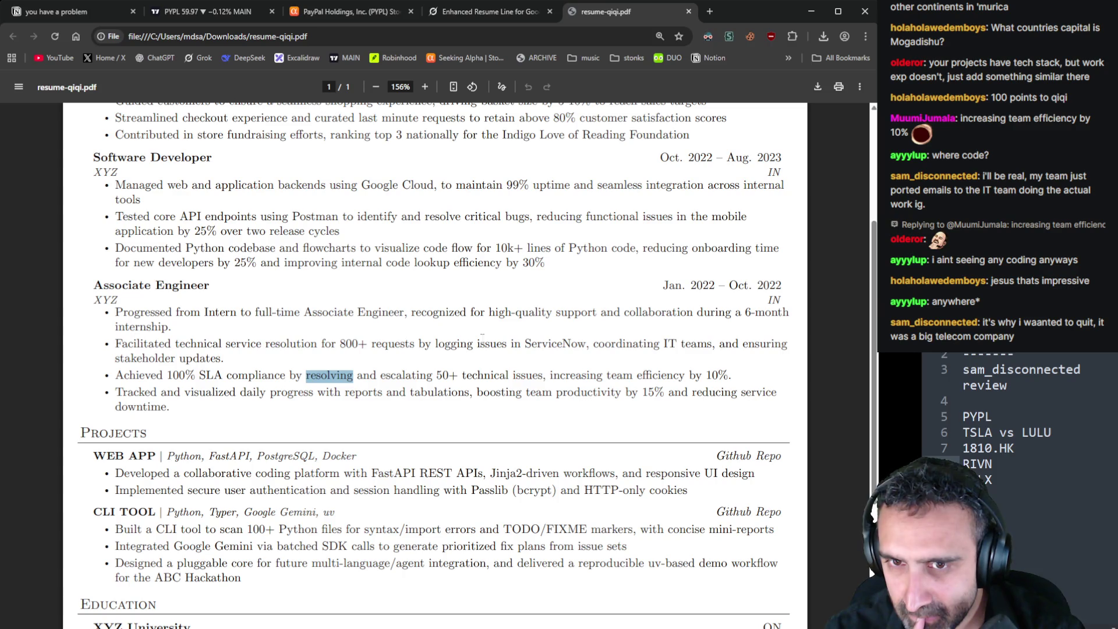
{"action": "scroll", "coordinate": [333, 301], "scroll_direction": "down", "scroll_amount": 4}
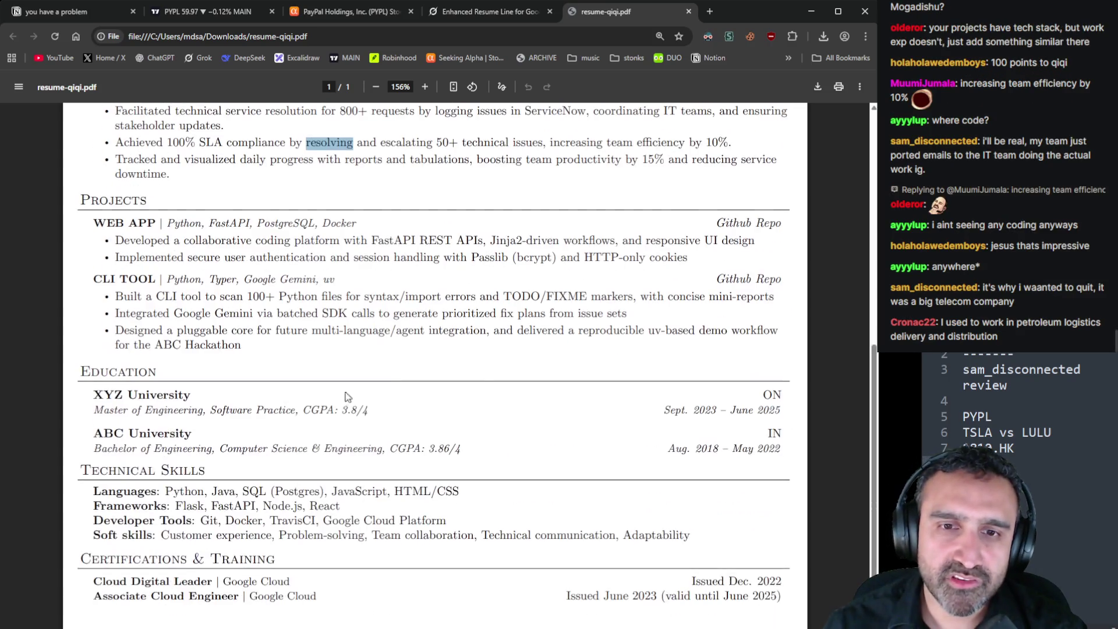
{"action": "scroll", "coordinate": [333, 301], "scroll_direction": "up", "scroll_amount": 4}
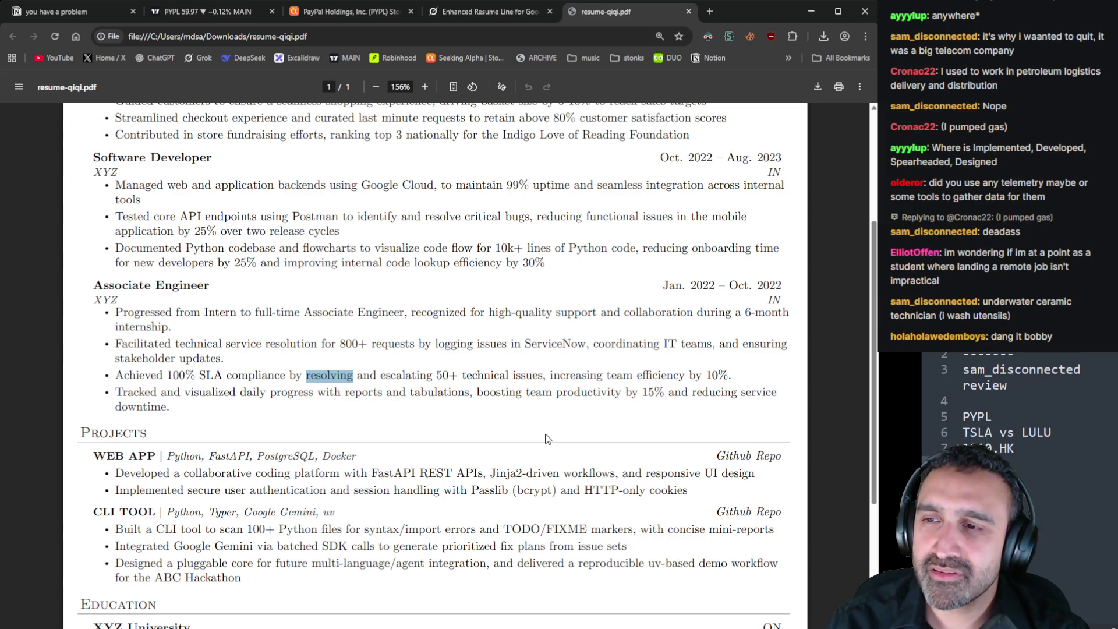
{"action": "left_click", "coordinate": [504, 401]}
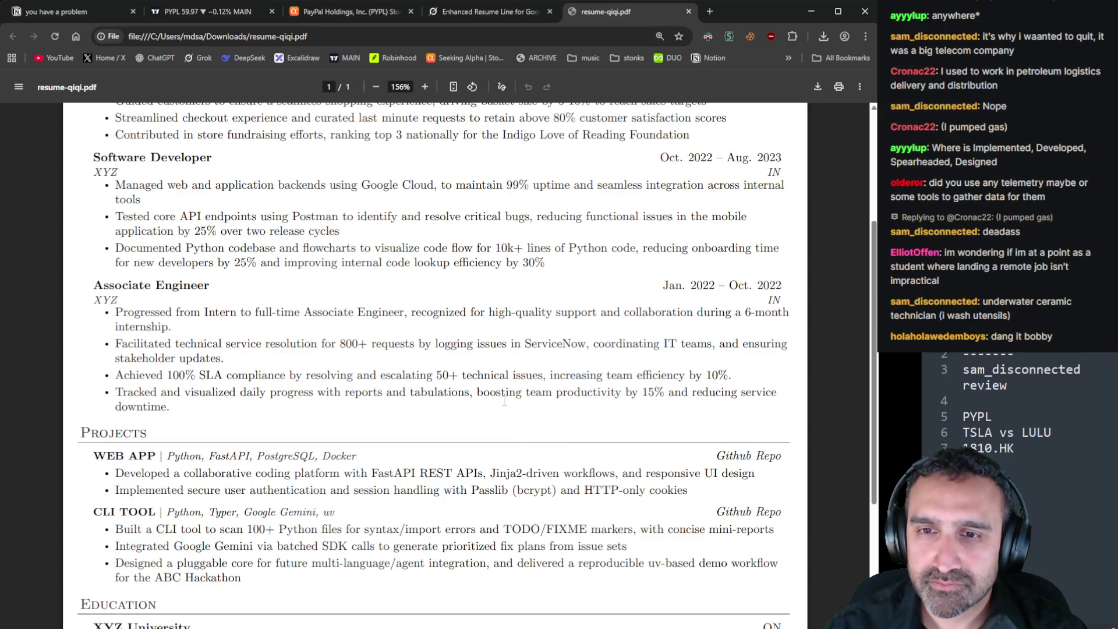
Highlight the promotion phrase, the 800+ figure, the 10% efficiency gain and the Facilitated bullet in turn
{"action": "left_click_drag", "start_coordinate": [101, 313], "coordinate": [419, 317]}
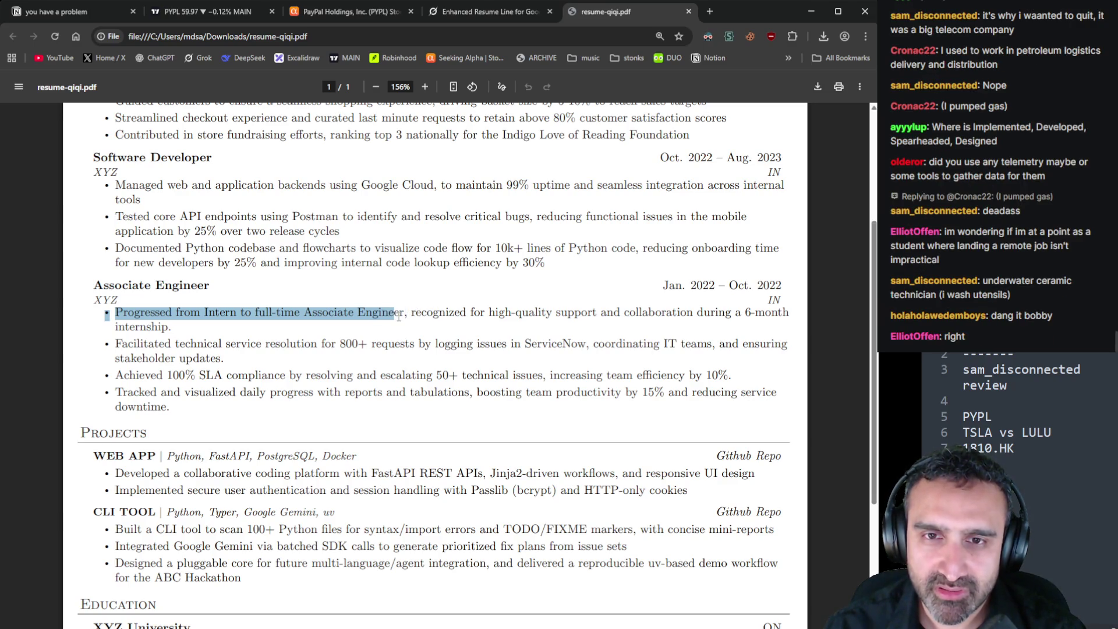
{"action": "left_click", "coordinate": [402, 345]}
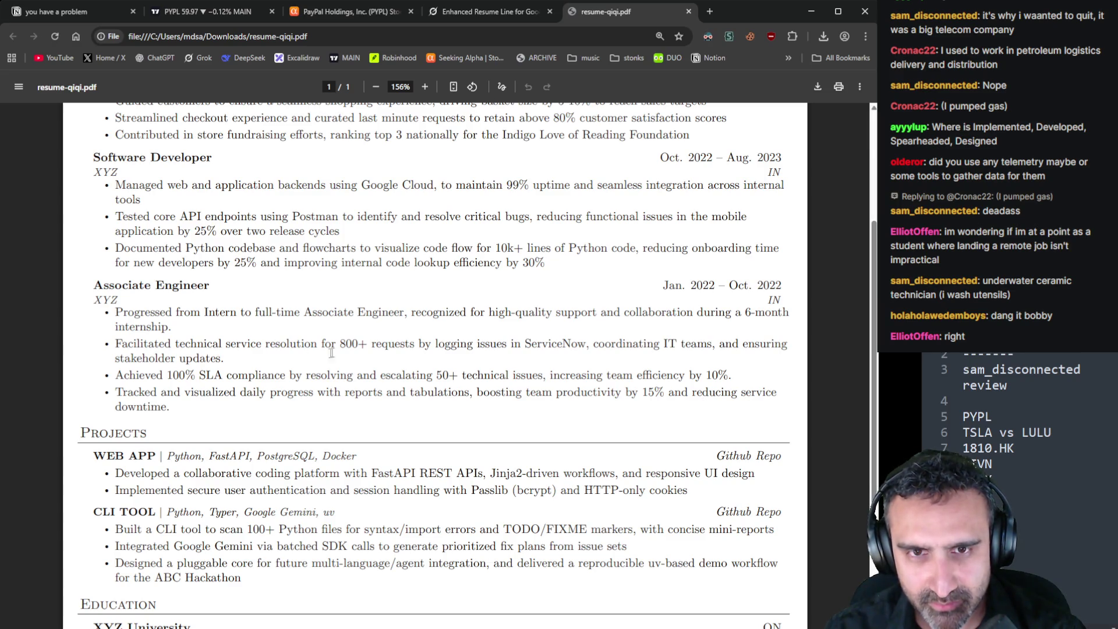
{"action": "mouse_move", "coordinate": [340, 343]}
{"action": "left_mouse_down"}
{"action": "mouse_move", "coordinate": [383, 344]}
{"action": "mouse_move", "coordinate": [373, 349]}
{"action": "left_mouse_up"}
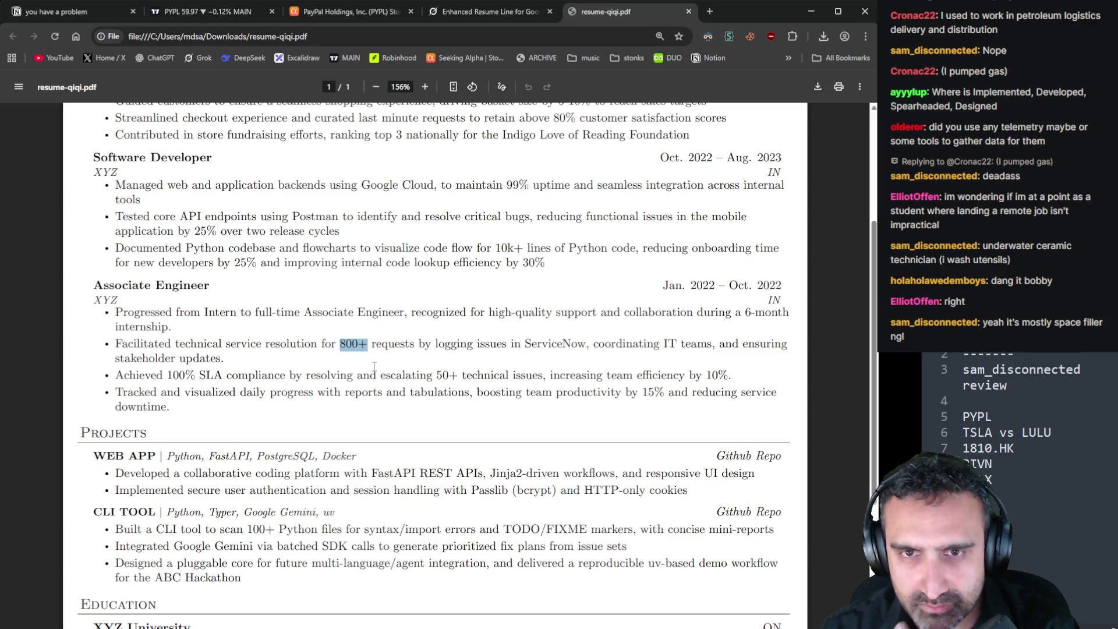
{"action": "left_click_drag", "start_coordinate": [729, 375], "coordinate": [550, 376]}
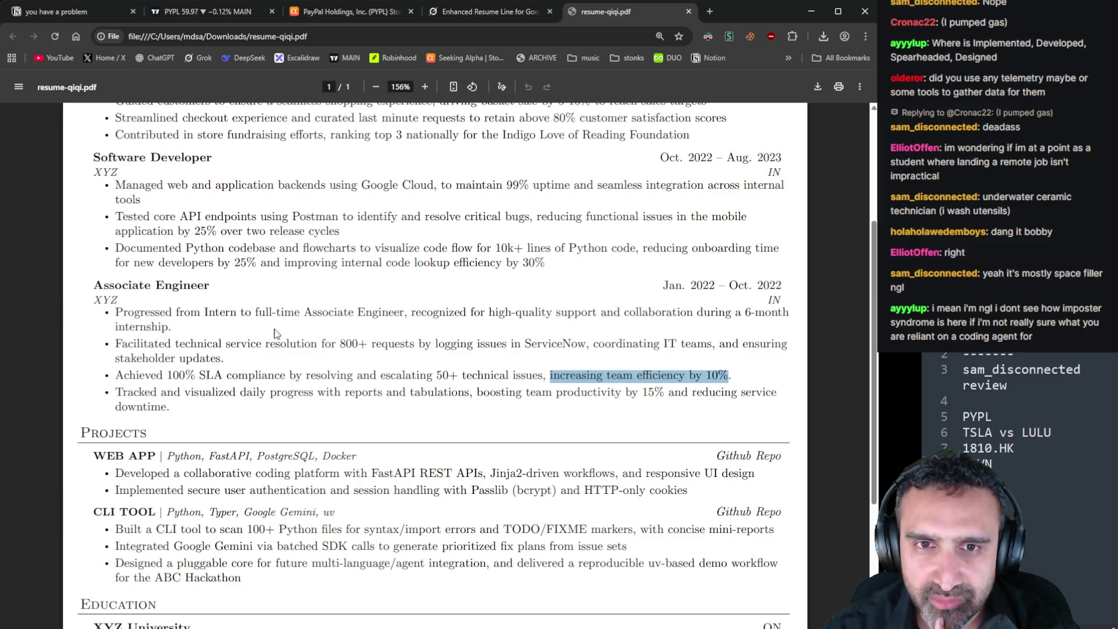
{"action": "mouse_move", "coordinate": [225, 359]}
{"action": "left_mouse_down"}
{"action": "mouse_move", "coordinate": [119, 359]}
{"action": "mouse_move", "coordinate": [115, 344]}
{"action": "left_mouse_up"}
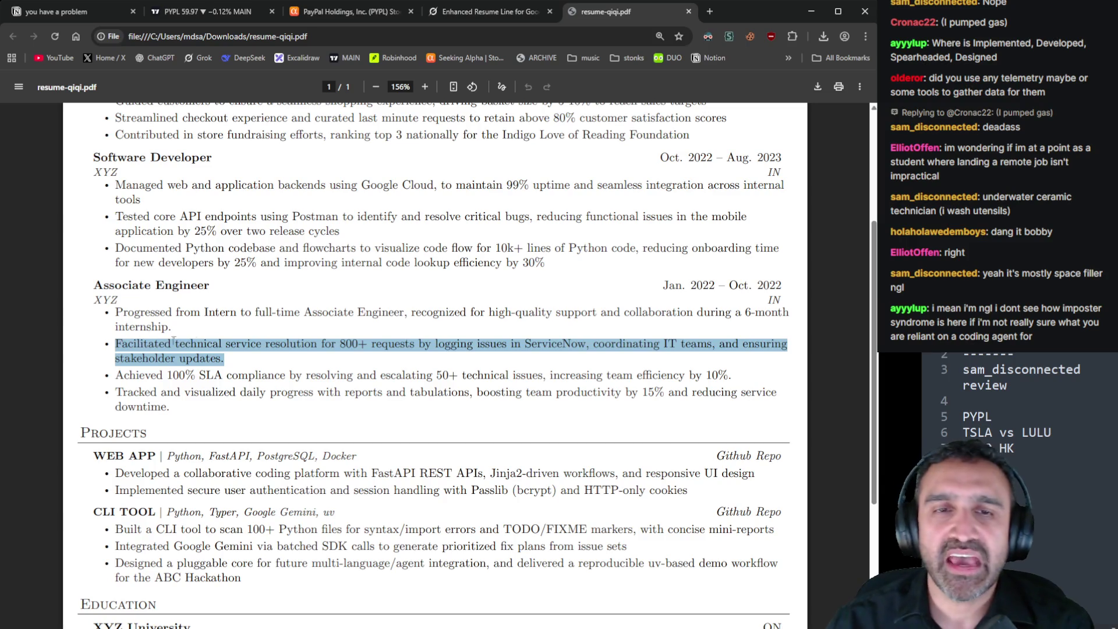
{"action": "left_click", "coordinate": [333, 361]}
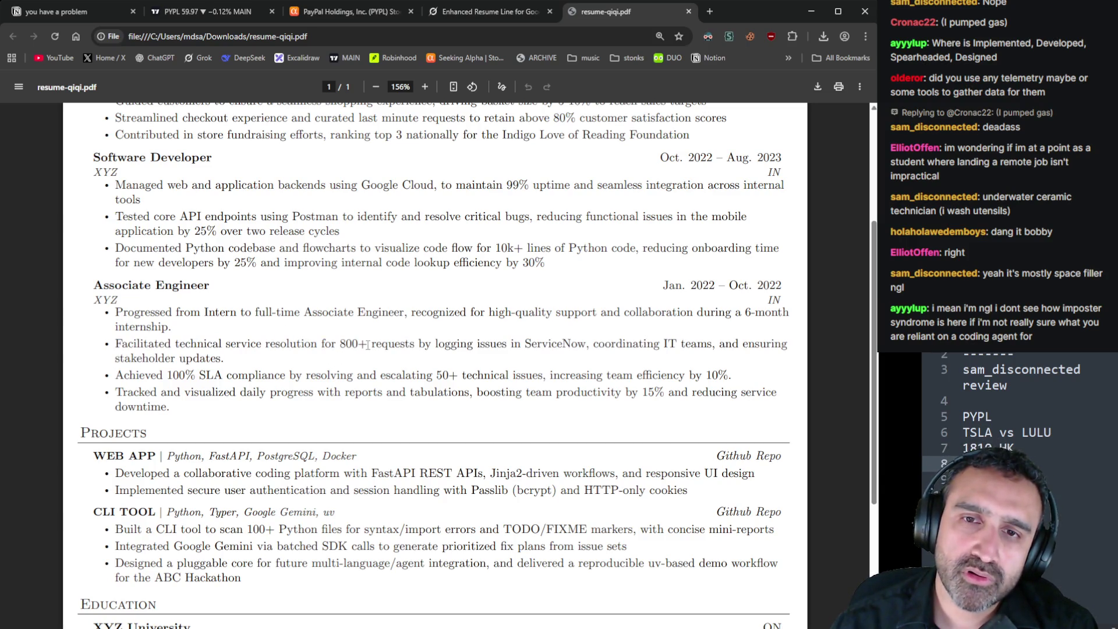
Select 'for 800+ requests by logging issues in' in the ServiceNow bullet, then clear it
{"action": "mouse_move", "coordinate": [368, 344]}
{"action": "left_mouse_down"}
{"action": "mouse_move", "coordinate": [320, 346]}
{"action": "mouse_move", "coordinate": [338, 347]}
{"action": "left_mouse_up"}
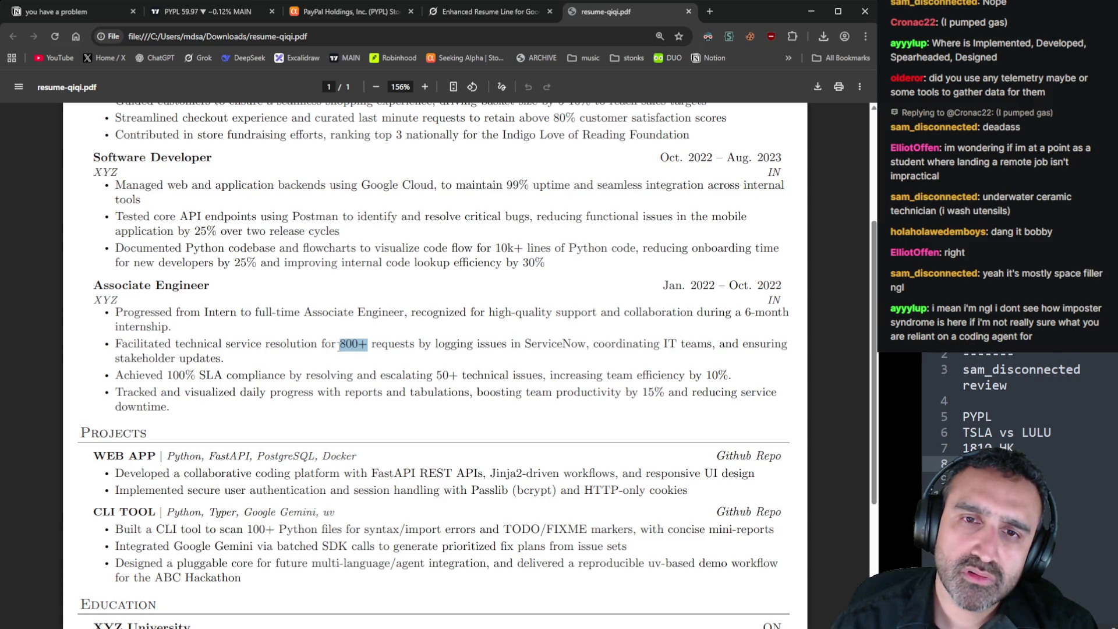
{"action": "left_click_drag", "start_coordinate": [415, 343], "coordinate": [321, 344]}
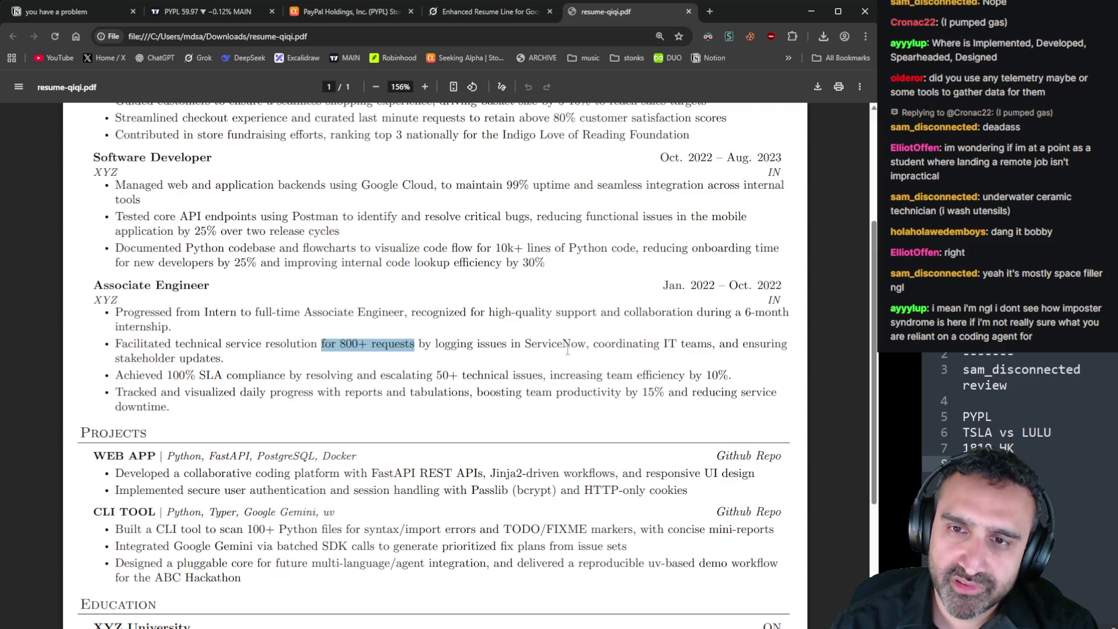
{"action": "left_click_drag", "start_coordinate": [516, 349], "coordinate": [321, 349]}
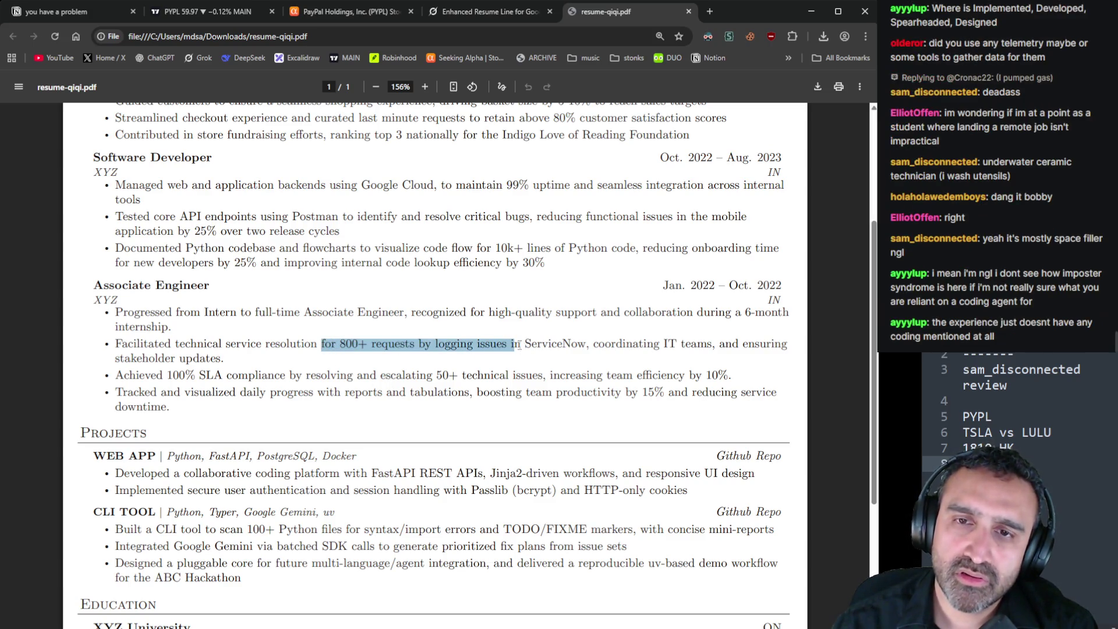
{"action": "mouse_move", "coordinate": [522, 348]}
{"action": "left_mouse_down"}
{"action": "mouse_move", "coordinate": [289, 350]}
{"action": "mouse_move", "coordinate": [326, 351]}
{"action": "left_mouse_up"}
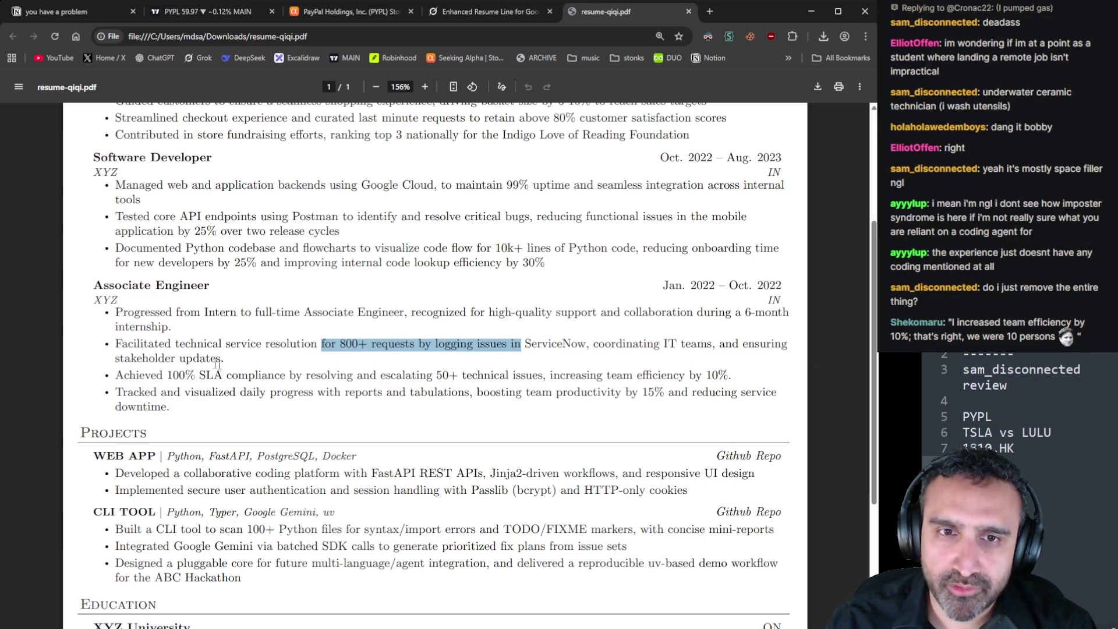
{"action": "left_click_drag", "start_coordinate": [522, 343], "coordinate": [321, 344]}
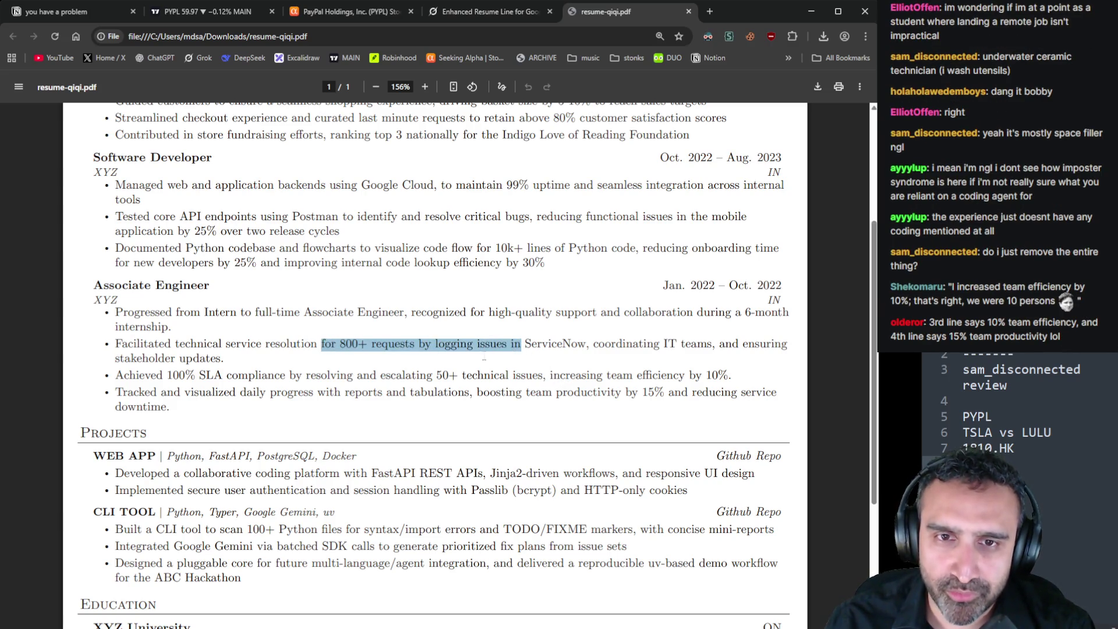
{"action": "left_click", "coordinate": [152, 384]}
{"action": "left_click_drag", "start_coordinate": [116, 375], "coordinate": [545, 374]}
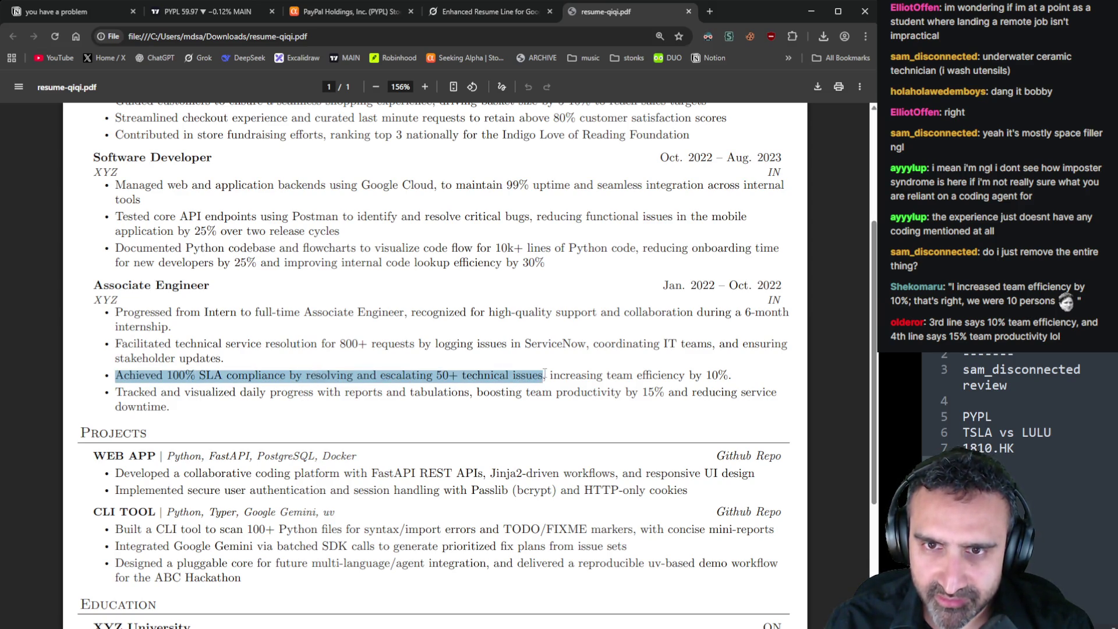
{"action": "left_click", "coordinate": [446, 379]}
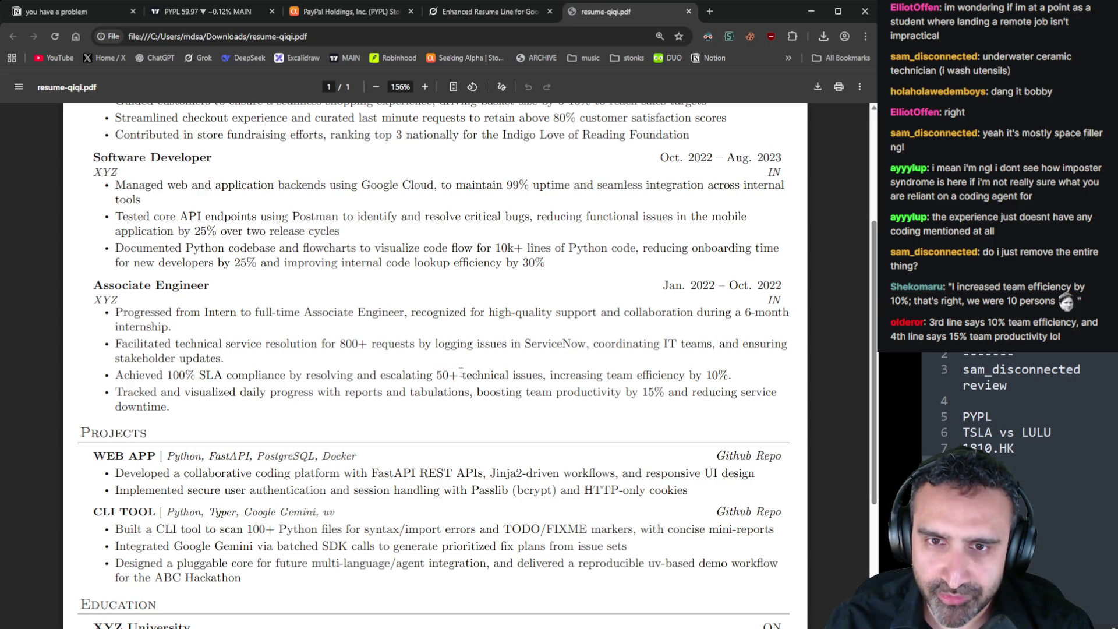
{"action": "double_click", "coordinate": [446, 377]}
{"action": "left_click", "coordinate": [350, 382]}
{"action": "mouse_move", "coordinate": [116, 375]}
{"action": "left_mouse_down"}
{"action": "mouse_move", "coordinate": [755, 386]}
{"action": "mouse_move", "coordinate": [728, 379]}
{"action": "left_mouse_up"}
{"action": "left_click", "coordinate": [748, 381]}
{"action": "left_click", "coordinate": [728, 380]}
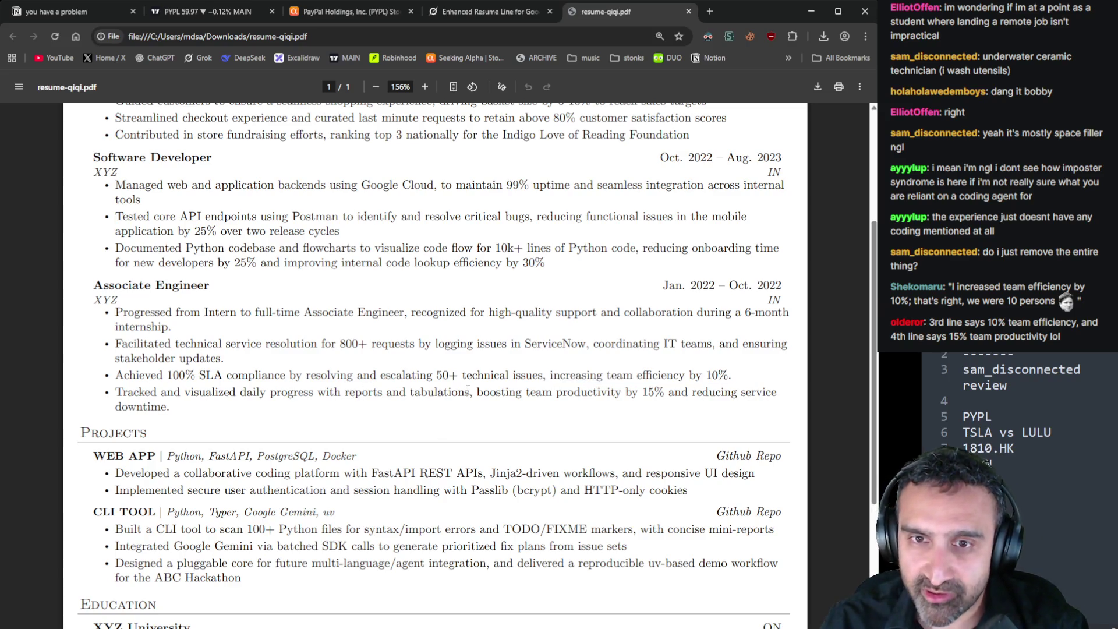
{"action": "left_click_drag", "start_coordinate": [467, 386], "coordinate": [120, 391]}
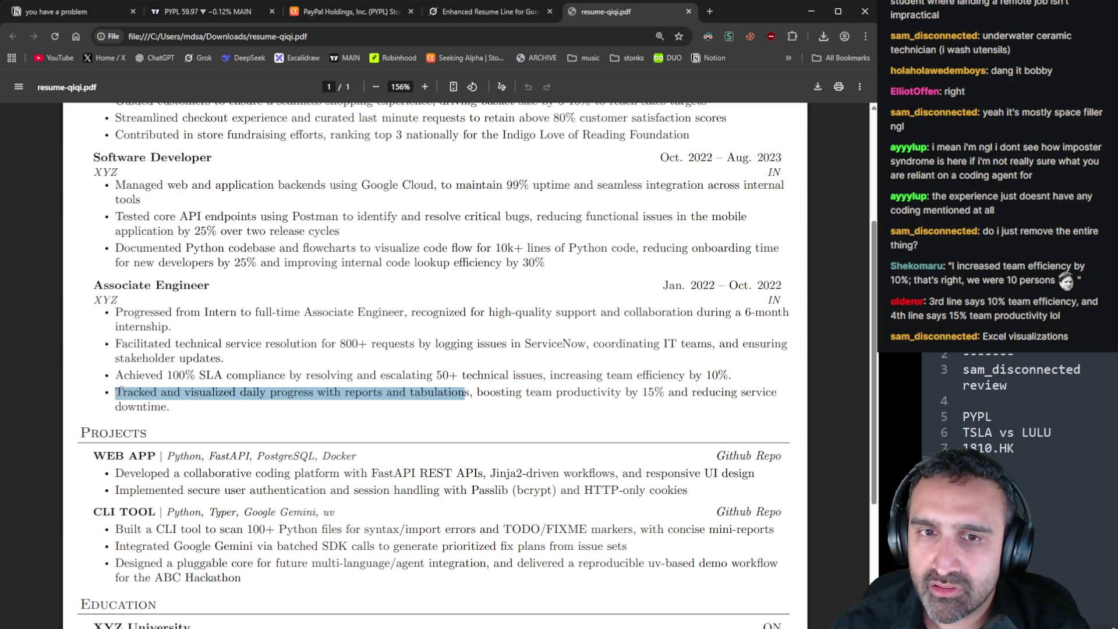
{"action": "left_click", "coordinate": [483, 398]}
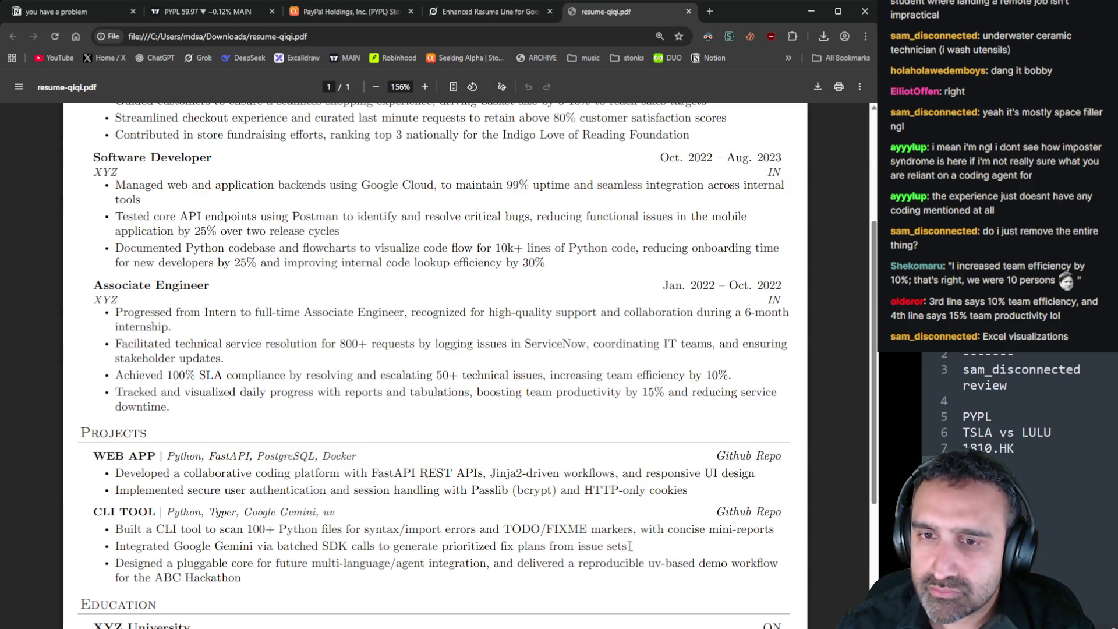
{"action": "scroll", "coordinate": [630, 546], "scroll_direction": "down", "scroll_amount": 1}
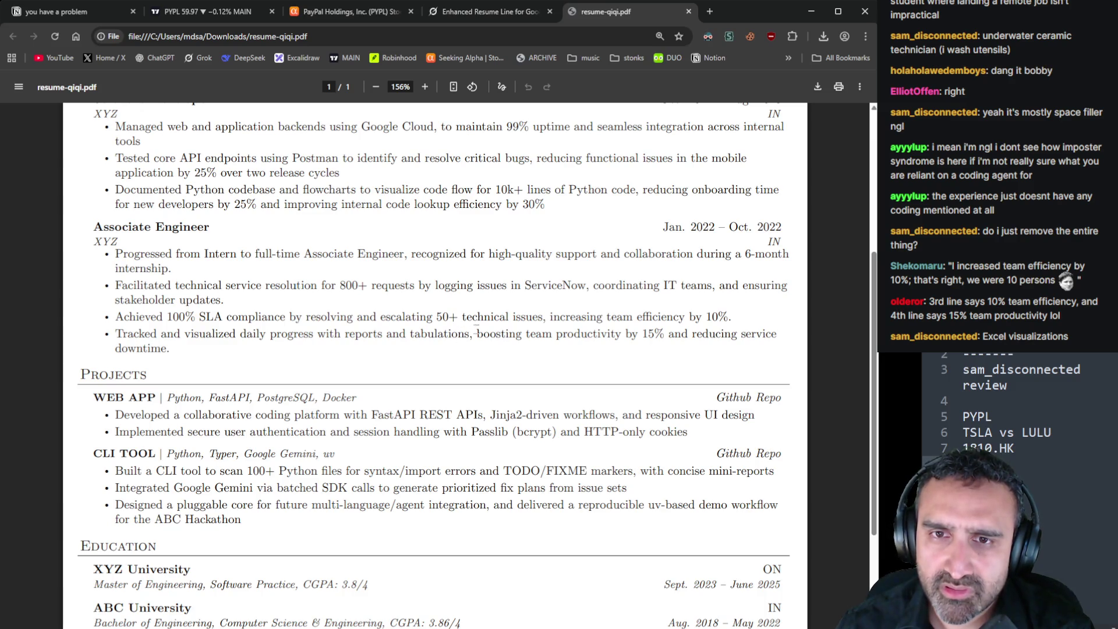
{"action": "scroll", "coordinate": [484, 364], "scroll_direction": "up", "scroll_amount": 5}
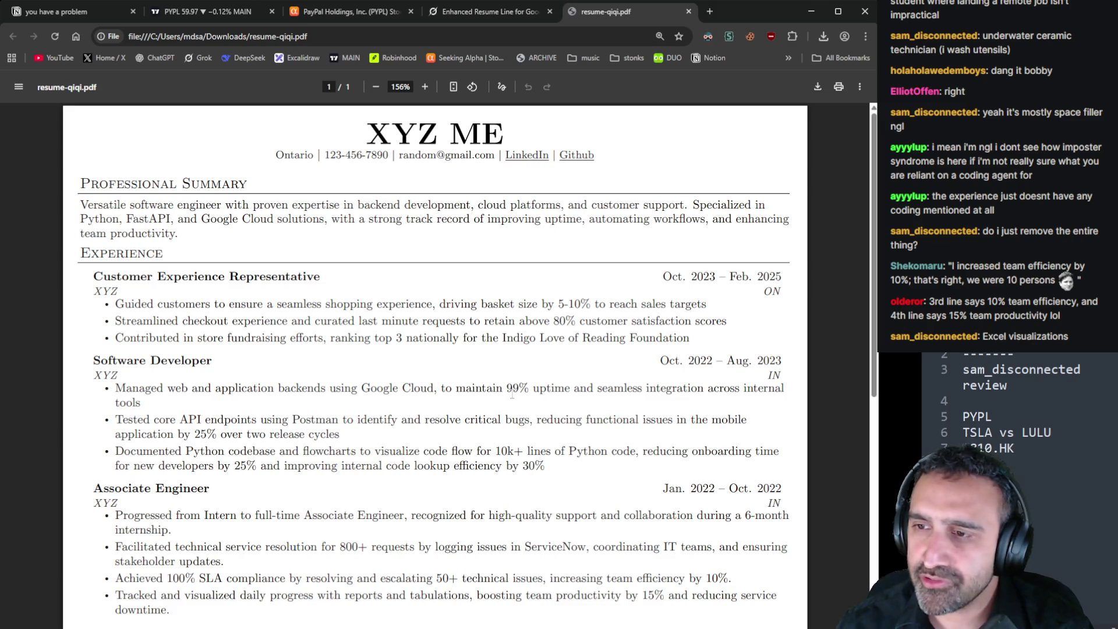
{"action": "scroll", "coordinate": [512, 394], "scroll_direction": "down", "scroll_amount": 4}
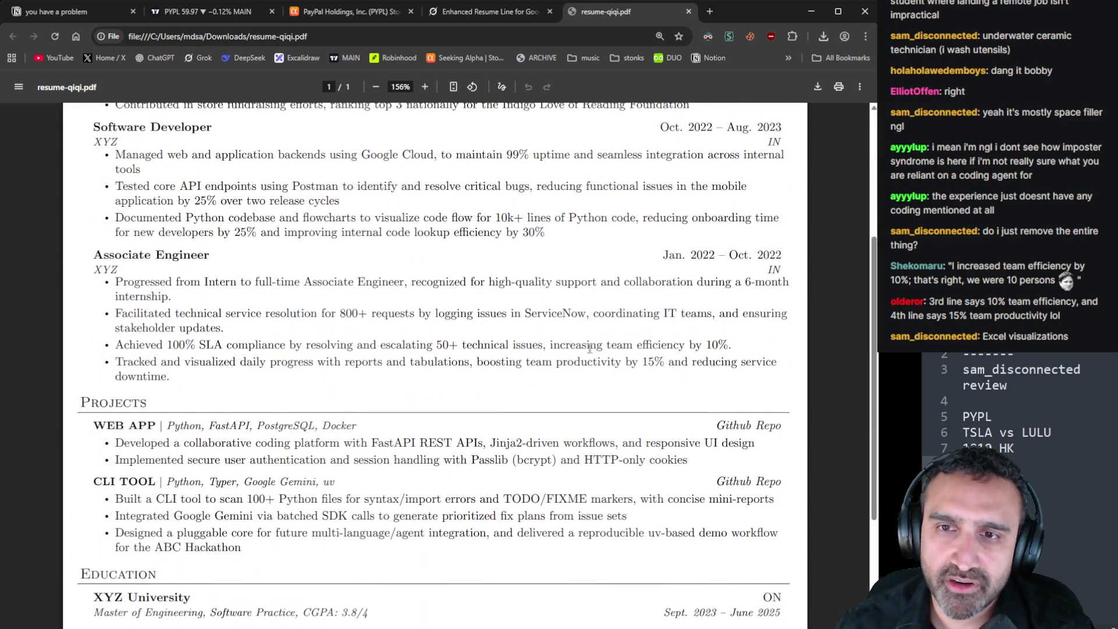
{"action": "scroll", "coordinate": [599, 352], "scroll_direction": "up", "scroll_amount": 1}
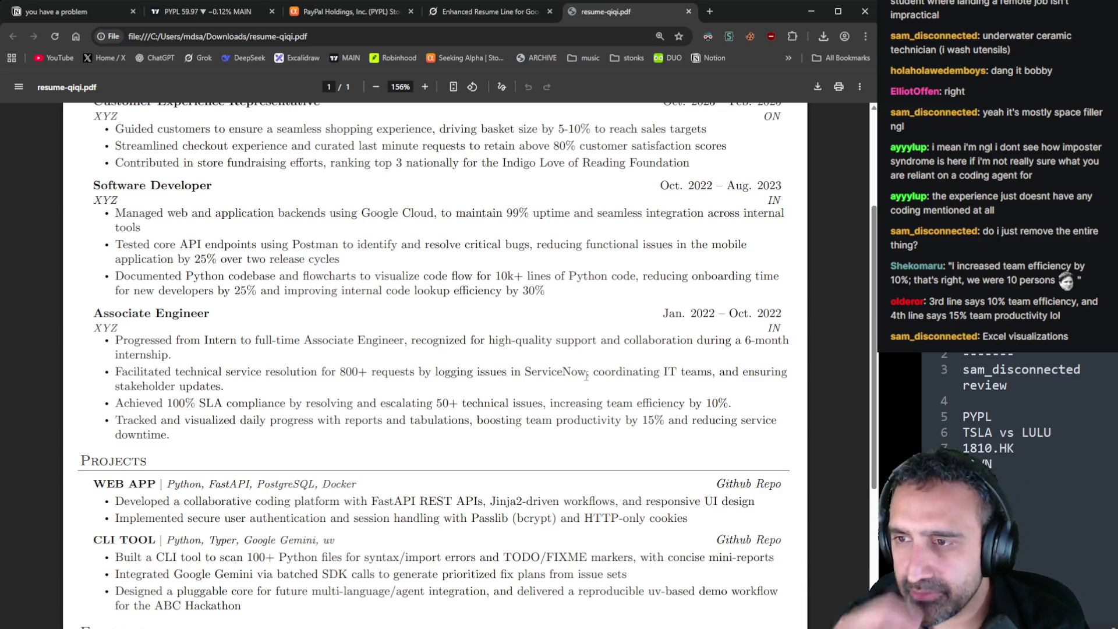
{"action": "scroll", "coordinate": [595, 403], "scroll_direction": "up", "scroll_amount": 1}
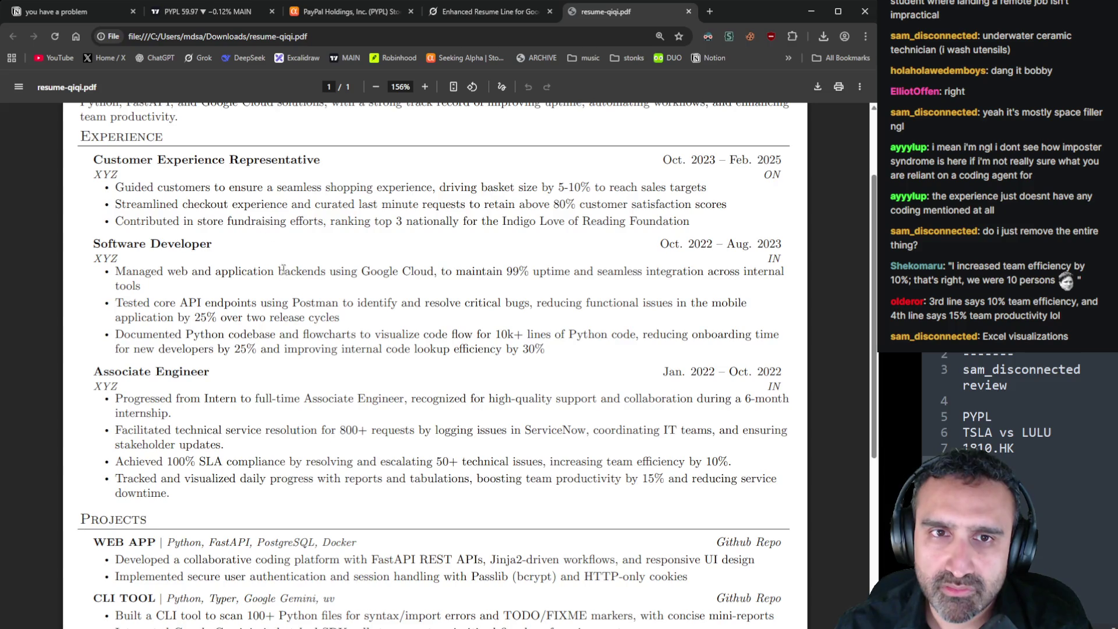
{"action": "scroll", "coordinate": [295, 290], "scroll_direction": "down", "scroll_amount": 1}
{"action": "scroll", "coordinate": [295, 290], "scroll_direction": "down", "scroll_amount": 3}
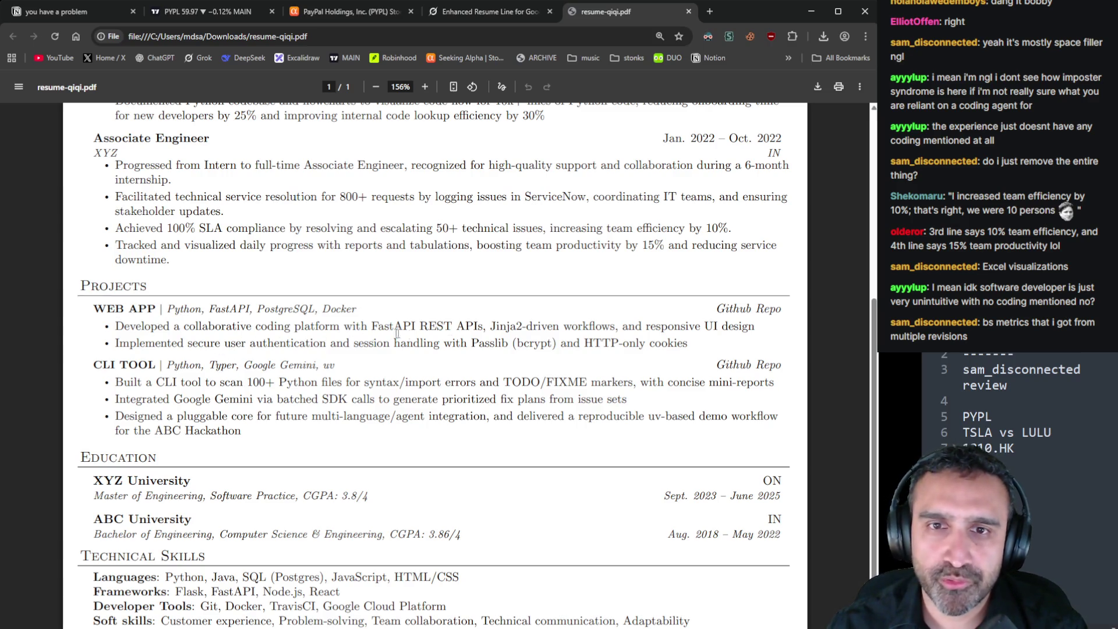
{"action": "mouse_move", "coordinate": [728, 334]}
{"action": "left_mouse_down"}
{"action": "mouse_move", "coordinate": [96, 309]}
{"action": "mouse_move", "coordinate": [110, 324]}
{"action": "mouse_move", "coordinate": [149, 313]}
{"action": "left_mouse_up"}
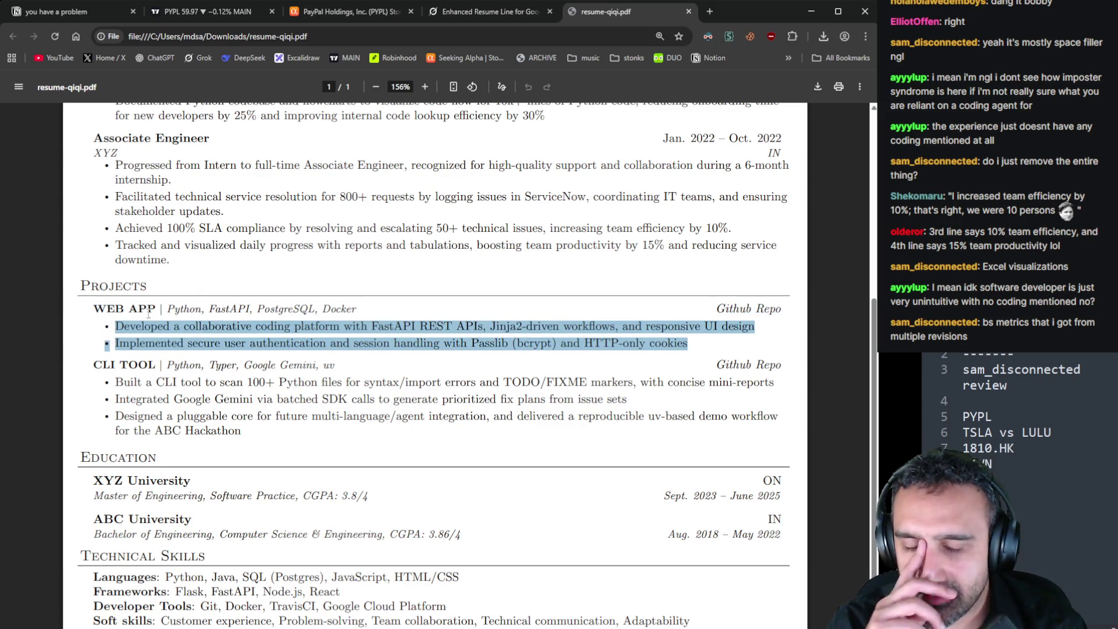
Select the first WEB APP bullet about the collaborative coding platform, after clearing earlier trial highlights
{"action": "scroll", "coordinate": [339, 371], "scroll_direction": "up", "scroll_amount": 5}
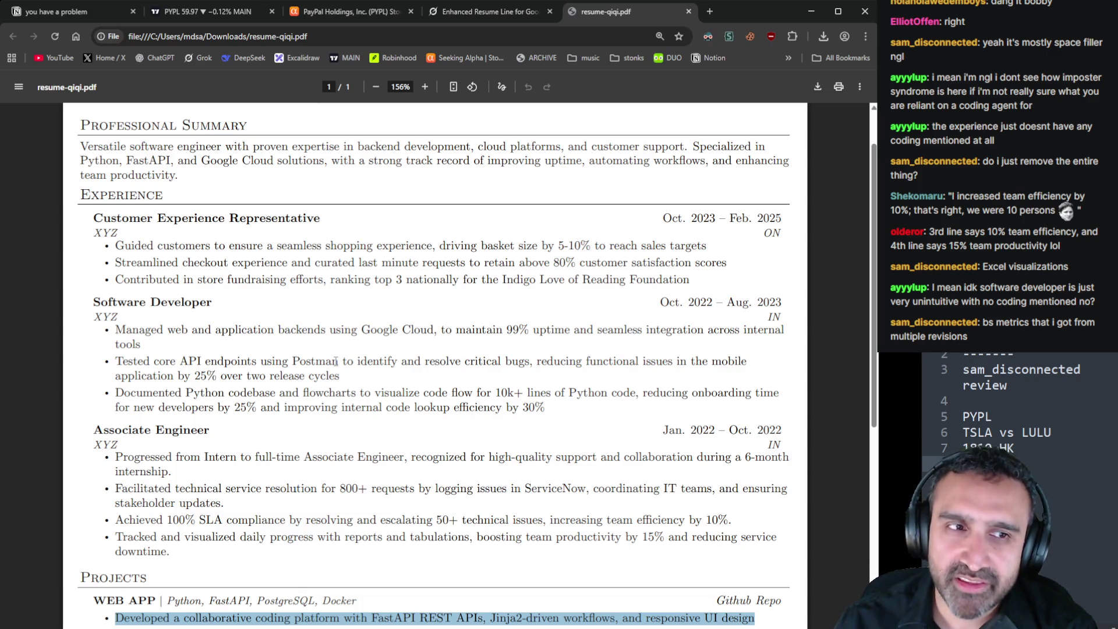
{"action": "scroll", "coordinate": [335, 361], "scroll_direction": "down", "scroll_amount": 3}
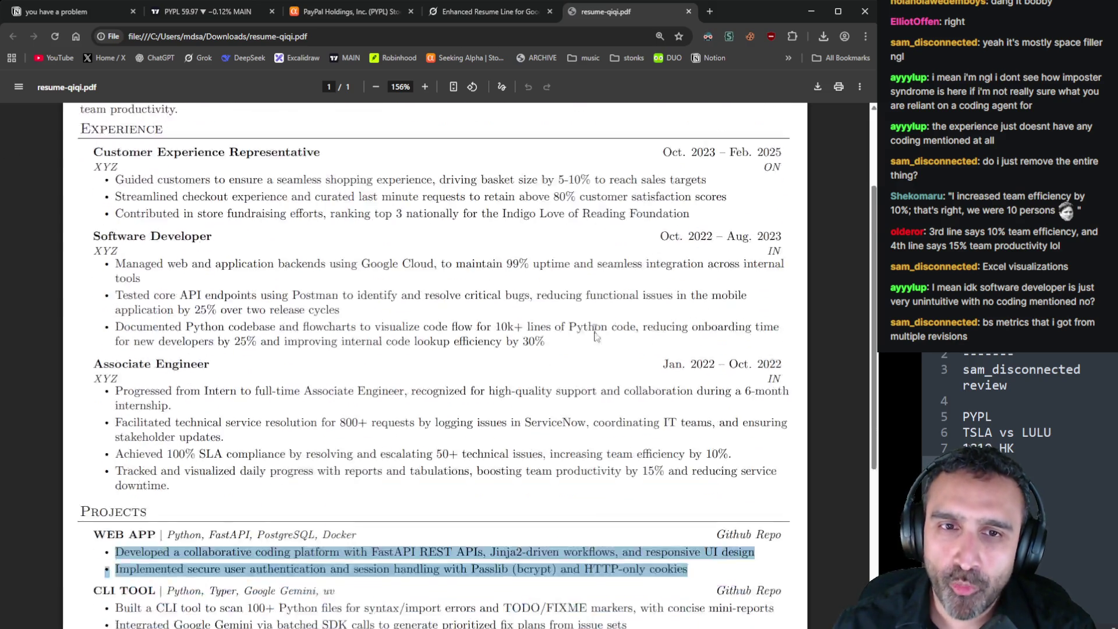
{"action": "left_click", "coordinate": [76, 399]}
{"action": "left_click_drag", "start_coordinate": [77, 400], "coordinate": [775, 501]}
{"action": "scroll", "coordinate": [437, 361], "scroll_direction": "up", "scroll_amount": 4}
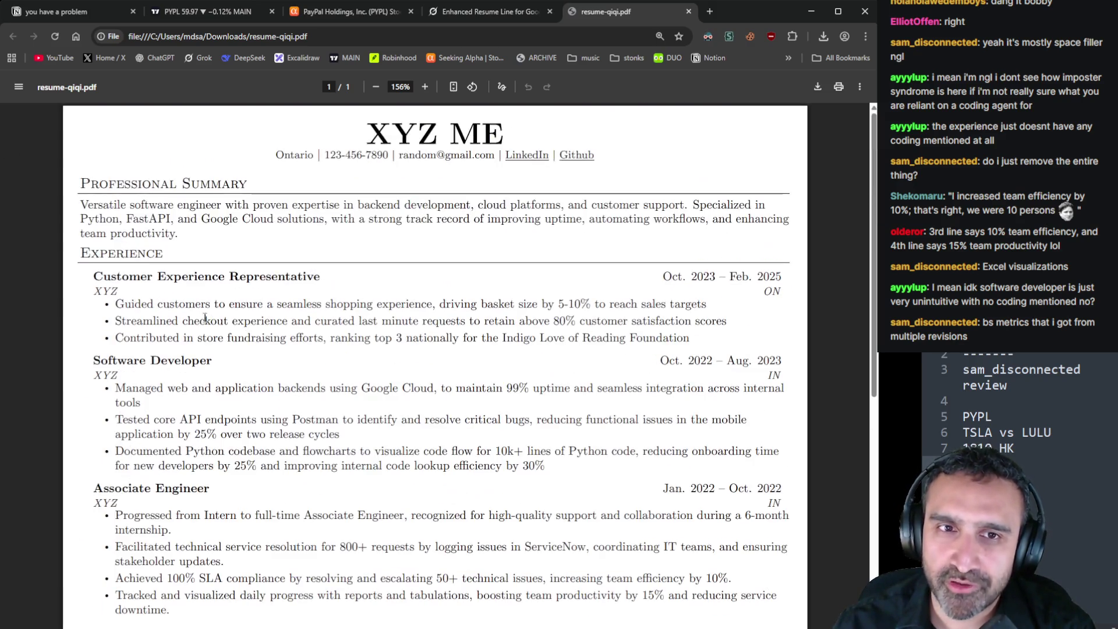
{"action": "left_click_drag", "start_coordinate": [129, 253], "coordinate": [381, 574]}
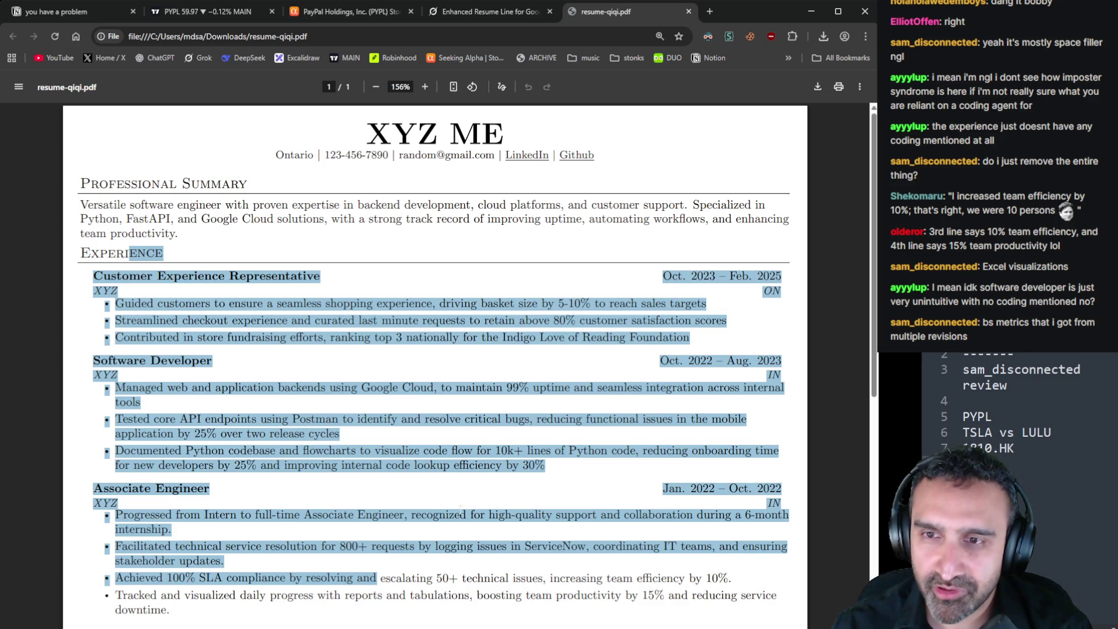
{"action": "scroll", "coordinate": [460, 508], "scroll_direction": "down", "scroll_amount": 5}
{"action": "left_click", "coordinate": [242, 396]}
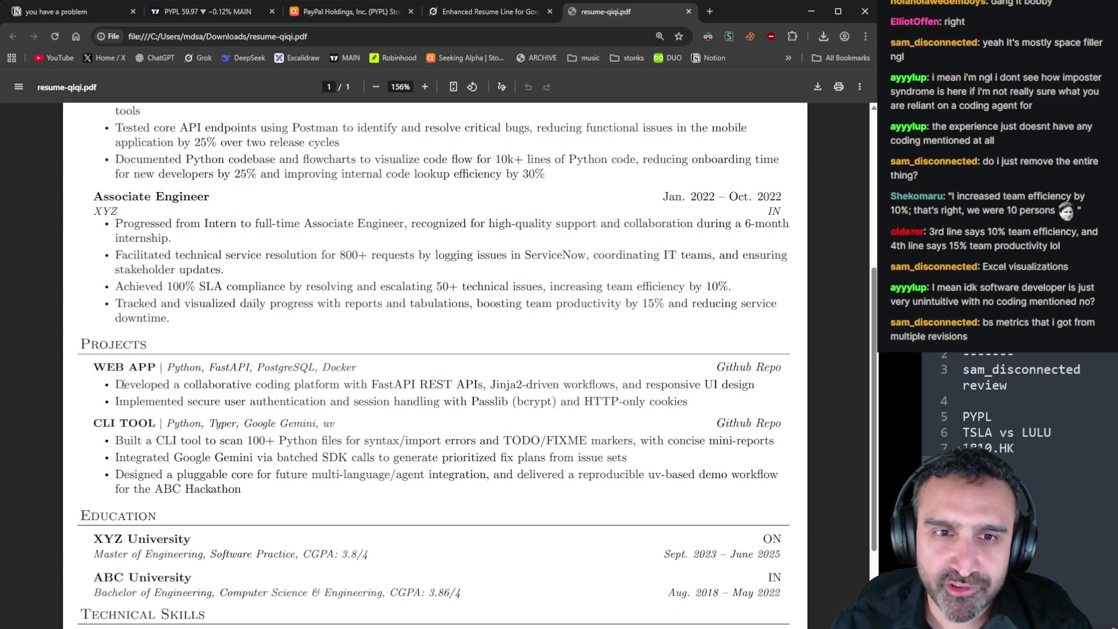
{"action": "mouse_move", "coordinate": [122, 384]}
{"action": "left_mouse_down"}
{"action": "mouse_move", "coordinate": [372, 402]}
{"action": "mouse_move", "coordinate": [325, 402]}
{"action": "mouse_move", "coordinate": [338, 385]}
{"action": "mouse_move", "coordinate": [772, 368]}
{"action": "mouse_move", "coordinate": [757, 398]}
{"action": "left_mouse_up"}
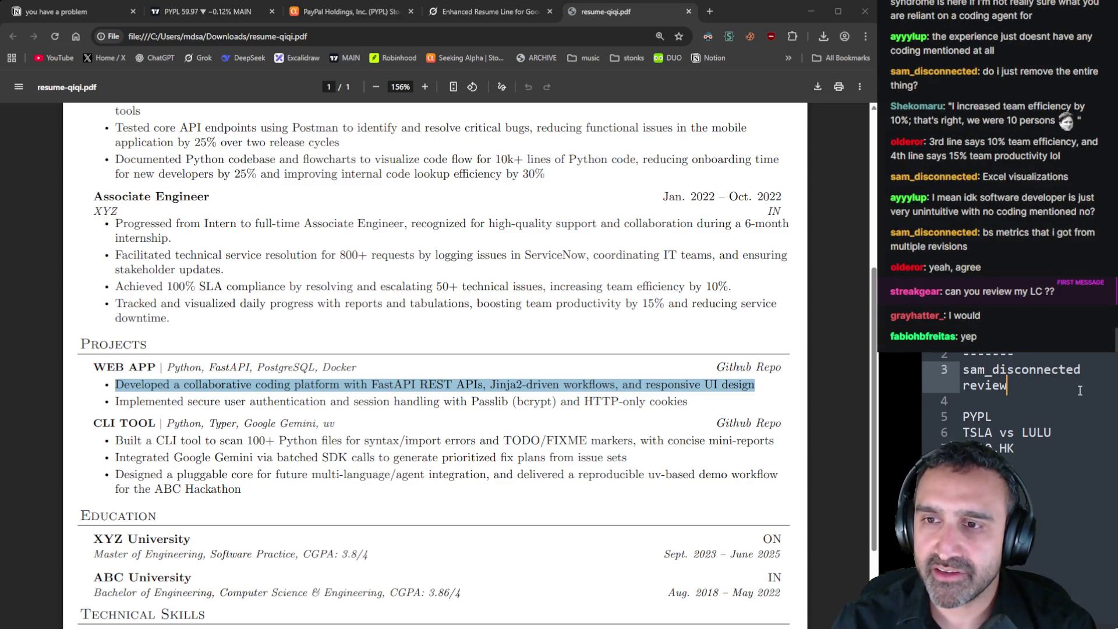
Paste the viewer's review request and LeetCode profile link onto empty lines in the notes
{"action": "left_click", "coordinate": [1054, 413]}
{"action": "key", "text": "ctrl+v"}
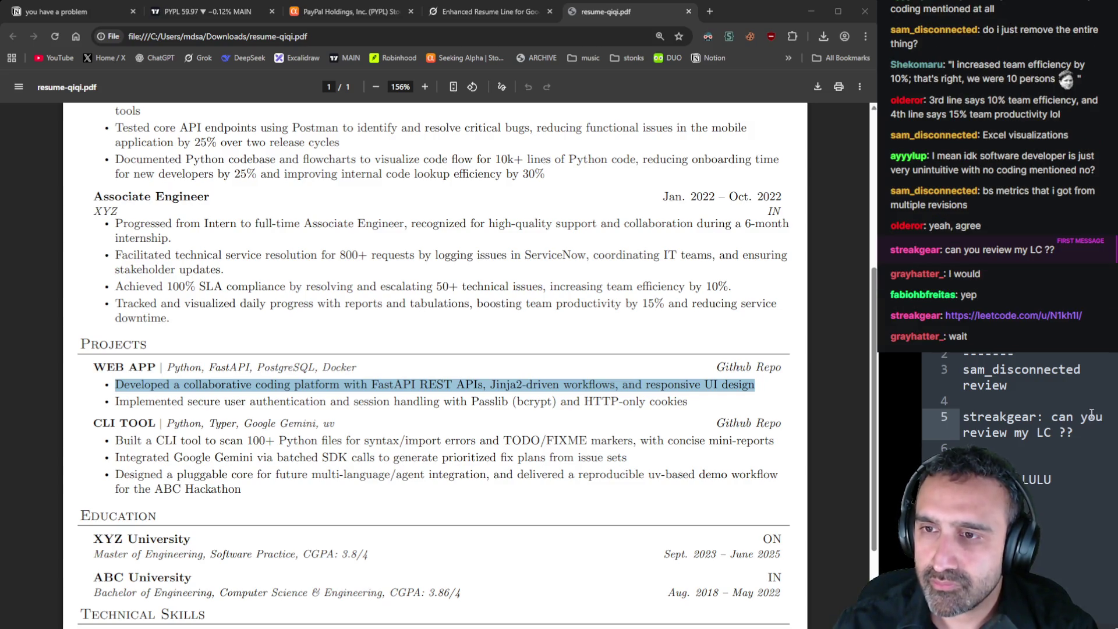
{"action": "left_click", "coordinate": [1103, 447]}
{"action": "key", "text": "ctrl+v"}
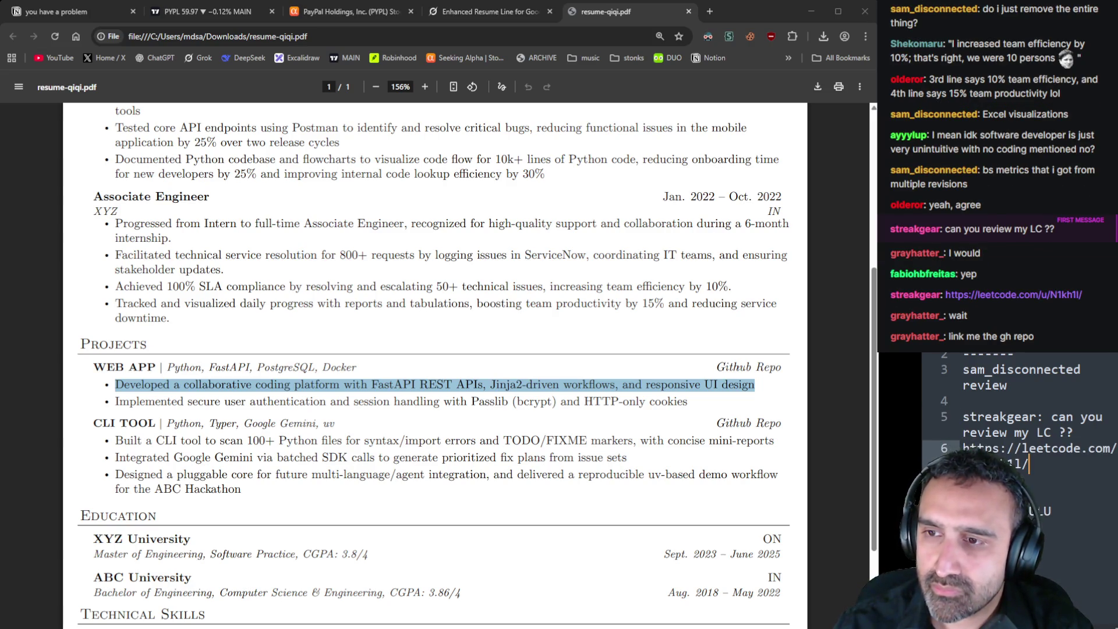
Copy the link address of the resume's Github header link
{"action": "scroll", "coordinate": [524, 291], "scroll_direction": "up", "scroll_amount": 5}
{"action": "right_click", "coordinate": [583, 161]}
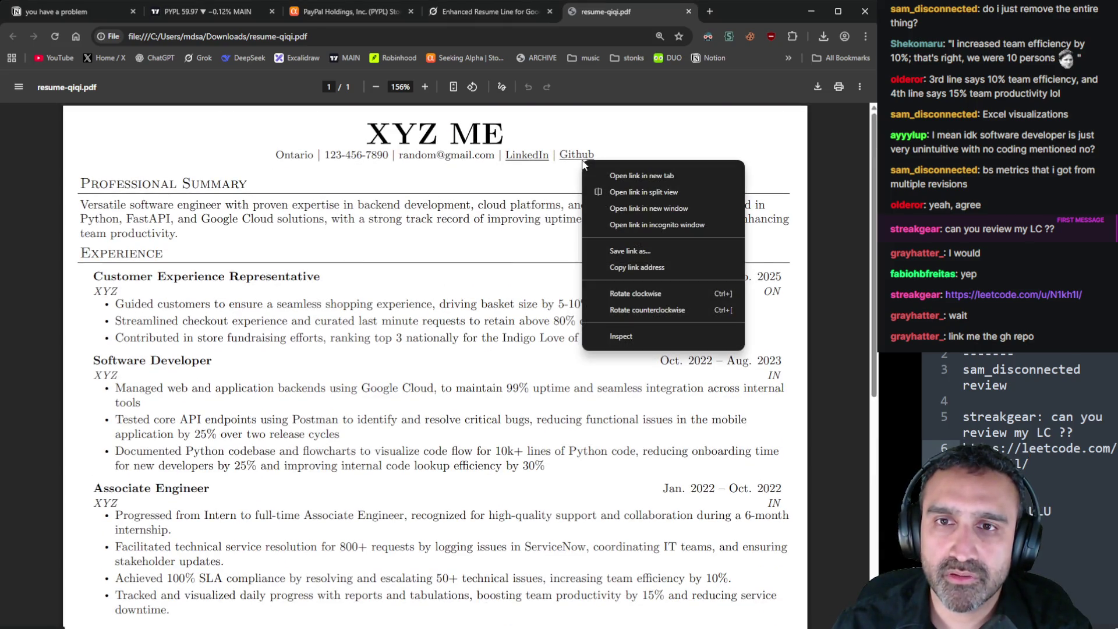
{"action": "left_click", "coordinate": [661, 266]}
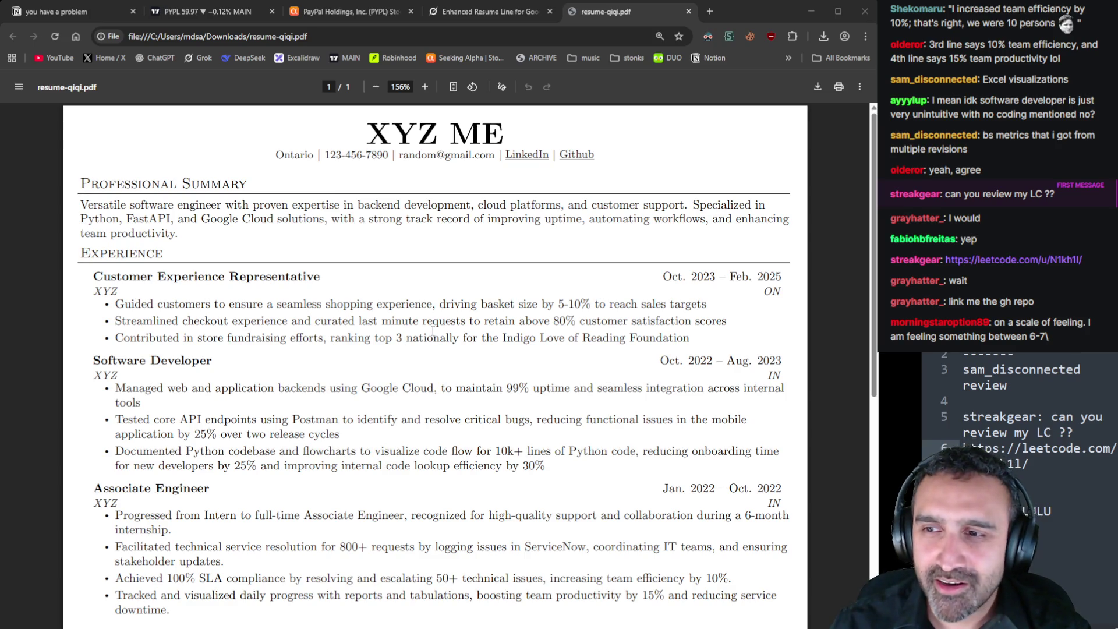
Select the WEB APP entry from its heading to the end of 'cookies', after trial highlights in Projects
{"action": "scroll", "coordinate": [432, 332], "scroll_direction": "down", "scroll_amount": 2}
{"action": "scroll", "coordinate": [434, 331], "scroll_direction": "down", "scroll_amount": 3}
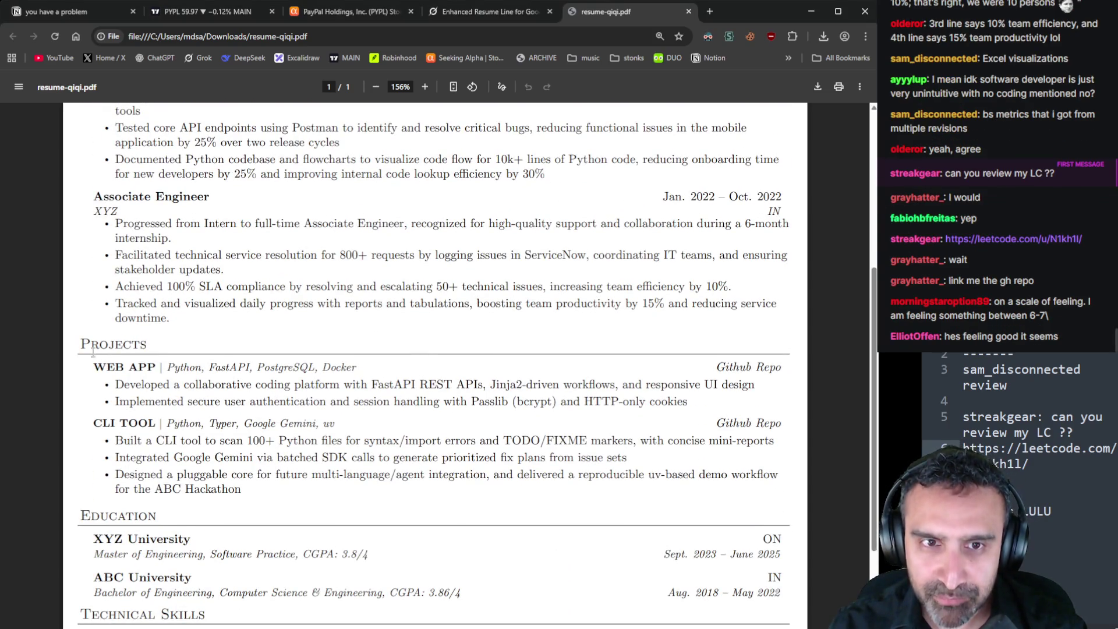
{"action": "mouse_move", "coordinate": [80, 343]}
{"action": "left_mouse_down"}
{"action": "mouse_move", "coordinate": [322, 476]}
{"action": "mouse_move", "coordinate": [260, 498]}
{"action": "left_mouse_up"}
{"action": "scroll", "coordinate": [186, 170], "scroll_direction": "up", "scroll_amount": 5}
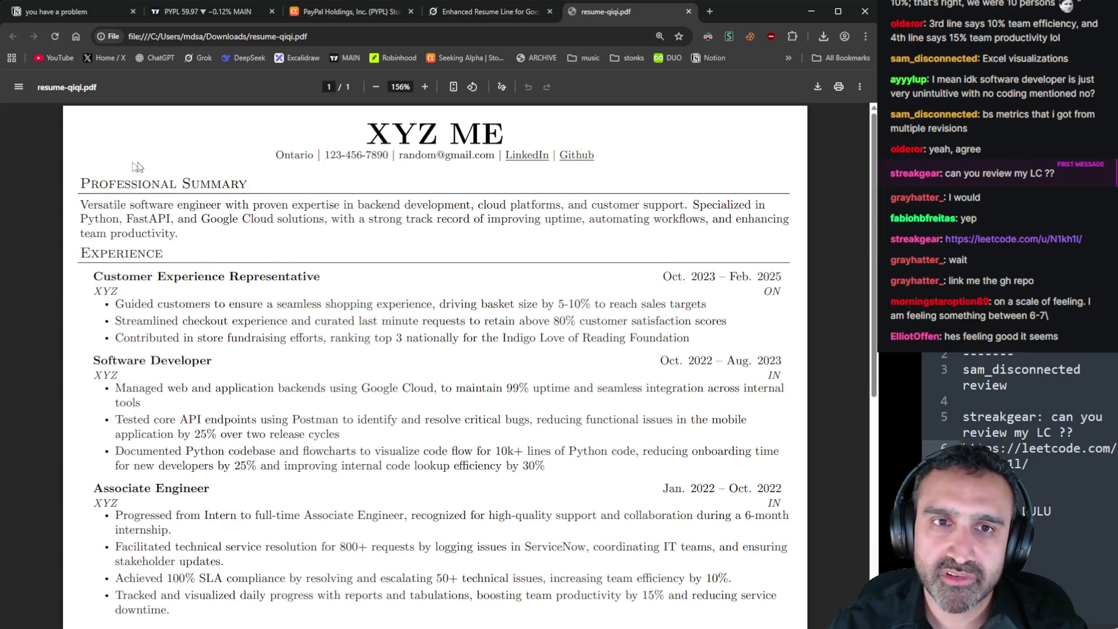
{"action": "scroll", "coordinate": [308, 373], "scroll_direction": "down", "scroll_amount": 5}
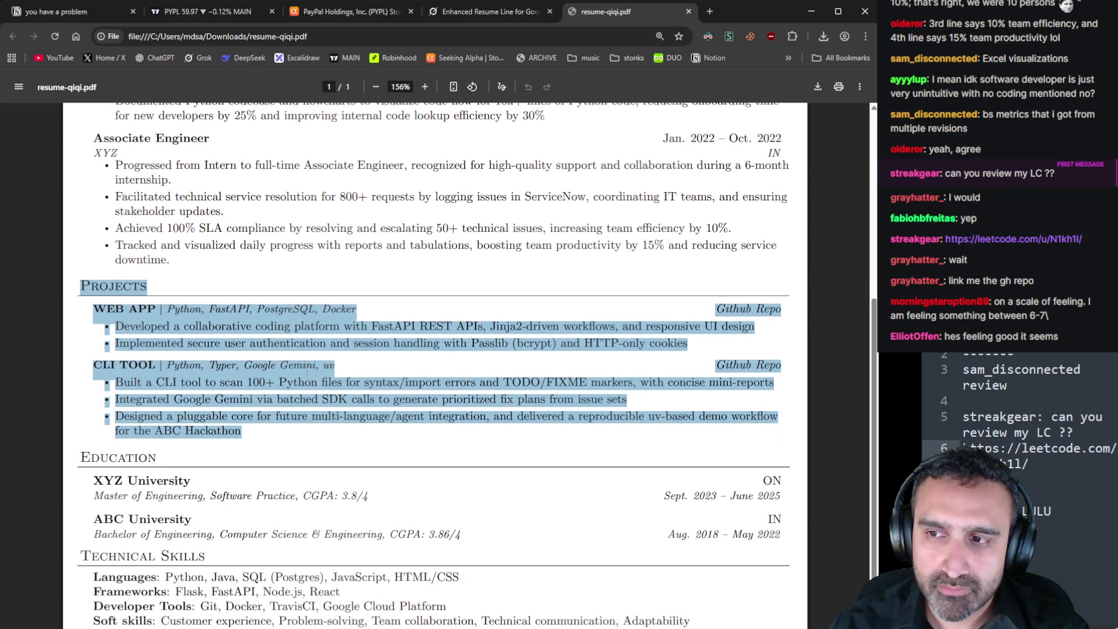
{"action": "left_click", "coordinate": [392, 400]}
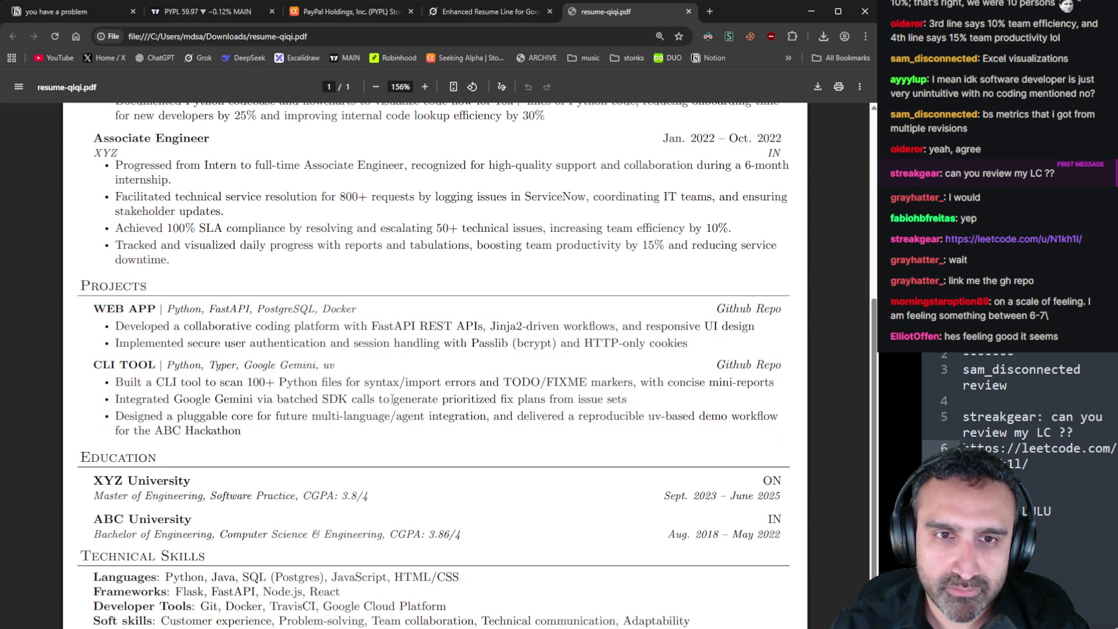
{"action": "double_click", "coordinate": [171, 347]}
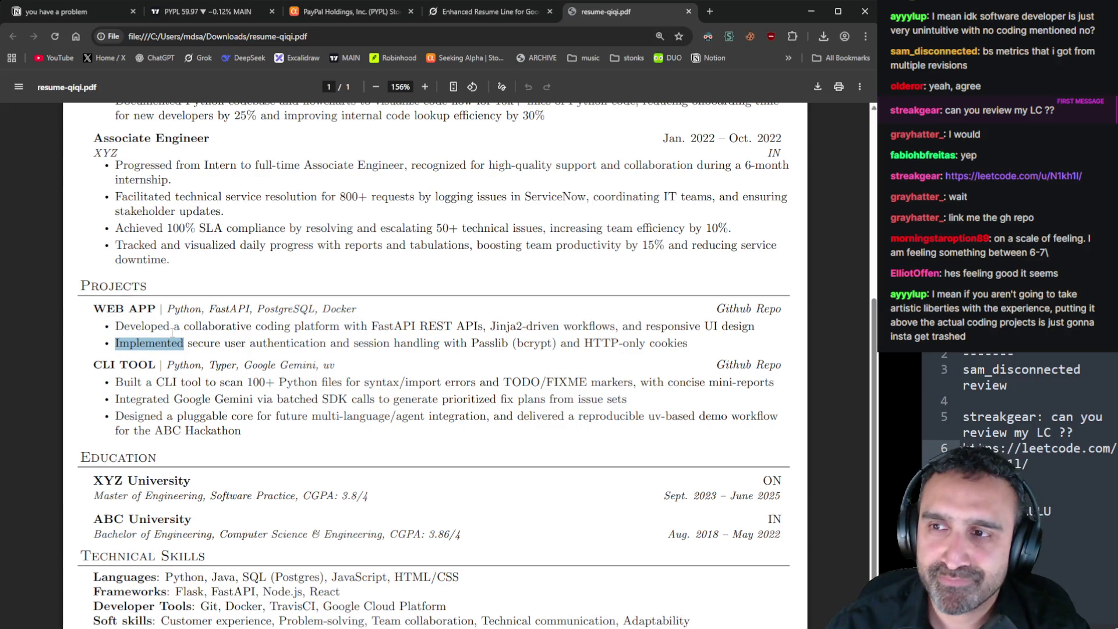
{"action": "left_click", "coordinate": [277, 326]}
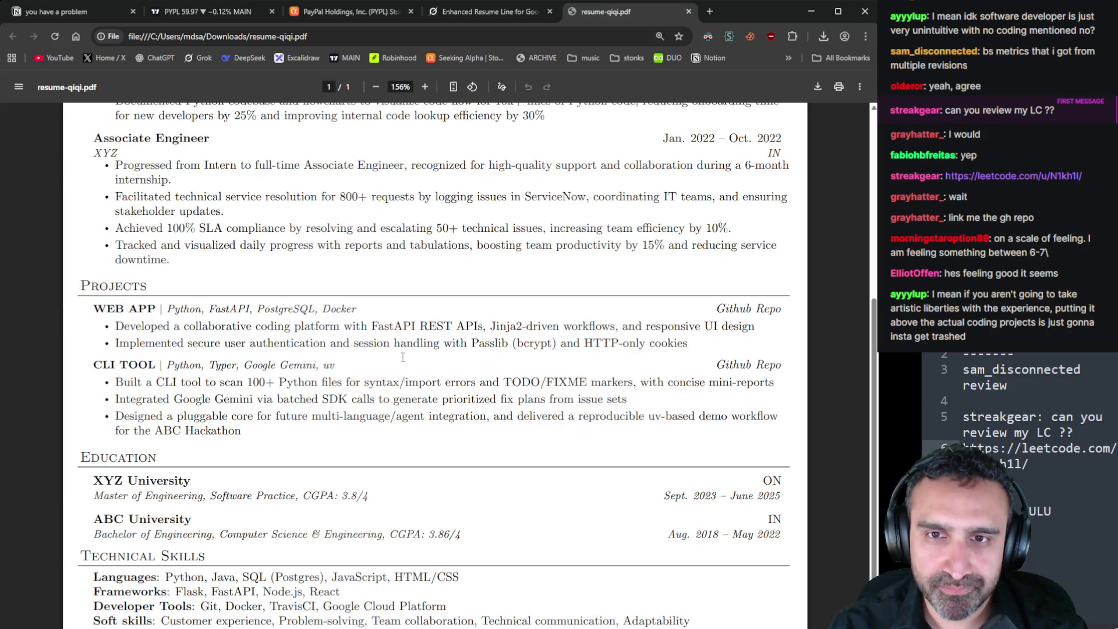
{"action": "left_click_drag", "start_coordinate": [688, 343], "coordinate": [89, 309]}
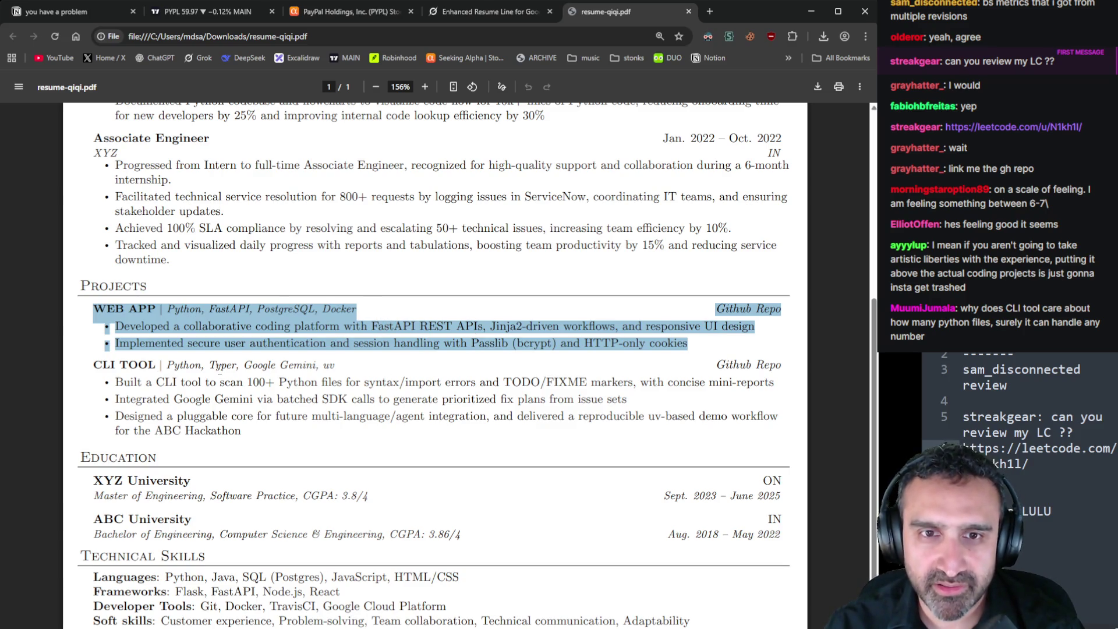
{"action": "left_click", "coordinate": [338, 373]}
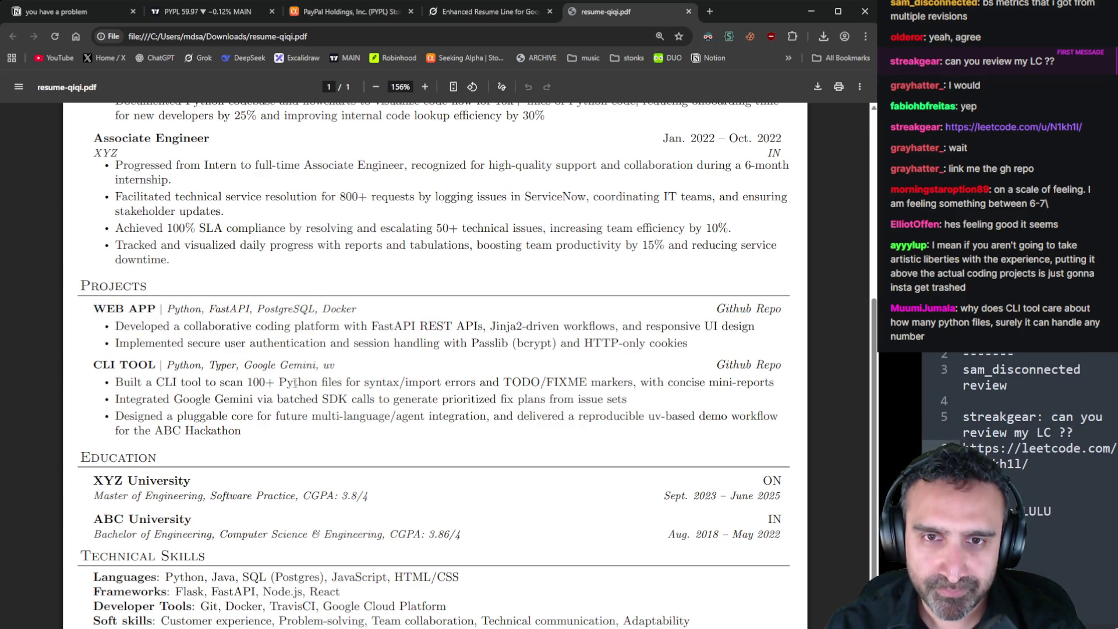
{"action": "left_click_drag", "start_coordinate": [249, 383], "coordinate": [278, 383]}
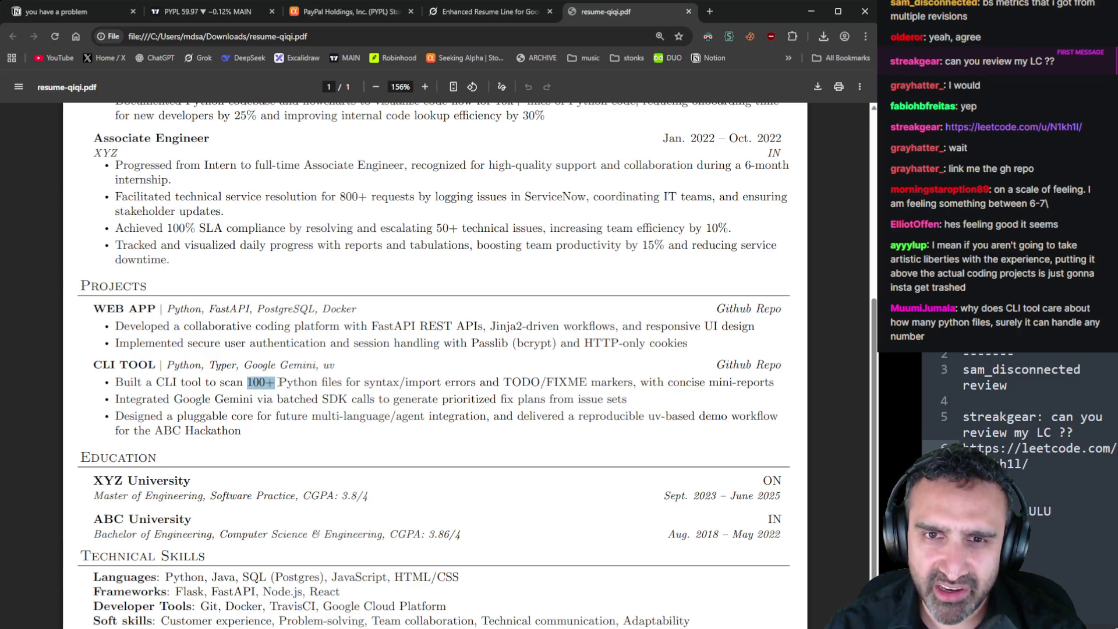
{"action": "left_click", "coordinate": [379, 383]}
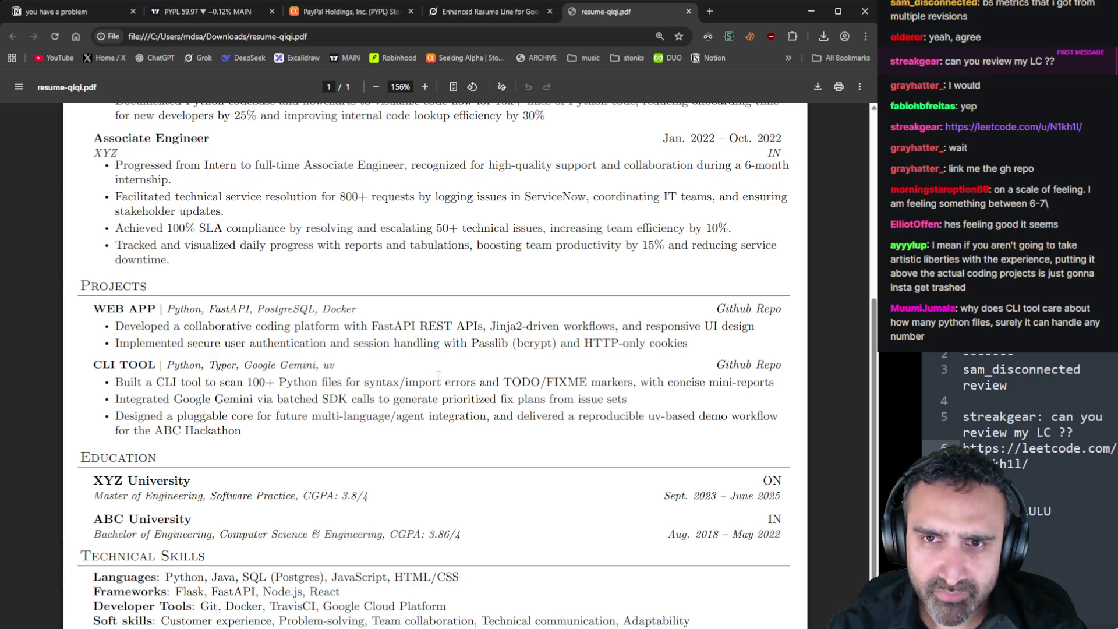
{"action": "double_click", "coordinate": [520, 383]}
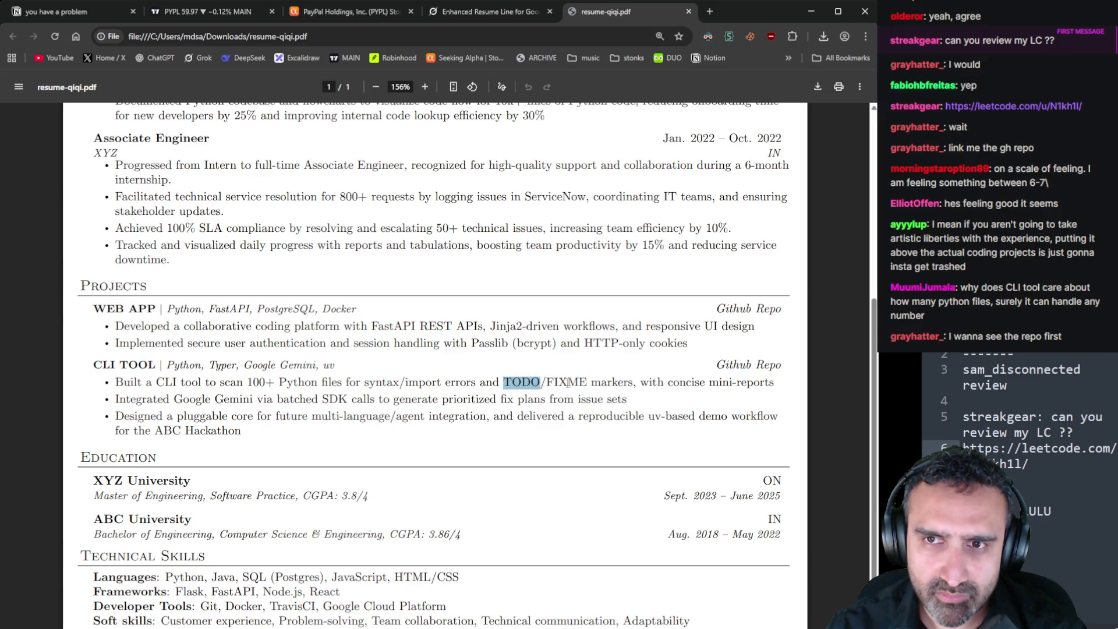
{"action": "left_click_drag", "start_coordinate": [588, 383], "coordinate": [505, 383]}
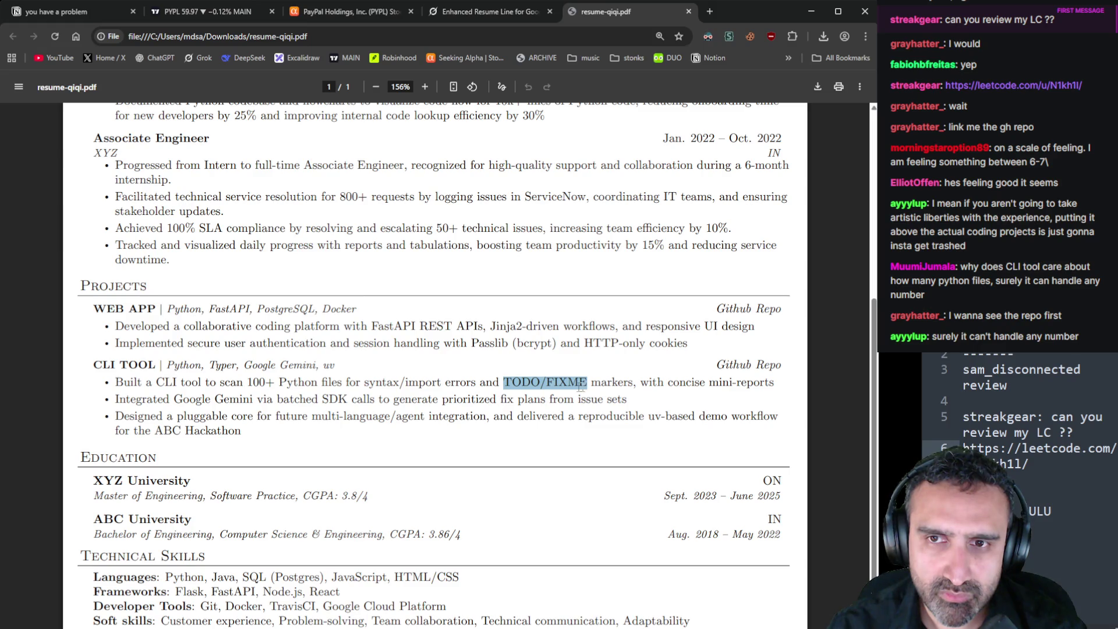
{"action": "left_click", "coordinate": [632, 376]}
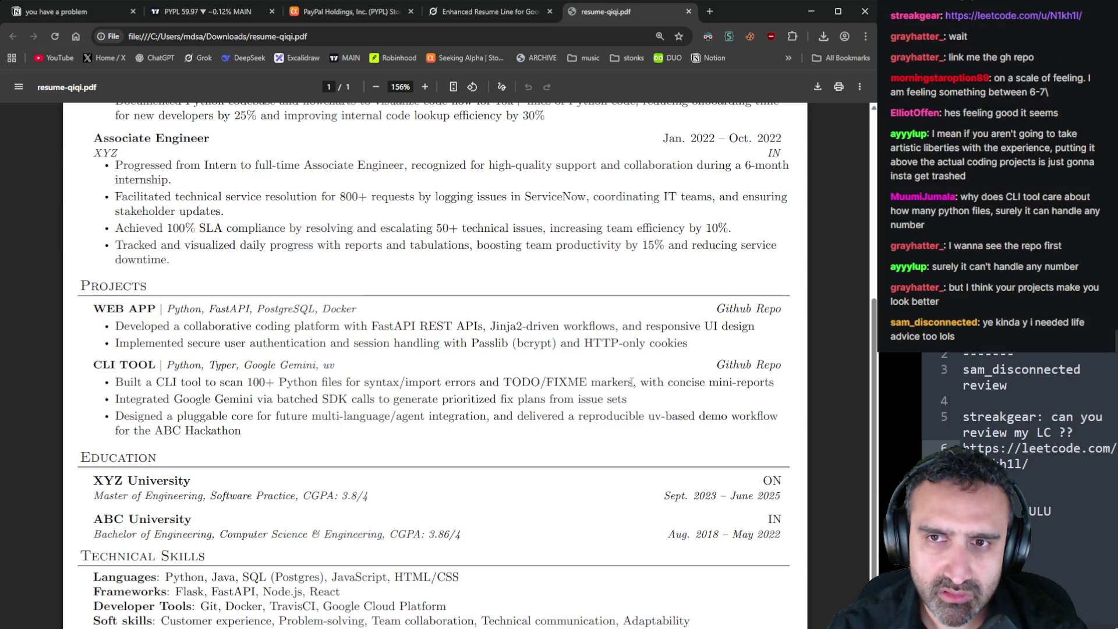
{"action": "left_click_drag", "start_coordinate": [634, 382], "coordinate": [481, 384]}
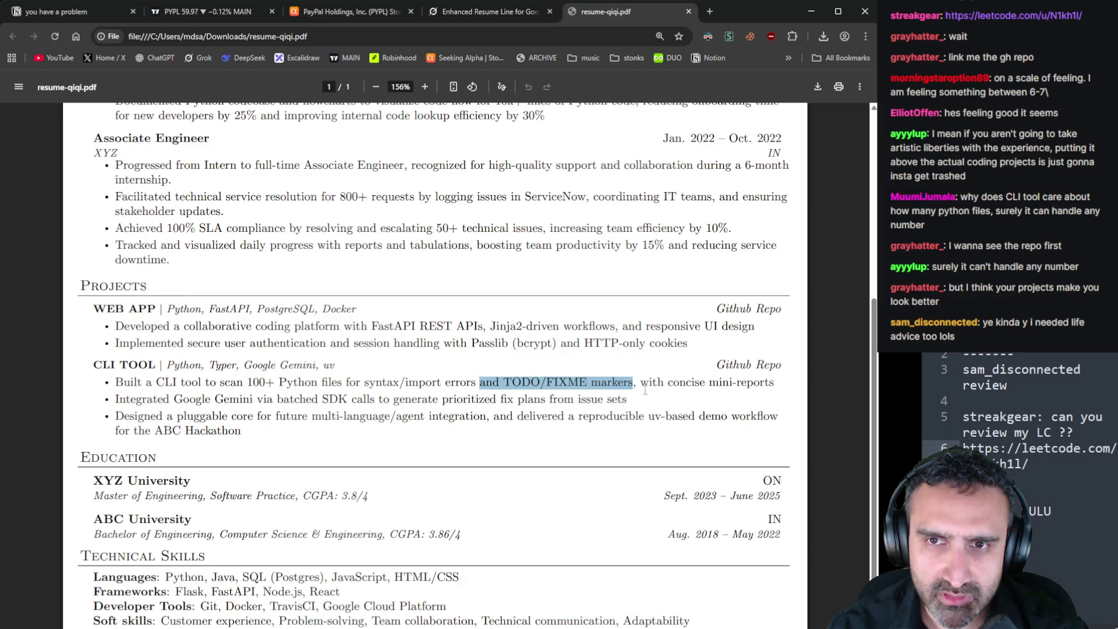
{"action": "left_click", "coordinate": [633, 383]}
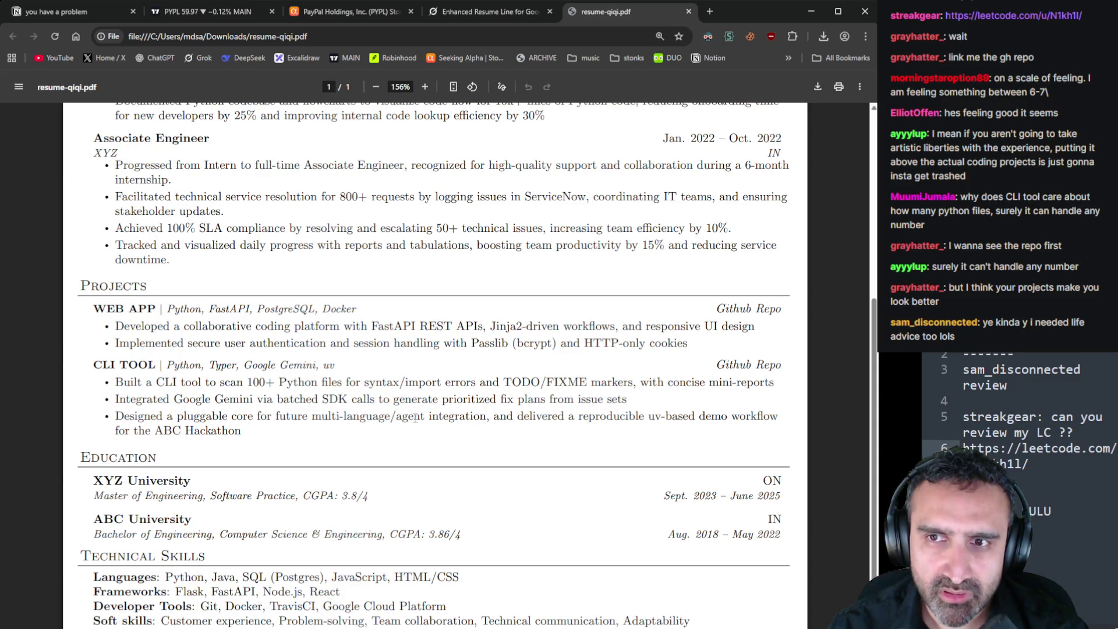
{"action": "mouse_move", "coordinate": [241, 432]}
{"action": "left_mouse_down"}
{"action": "mouse_move", "coordinate": [175, 352]}
{"action": "mouse_move", "coordinate": [82, 286]}
{"action": "left_mouse_up"}
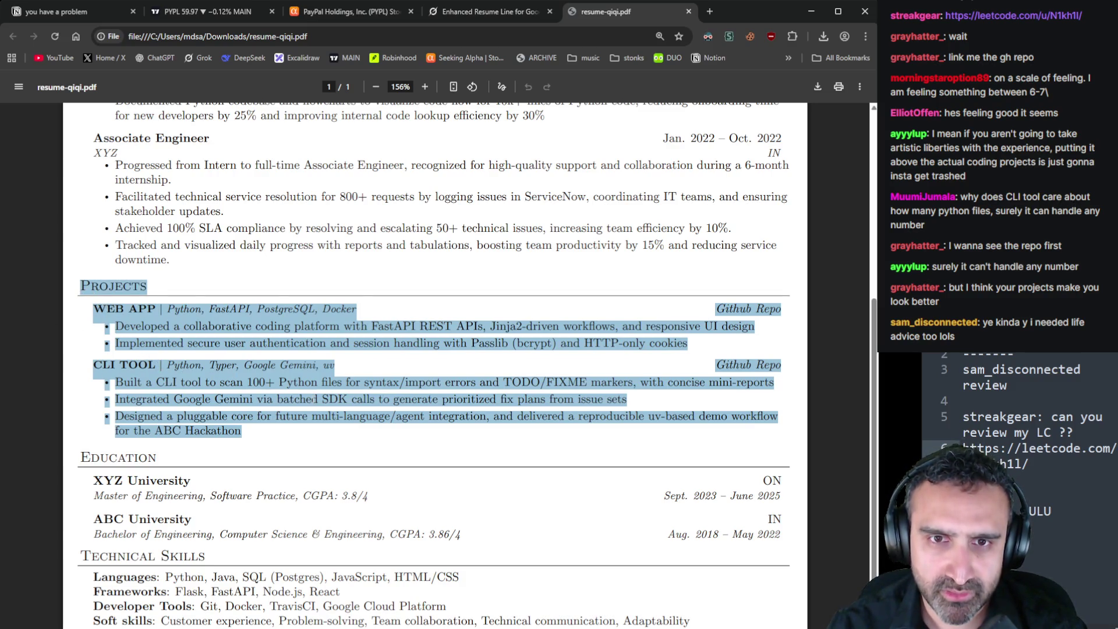
Clear the Projects highlight and add an indented 'life advice too' line under 'review' in the notes
{"action": "scroll", "coordinate": [315, 399], "scroll_direction": "up", "scroll_amount": 8}
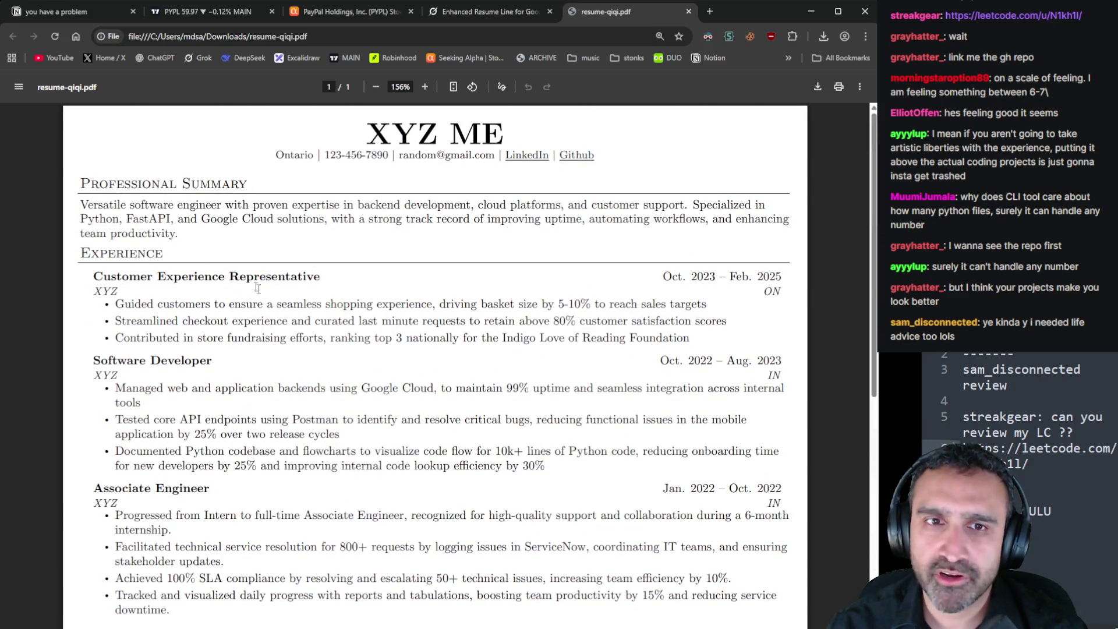
{"action": "scroll", "coordinate": [317, 332], "scroll_direction": "down", "scroll_amount": 6}
{"action": "scroll", "coordinate": [317, 332], "scroll_direction": "down", "scroll_amount": 3}
{"action": "left_click", "coordinate": [257, 345]}
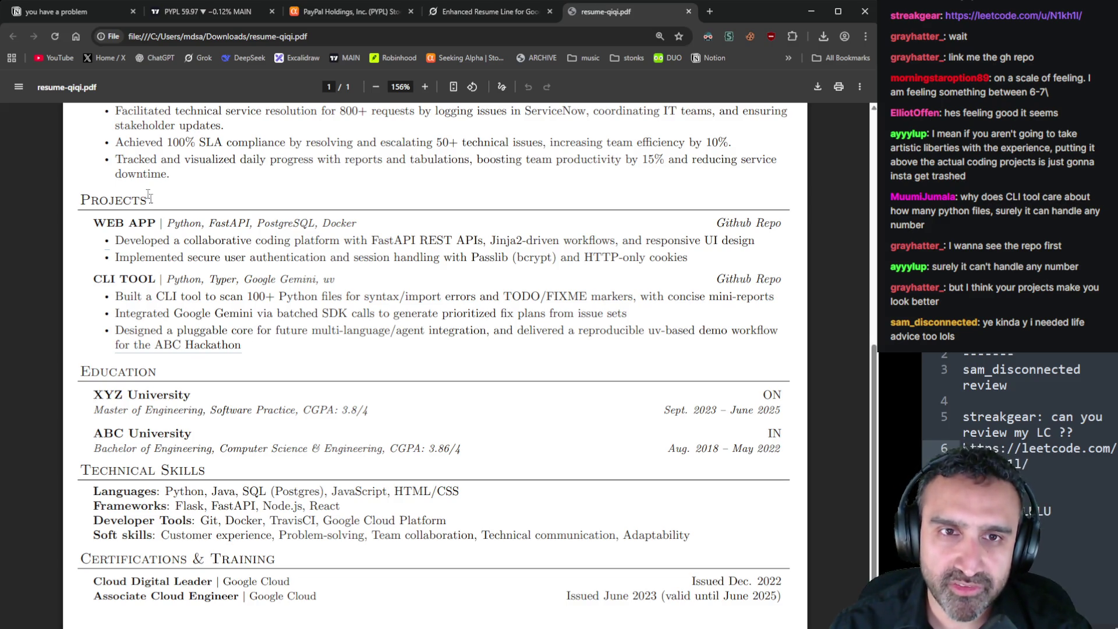
{"action": "scroll", "coordinate": [301, 278], "scroll_direction": "up", "scroll_amount": 6}
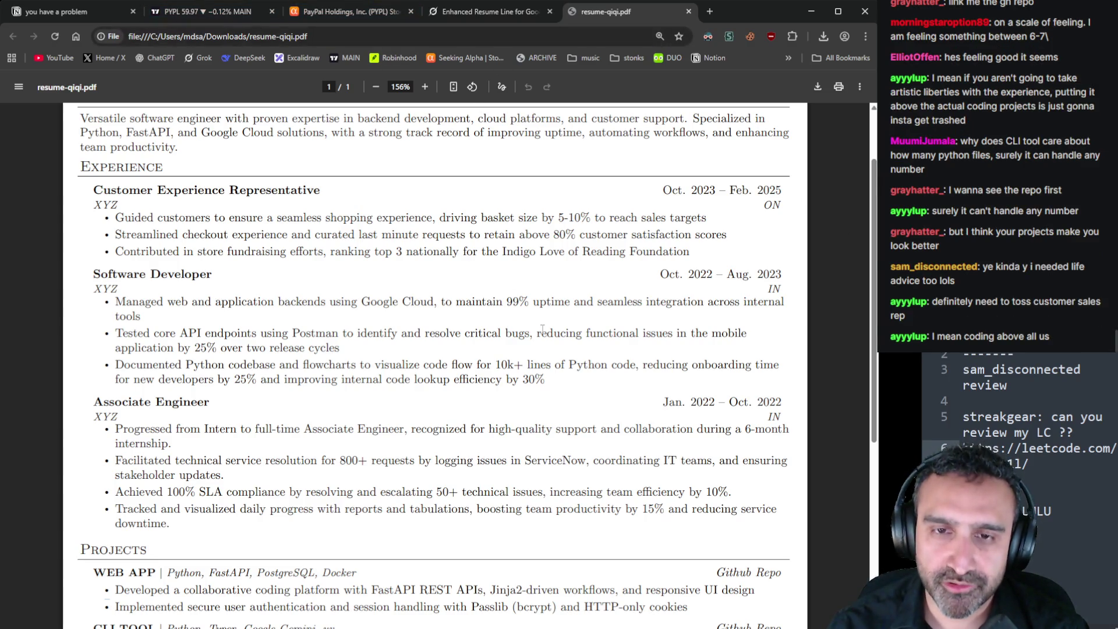
{"action": "scroll", "coordinate": [515, 347], "scroll_direction": "down", "scroll_amount": 1}
{"action": "scroll", "coordinate": [515, 347], "scroll_direction": "down", "scroll_amount": 1}
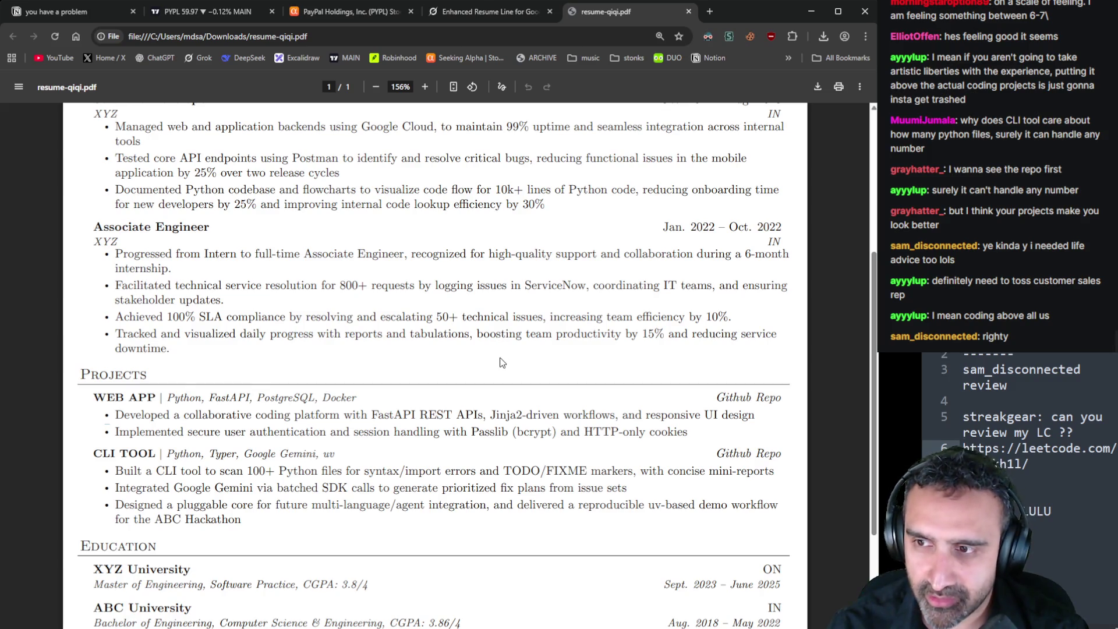
{"action": "left_click", "coordinate": [1073, 380]}
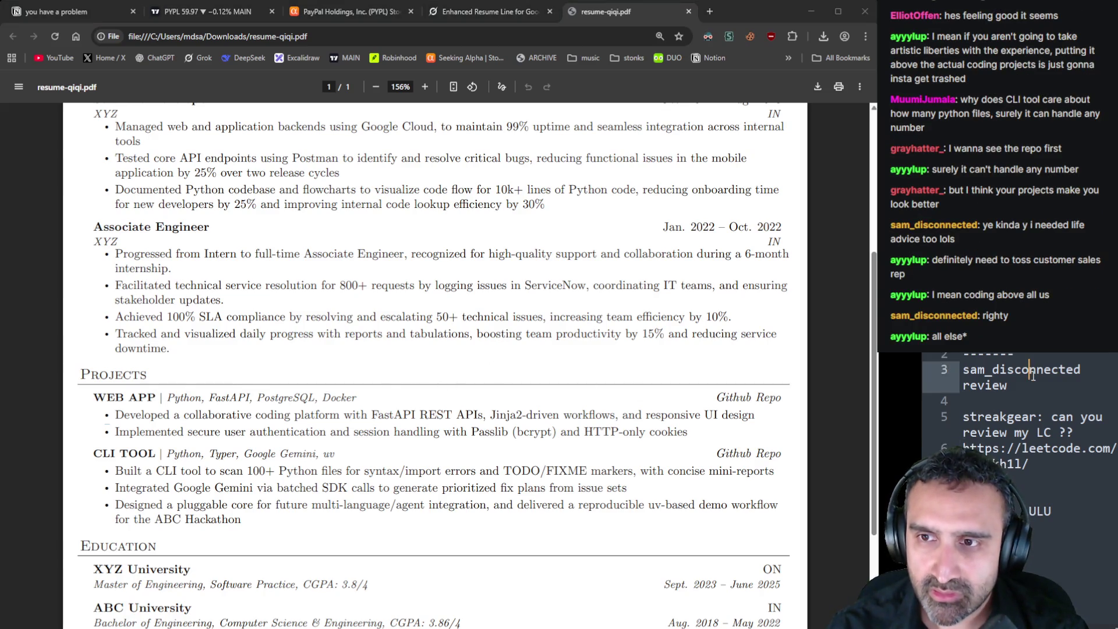
{"action": "key", "text": "Return"}
{"action": "key", "text": "Tab"}
{"action": "type", "text": "l"}
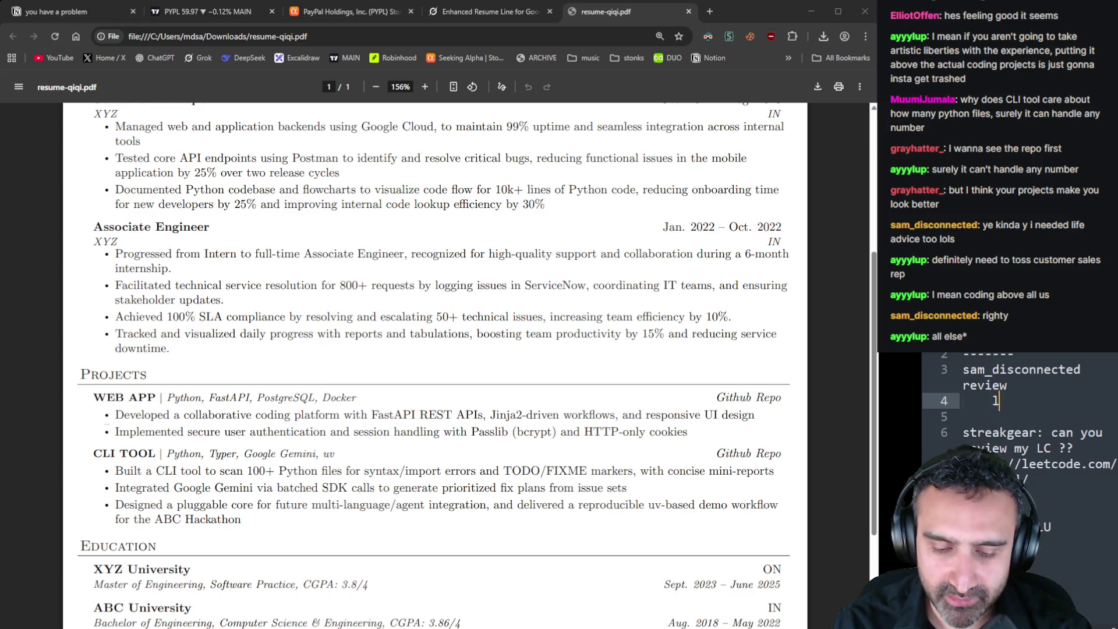
{"action": "type", "text": "ife advice too"}
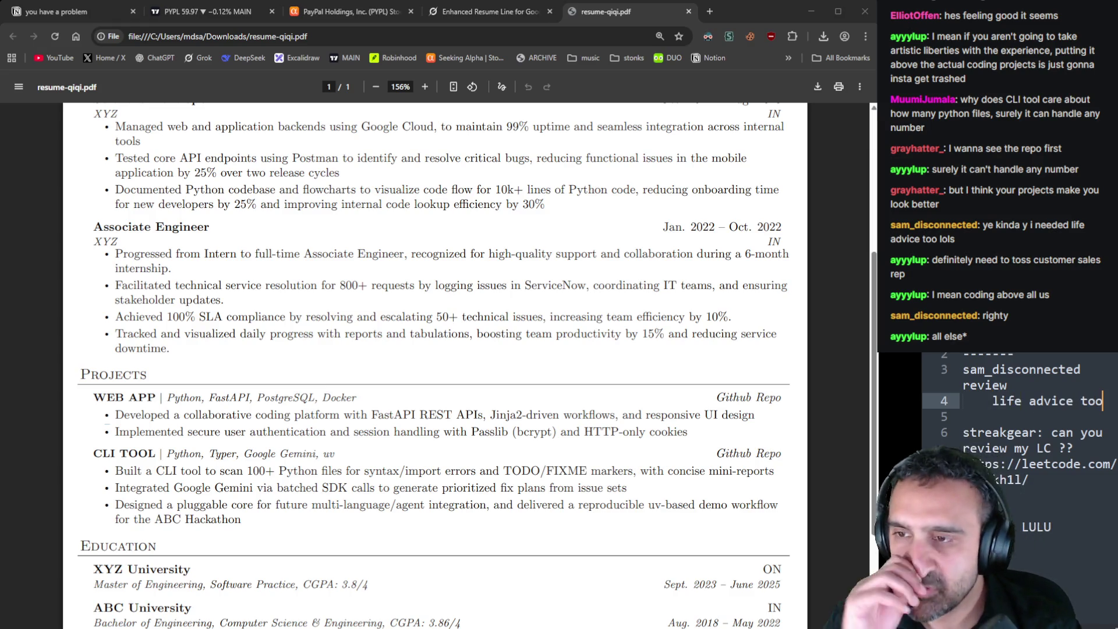
Highlight the 3.8/4 CGPA, the June 2025 graduation date, then the whole Education section, and clear
{"action": "scroll", "coordinate": [170, 354], "scroll_direction": "down", "scroll_amount": 3}
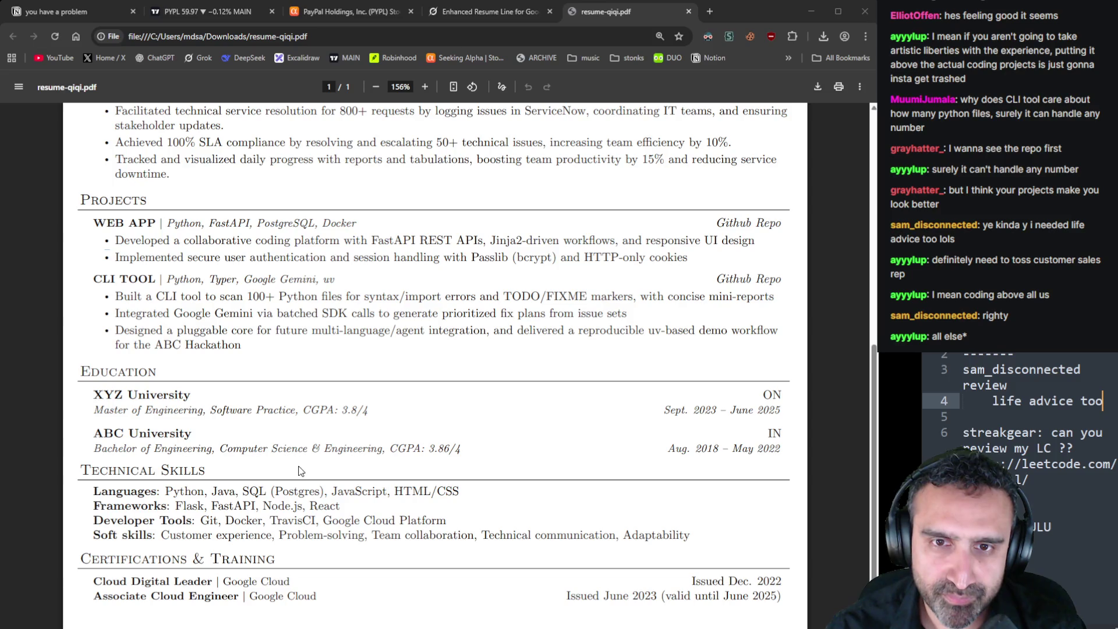
{"action": "scroll", "coordinate": [300, 470], "scroll_direction": "up", "scroll_amount": 5}
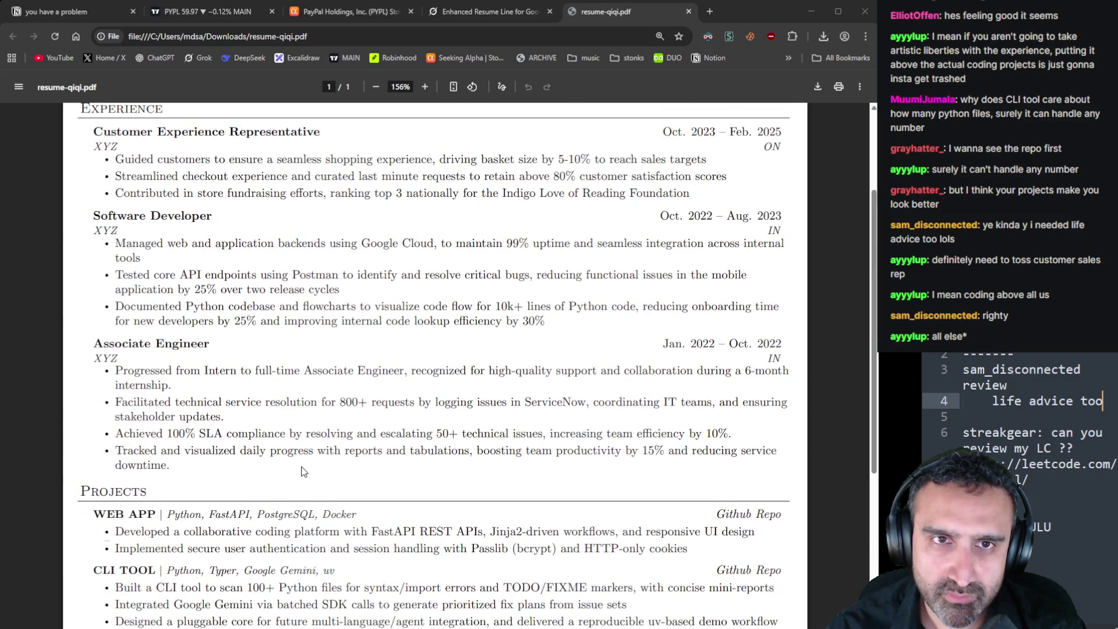
{"action": "scroll", "coordinate": [303, 470], "scroll_direction": "down", "scroll_amount": 4}
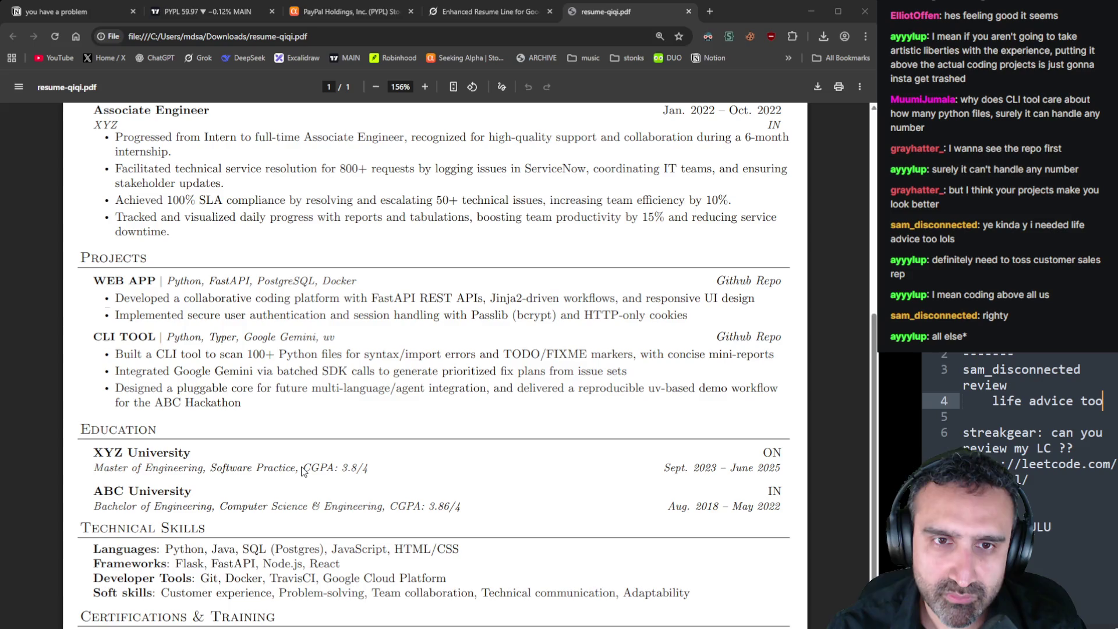
{"action": "left_click_drag", "start_coordinate": [370, 470], "coordinate": [334, 469]}
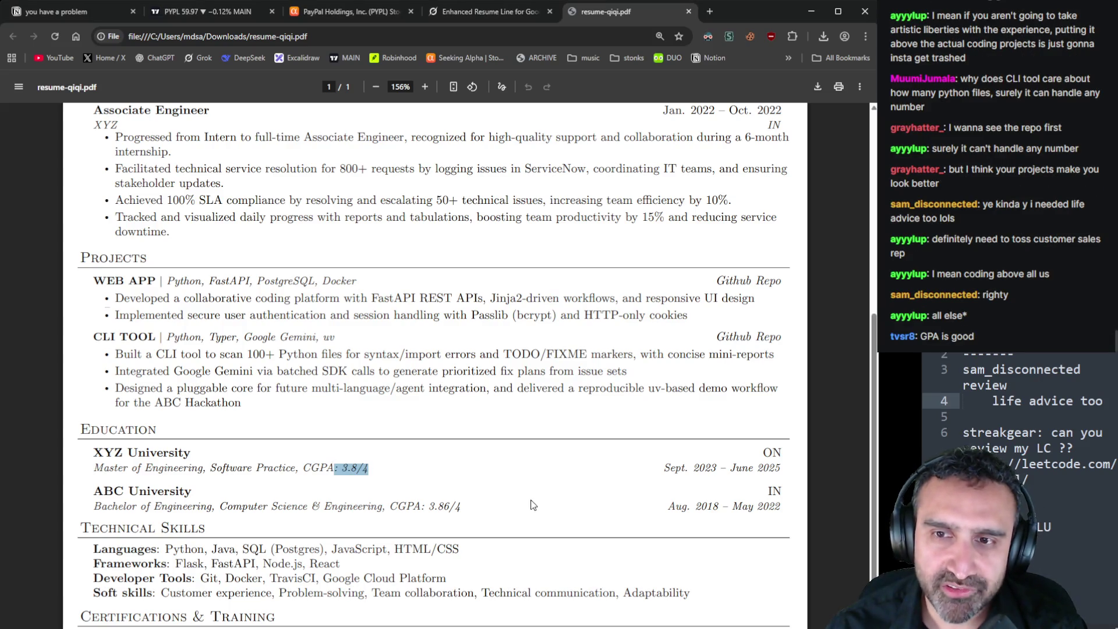
{"action": "left_click", "coordinate": [421, 509]}
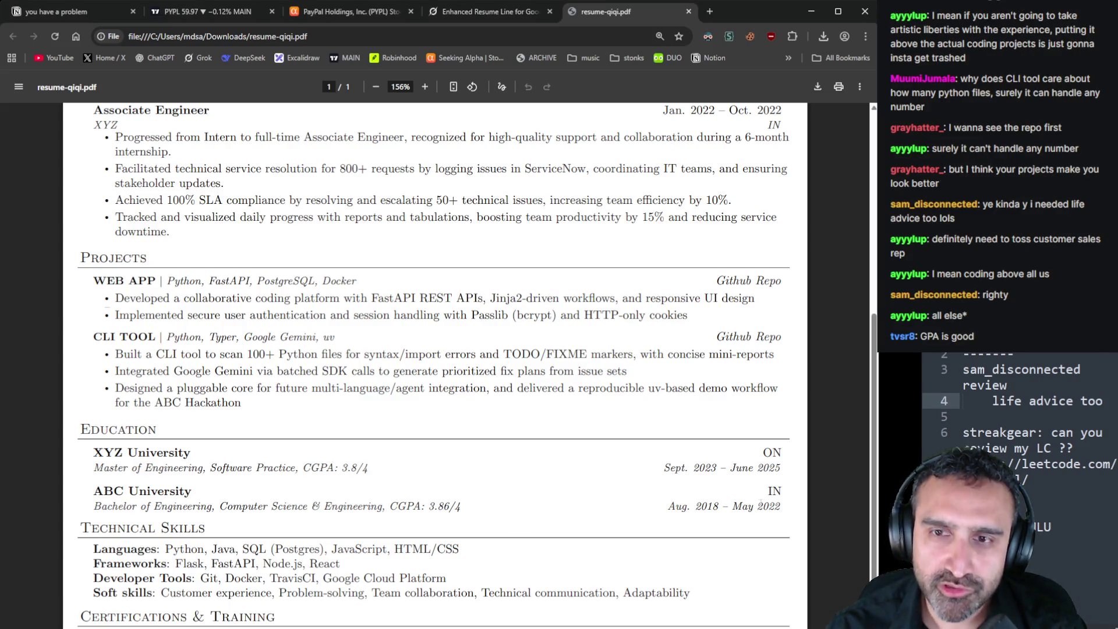
{"action": "left_click_drag", "start_coordinate": [781, 467], "coordinate": [729, 467]}
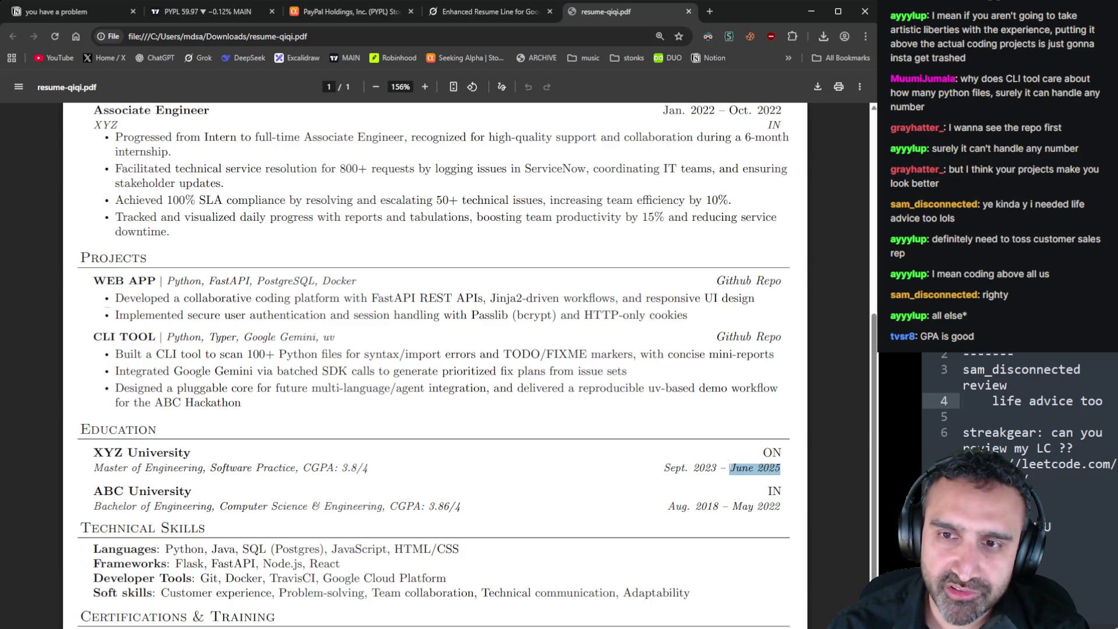
{"action": "left_click_drag", "start_coordinate": [781, 509], "coordinate": [61, 421]}
{"action": "scroll", "coordinate": [155, 327], "scroll_direction": "up", "scroll_amount": 6}
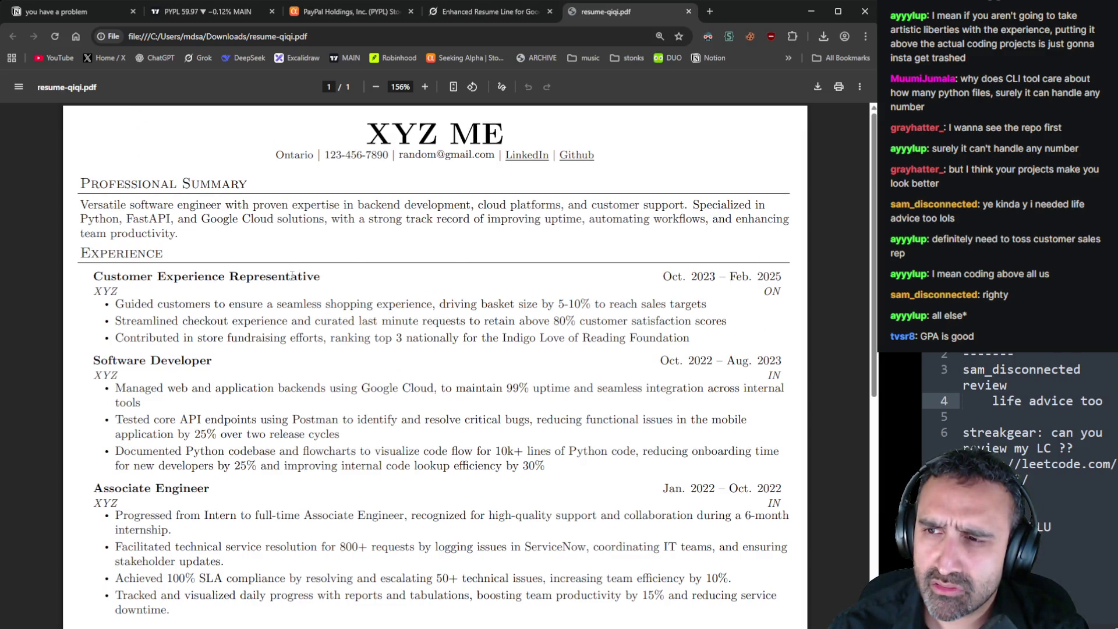
{"action": "scroll", "coordinate": [292, 275], "scroll_direction": "down", "scroll_amount": 7}
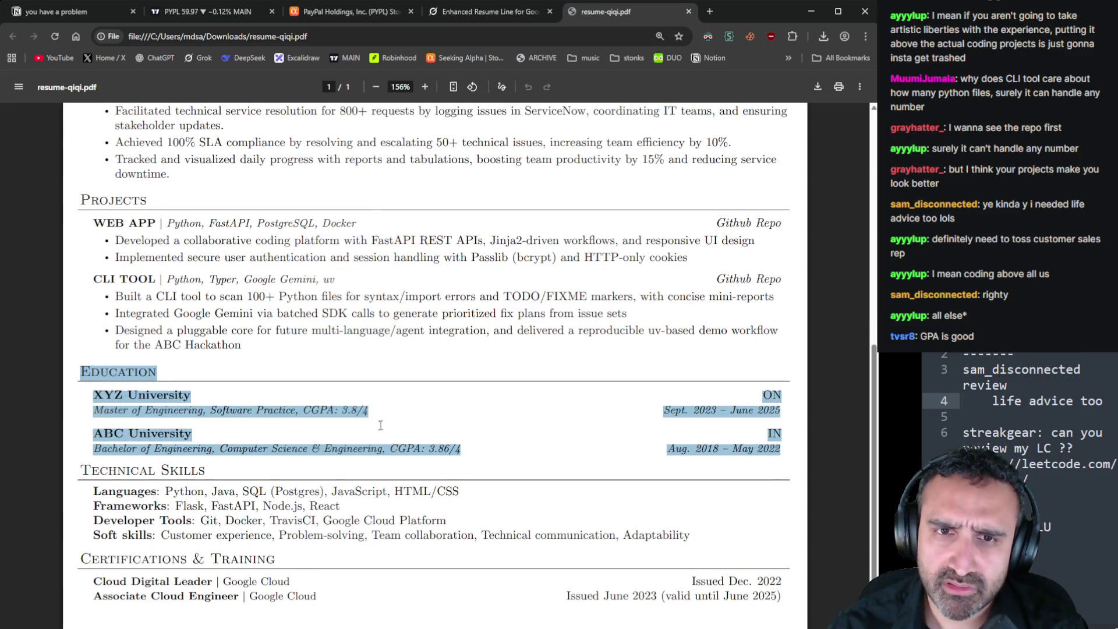
{"action": "left_click", "coordinate": [383, 421]}
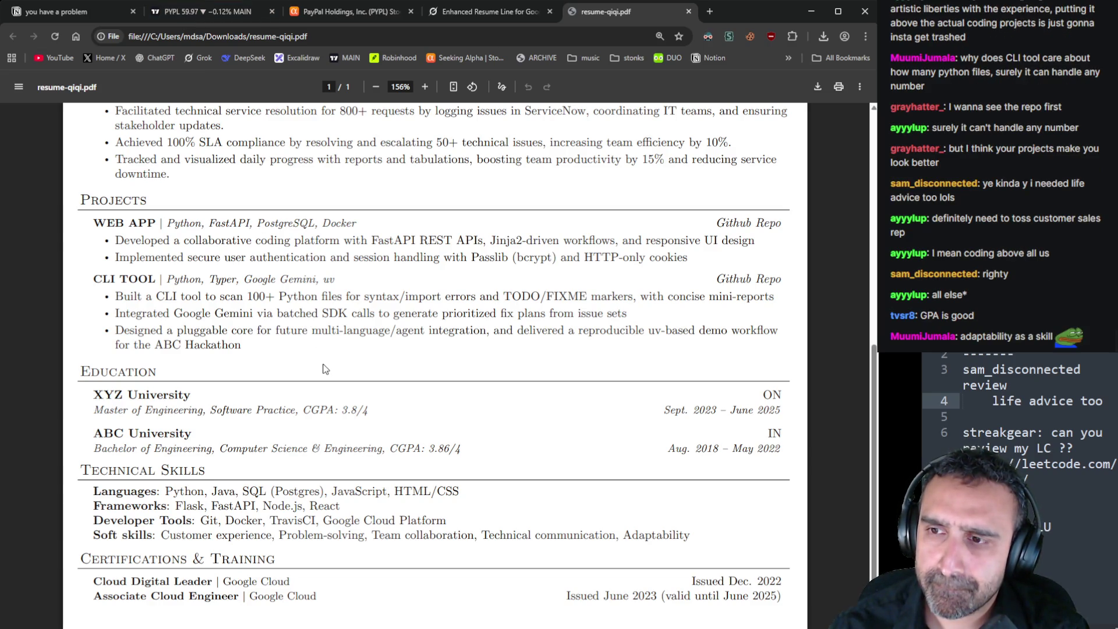
{"action": "scroll", "coordinate": [319, 419], "scroll_direction": "up", "scroll_amount": 1}
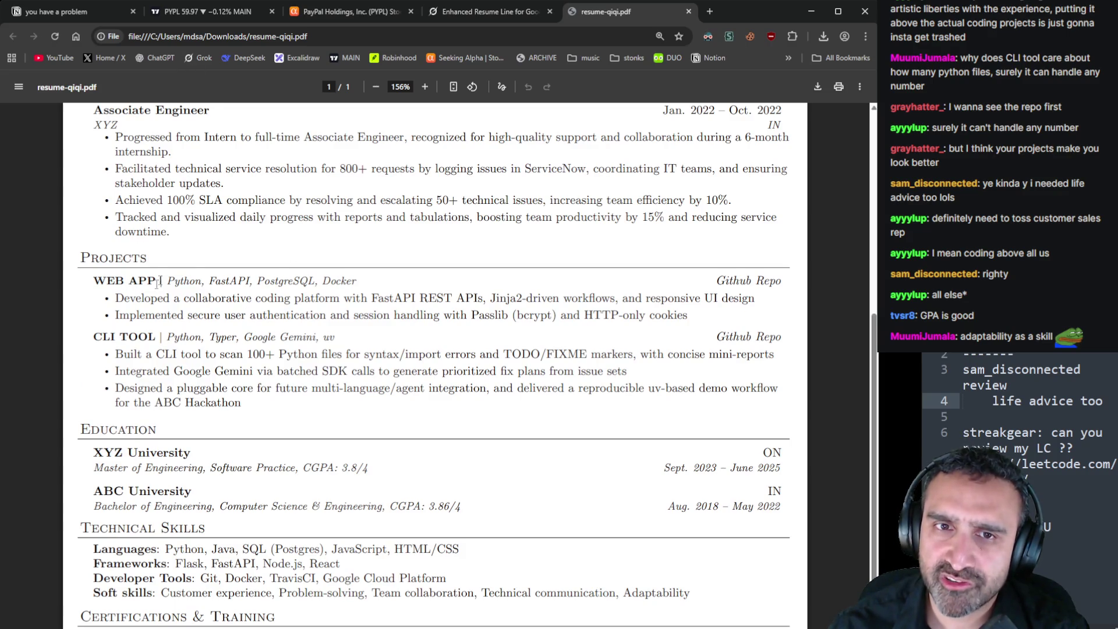
{"action": "scroll", "coordinate": [158, 282], "scroll_direction": "up", "scroll_amount": 3}
{"action": "scroll", "coordinate": [357, 331], "scroll_direction": "down", "scroll_amount": 4}
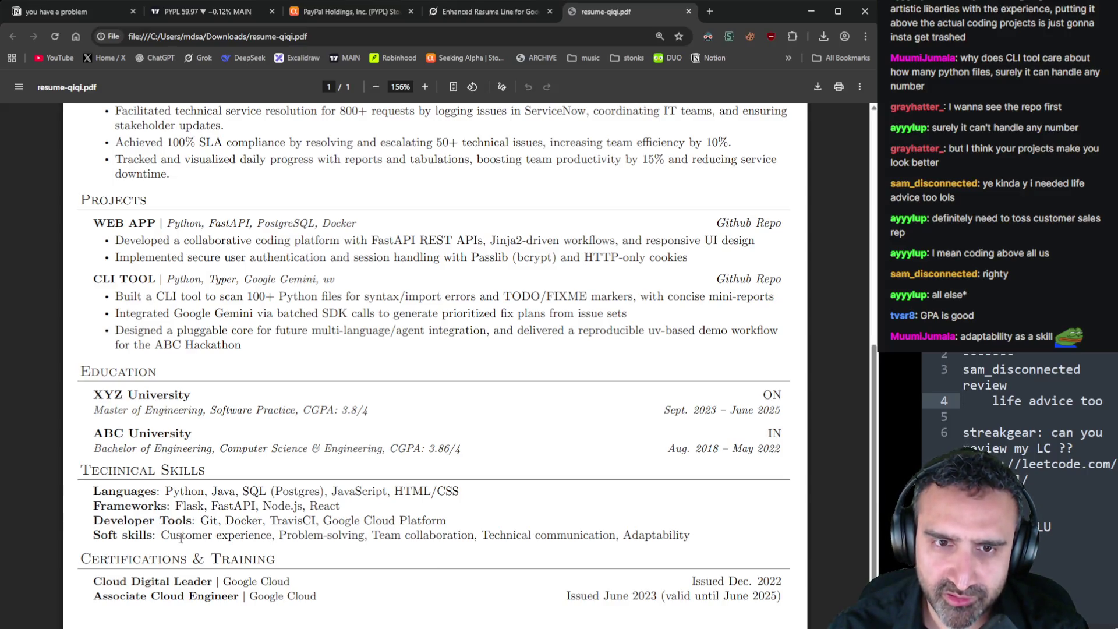
{"action": "left_click_drag", "start_coordinate": [691, 537], "coordinate": [92, 534]}
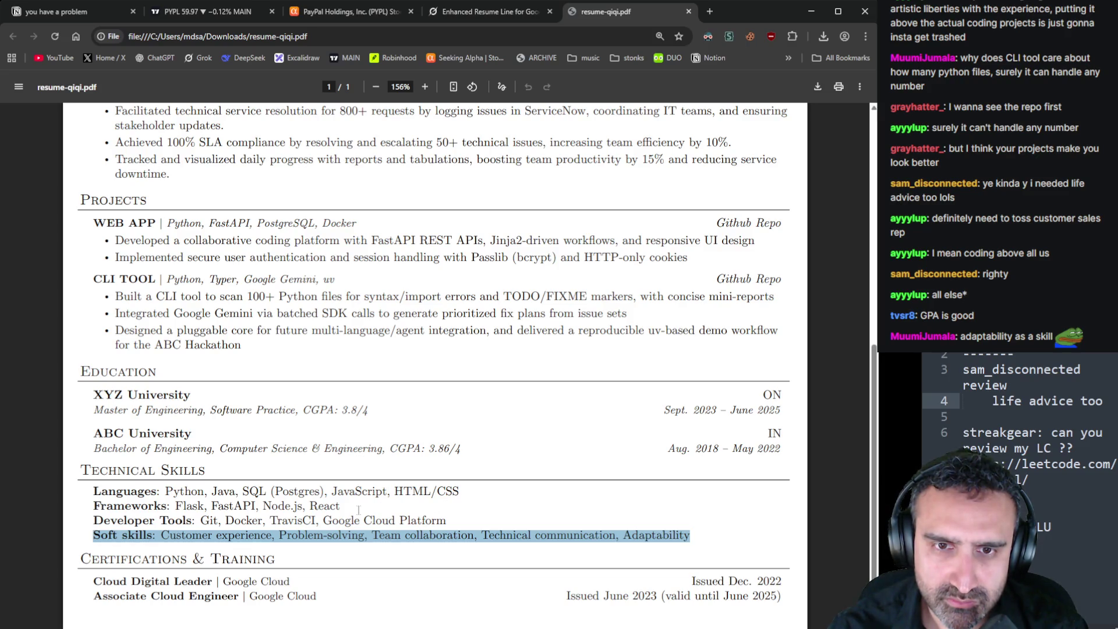
{"action": "left_click_drag", "start_coordinate": [451, 520], "coordinate": [93, 491]}
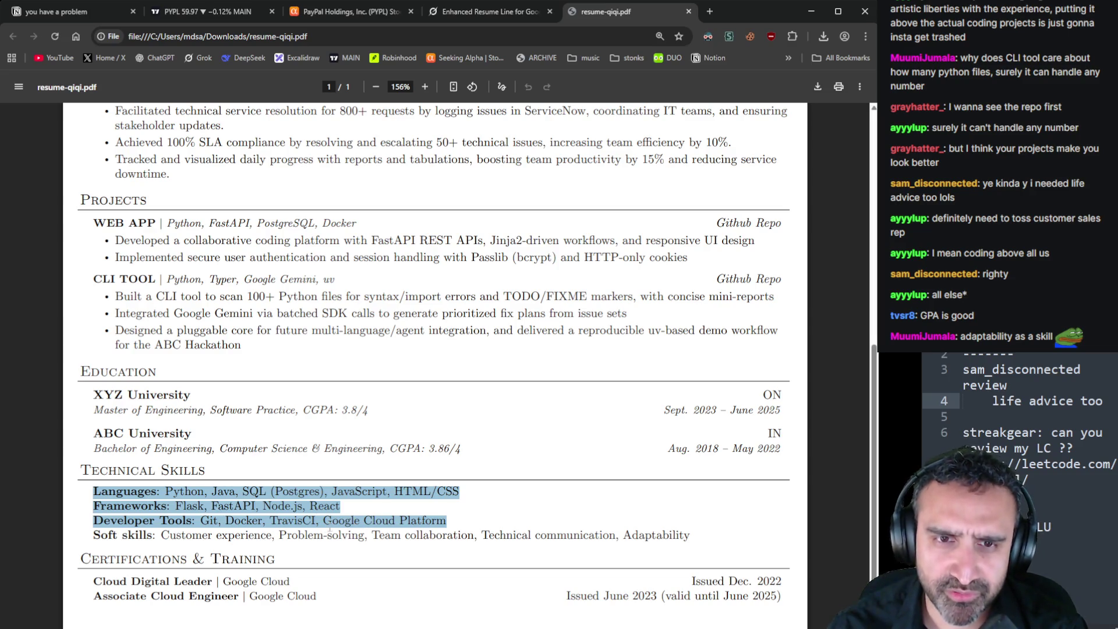
{"action": "left_click", "coordinate": [324, 598]}
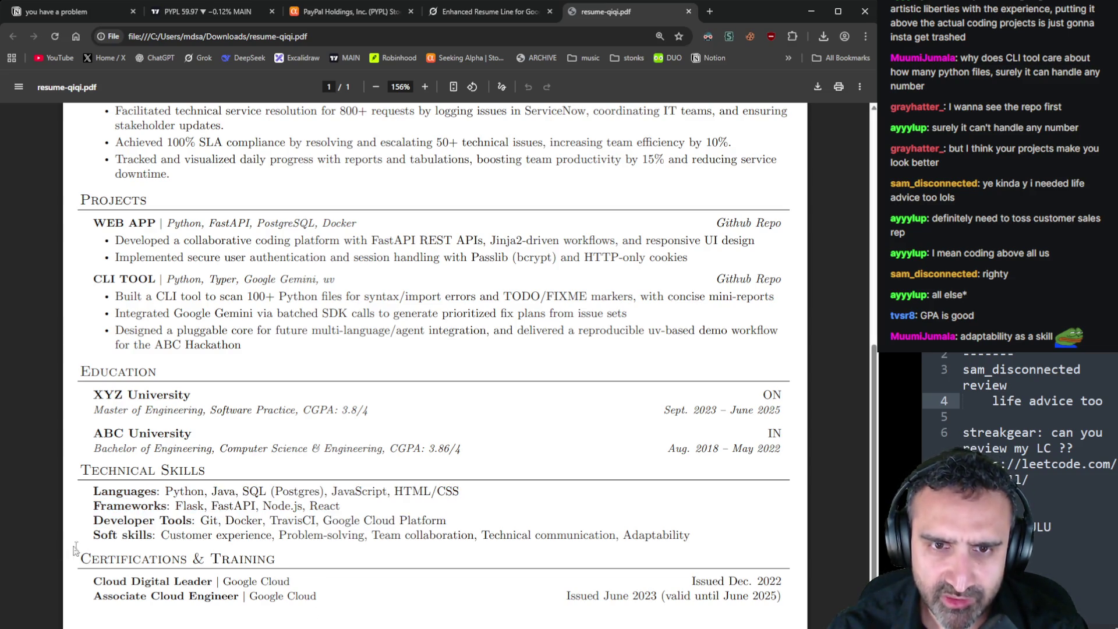
{"action": "left_click_drag", "start_coordinate": [102, 581], "coordinate": [789, 598]}
{"action": "left_click", "coordinate": [790, 598]}
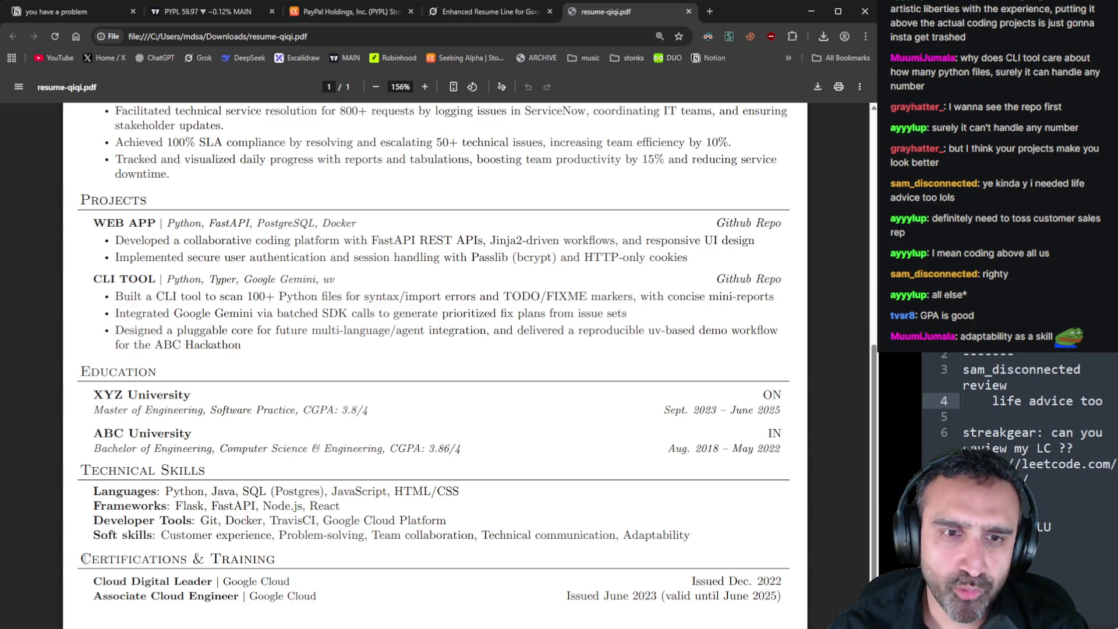
{"action": "left_click_drag", "start_coordinate": [81, 557], "coordinate": [779, 597]}
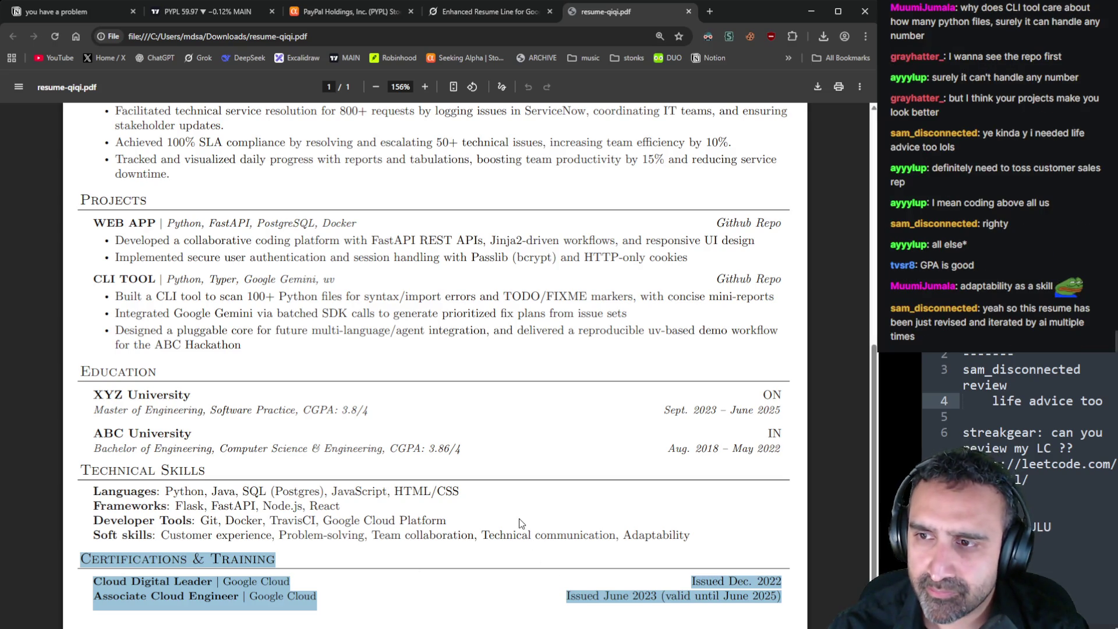
{"action": "left_click", "coordinate": [532, 467]}
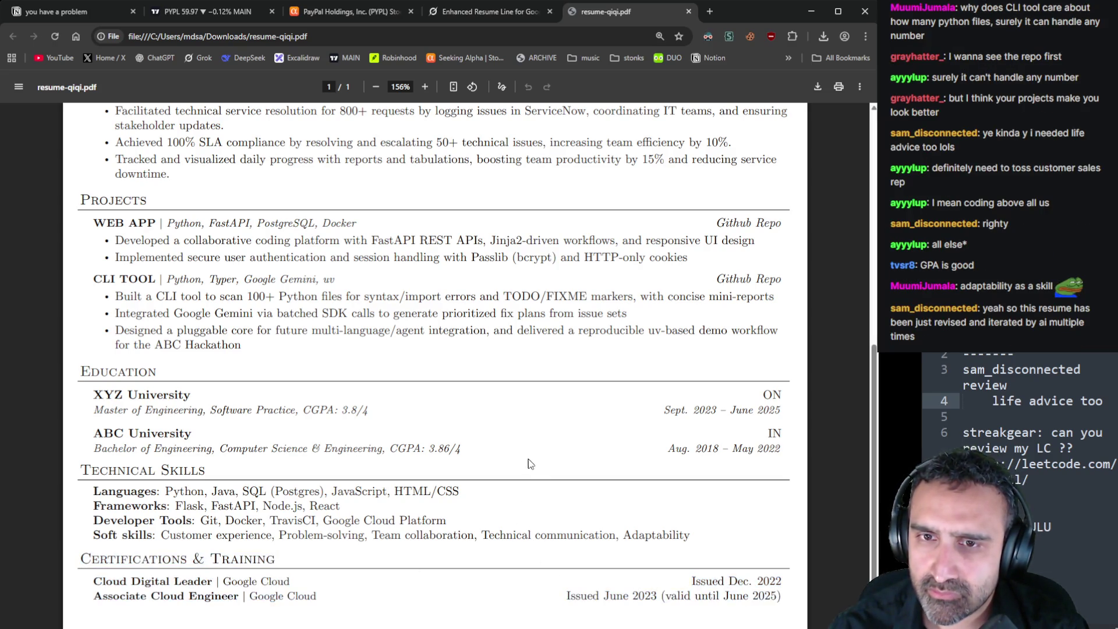
{"action": "scroll", "coordinate": [531, 465], "scroll_direction": "up", "scroll_amount": 1}
{"action": "scroll", "coordinate": [531, 465], "scroll_direction": "up", "scroll_amount": 7}
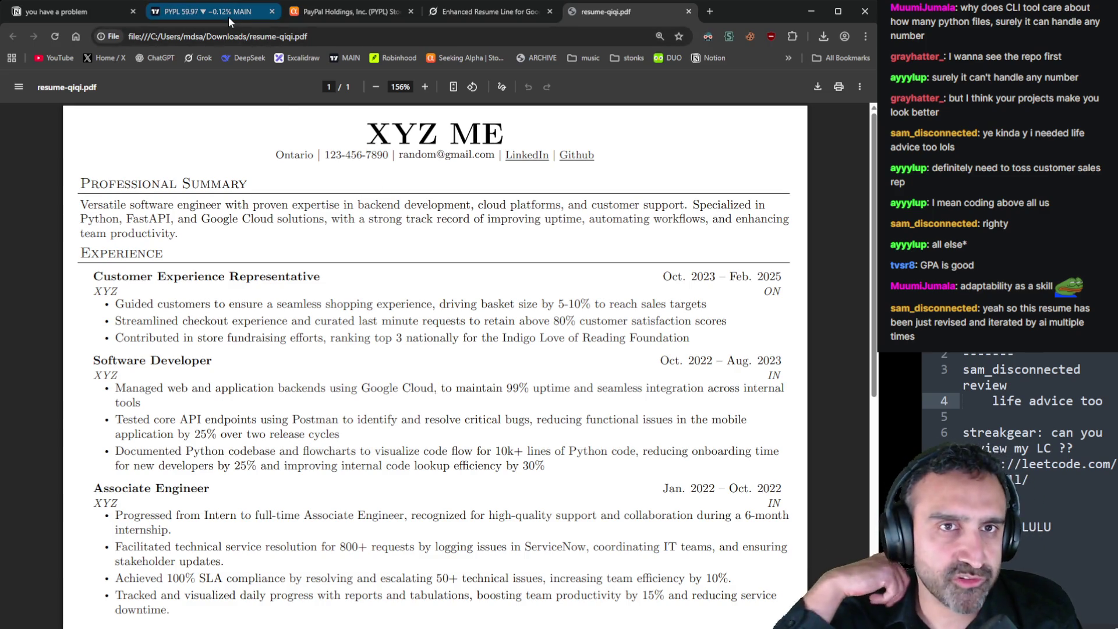
Create a private Notion page titled with the viewer's username plus 'has a problem', starting a bullet
{"action": "left_click", "coordinate": [79, 14]}
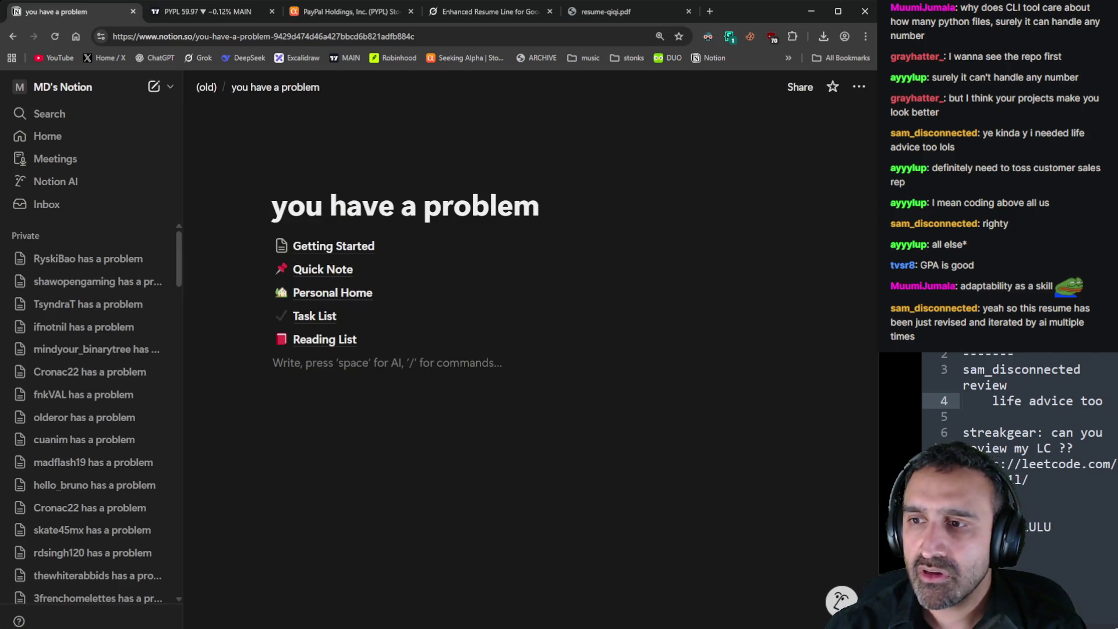
{"action": "key", "text": "alt+Tab"}
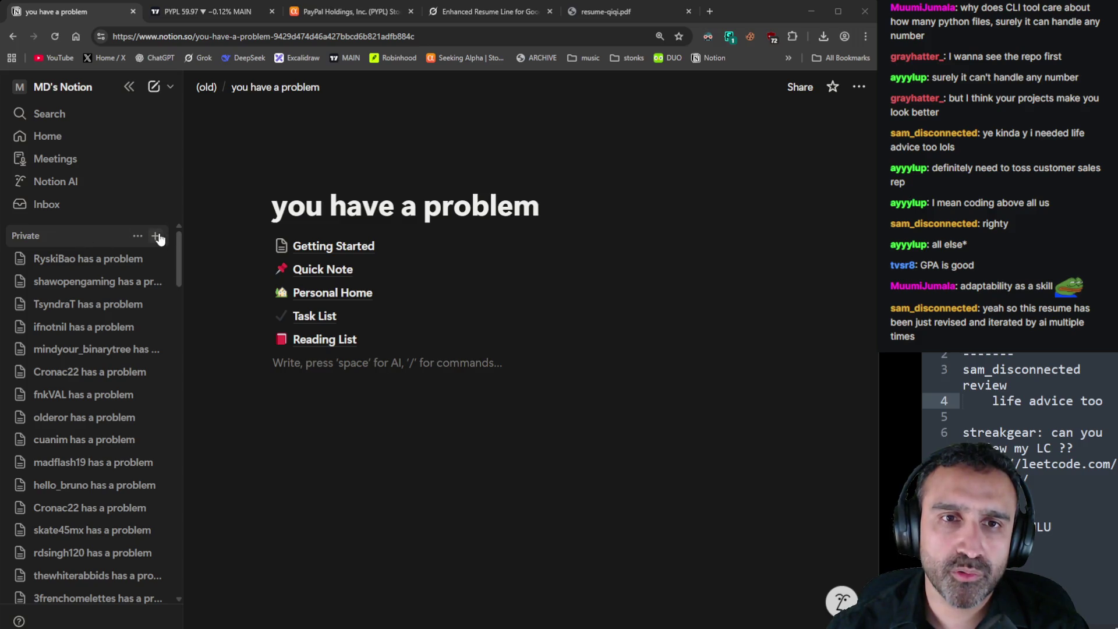
{"action": "left_click", "coordinate": [155, 236]}
{"action": "type", "text": "sam_disconnected has a"}
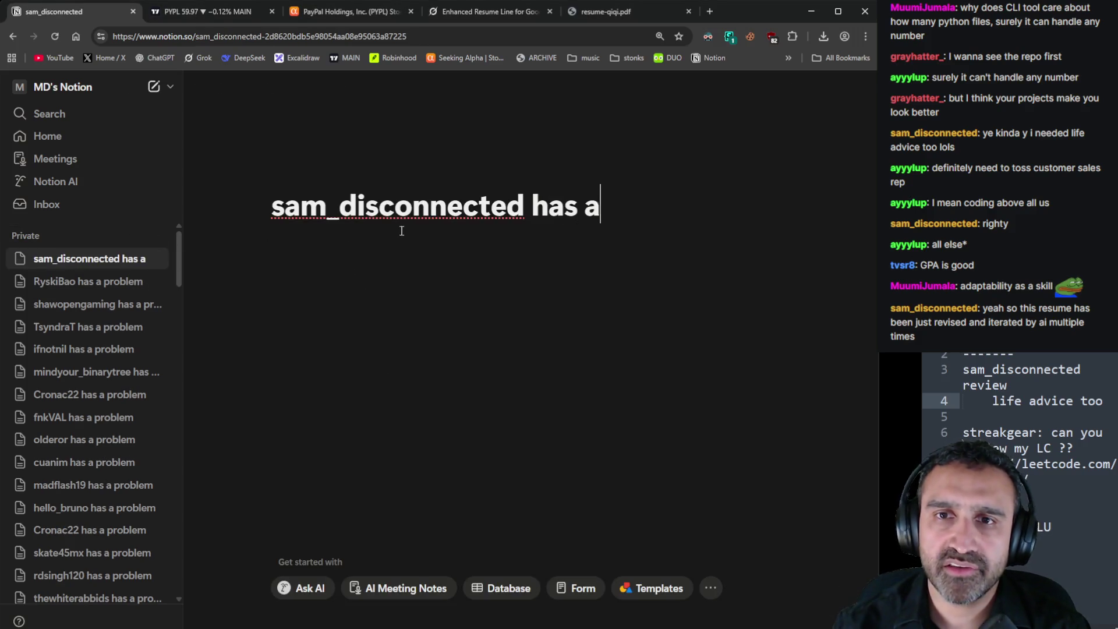
{"action": "type", "text": " problem"}
{"action": "key", "text": "Return"}
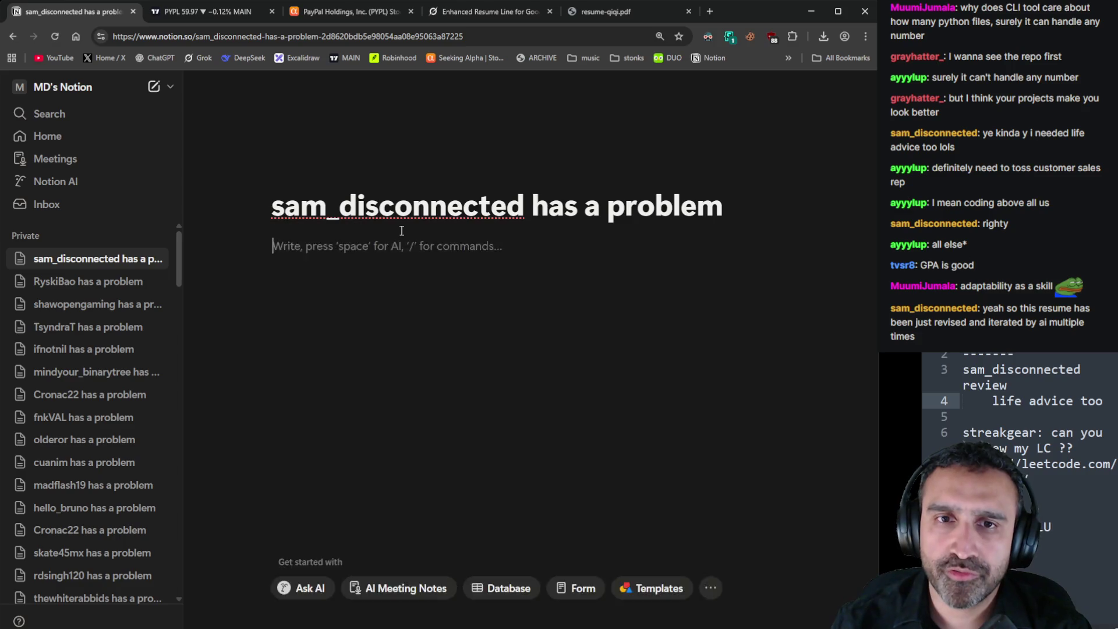
{"action": "type", "text": "-"}
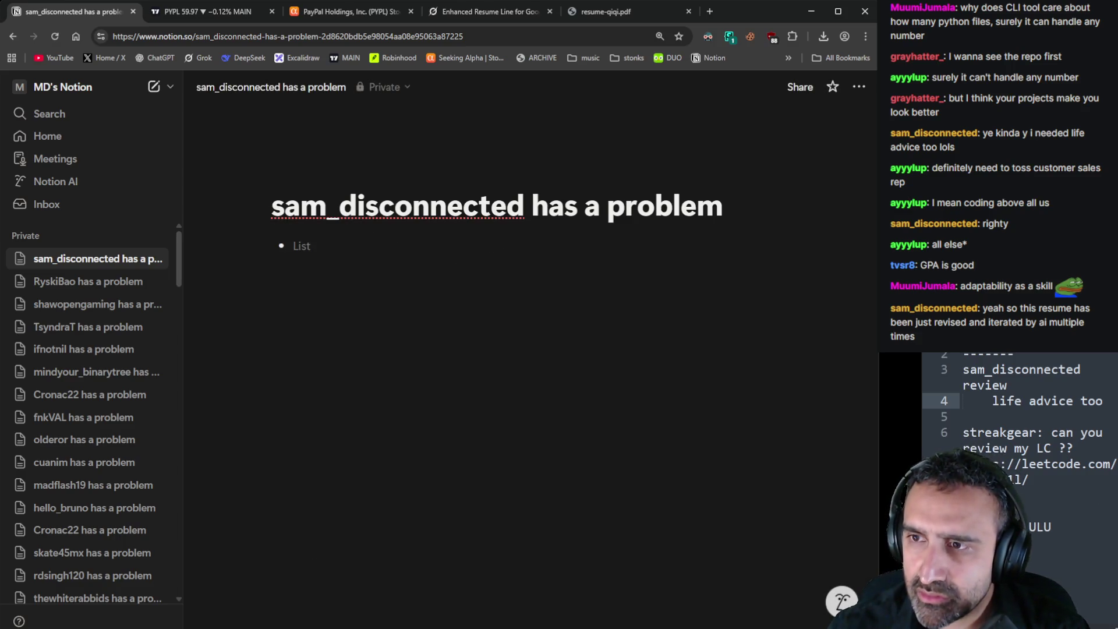
Paste the viewer's career paragraph as the first bullet and add an empty bullet below it
{"action": "key", "text": "alt+Tab"}
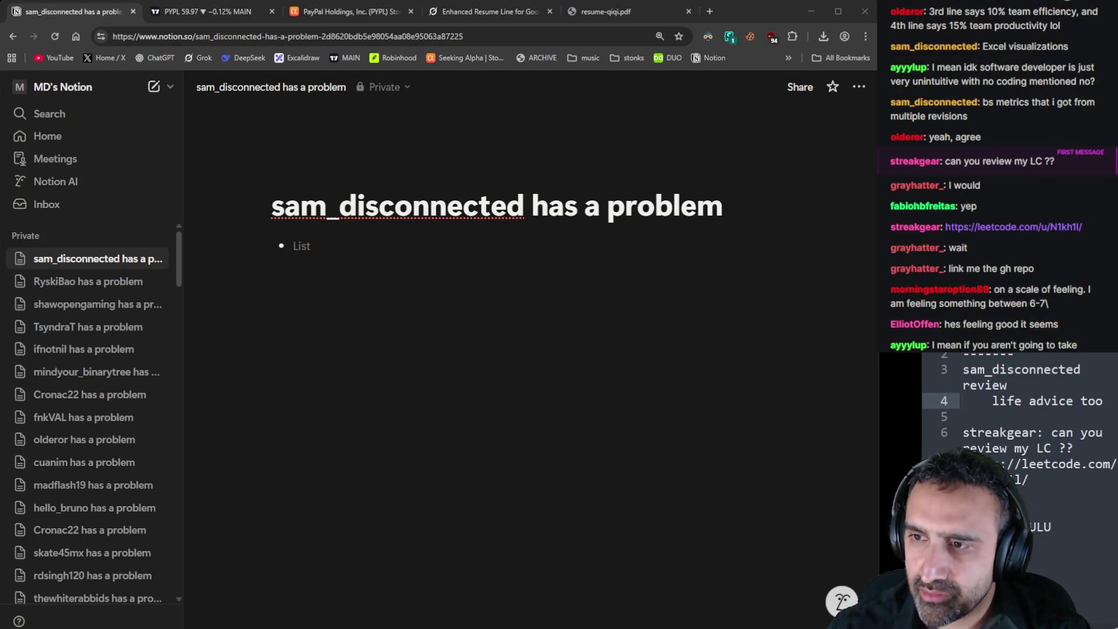
{"action": "left_click", "coordinate": [554, 245]}
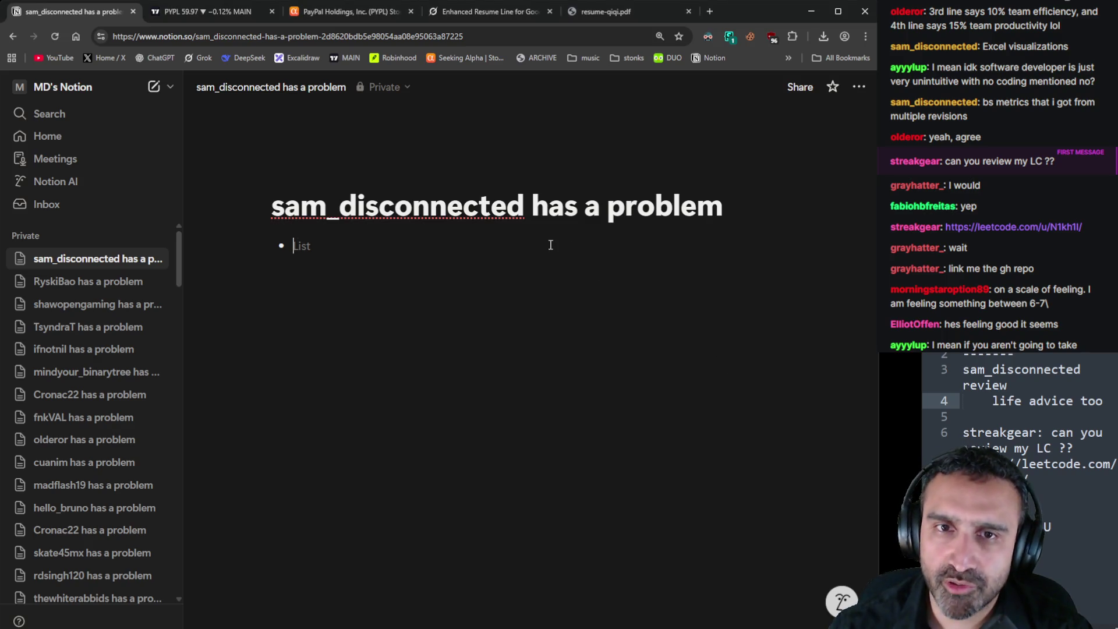
{"action": "type", "text": "so I've been a engineer for near 6 years now (just finished my masters), and I've struggled with the generalist syndrome for a while. learnt a lot of stuff but never went deep into anything, just found a freelance gig recently through networking to design an app (for which I'm very reliant on LLMs since it's outside my knowledge base). in-between impostor syndrome and ai-anxiety lols"}
{"action": "key", "text": "Return"}
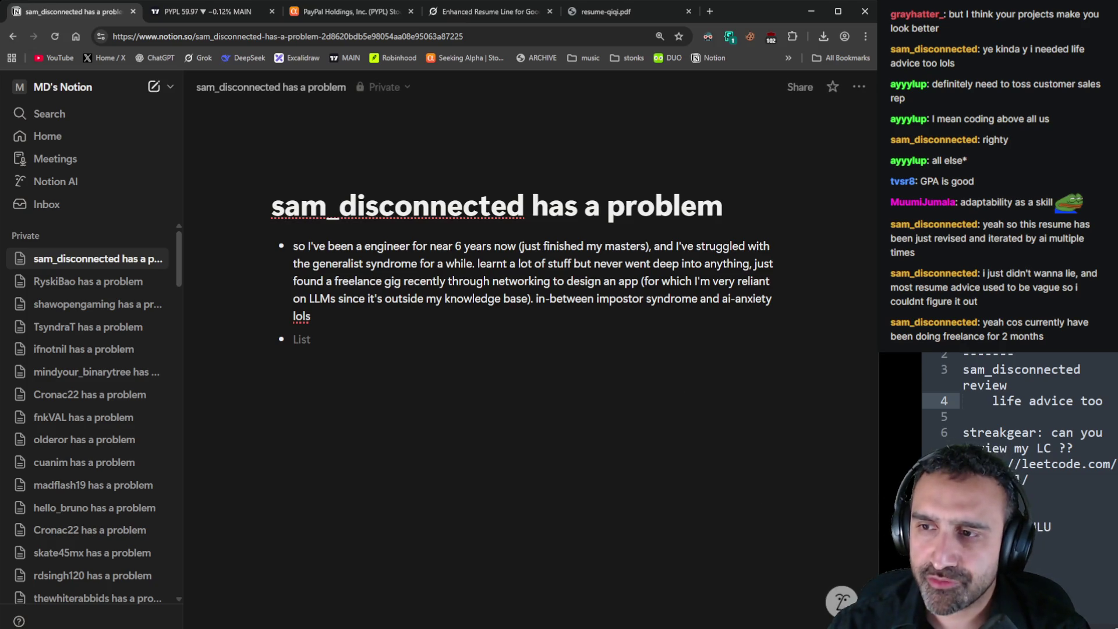
{"action": "left_click", "coordinate": [608, 14]}
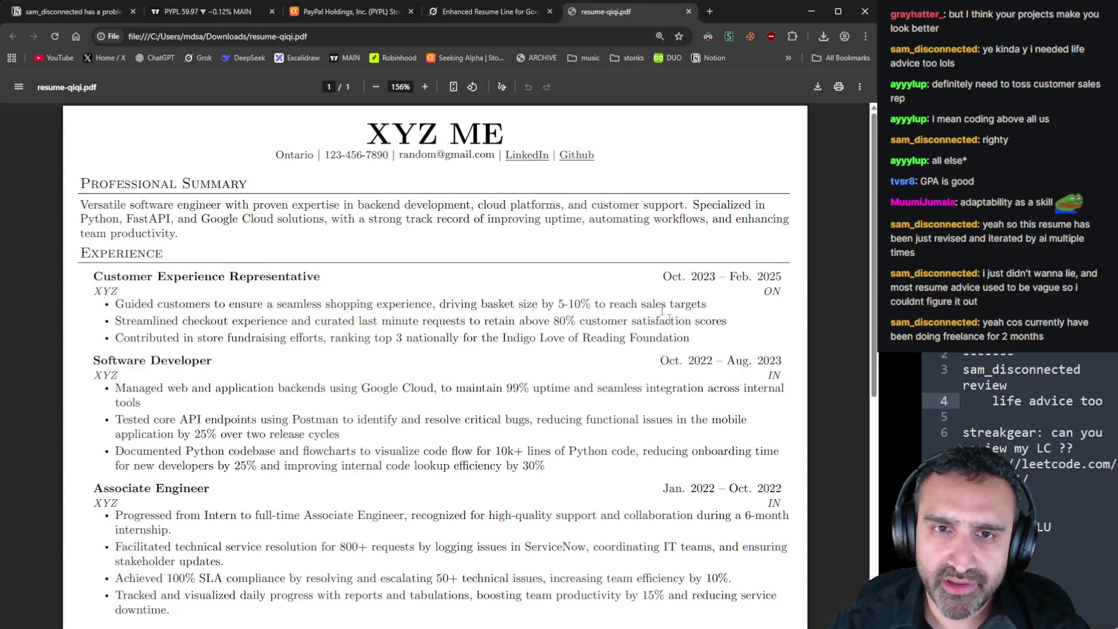
Scroll the resume down to Projects and back, then return to the Notion problem page
{"action": "scroll", "coordinate": [616, 378], "scroll_direction": "down", "scroll_amount": 2}
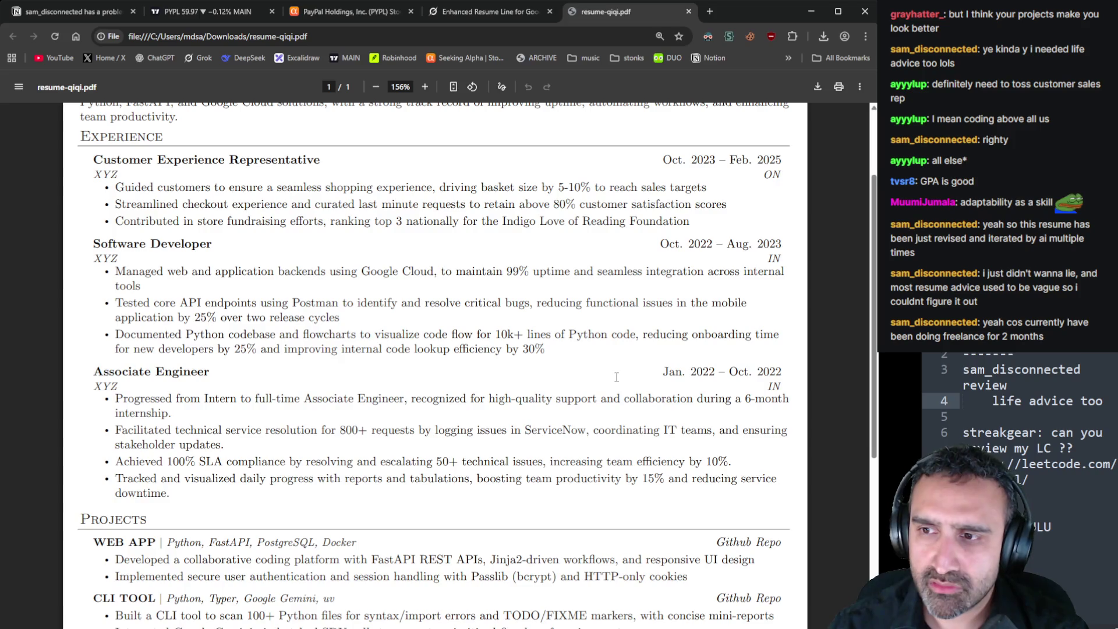
{"action": "scroll", "coordinate": [616, 377], "scroll_direction": "up", "scroll_amount": 2}
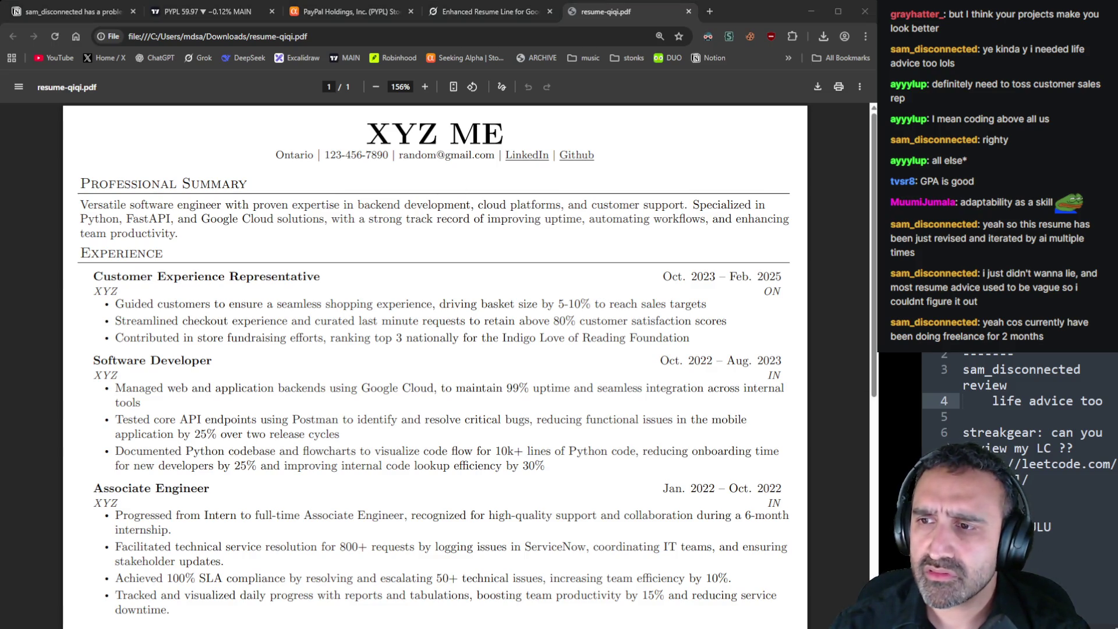
{"action": "left_click", "coordinate": [126, 19]}
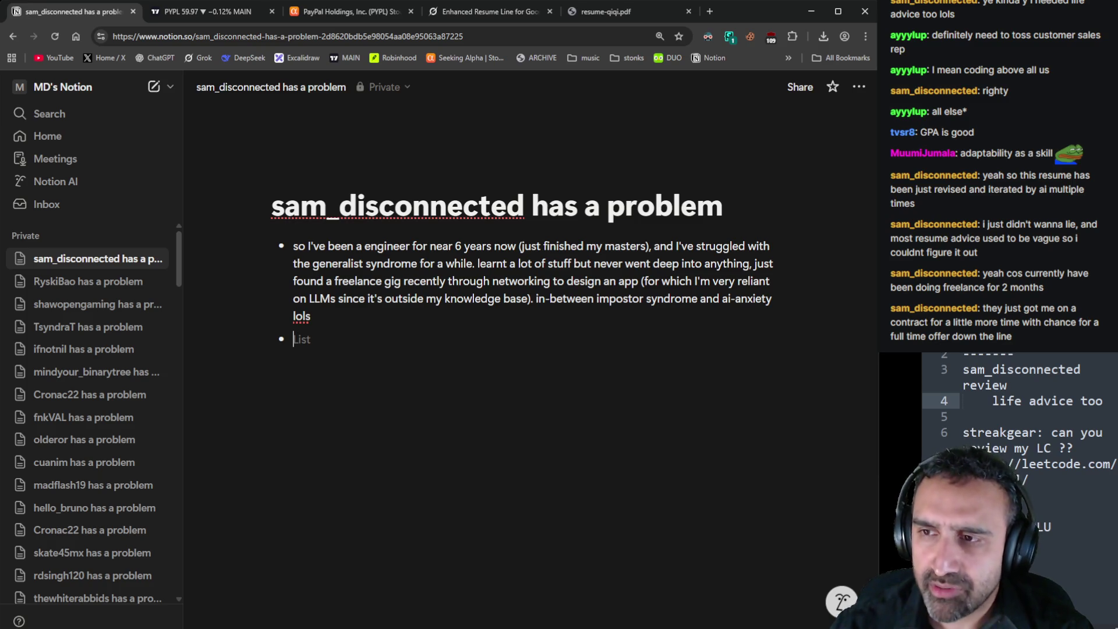
Nest 'yeah cos currently have been doing freelance for 2 months' under the paragraph, then add a top-level empty bullet
{"action": "type", "text": "yeah cos currently have been doing freelance for 2 months"}
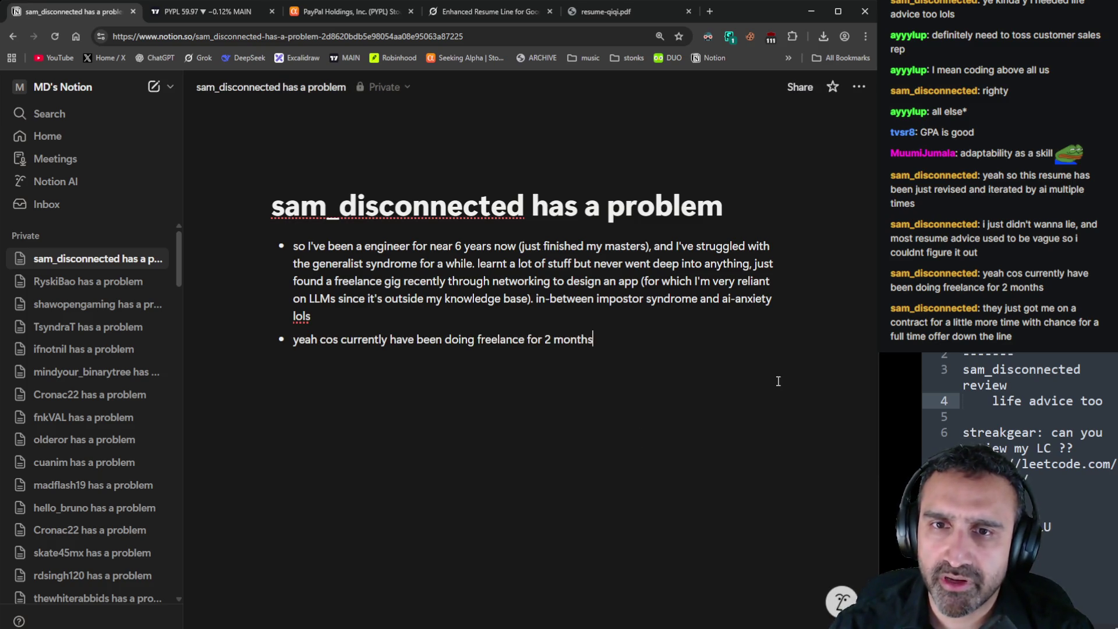
{"action": "left_click", "coordinate": [293, 340]}
{"action": "key", "text": "Tab"}
{"action": "left_click", "coordinate": [699, 343]}
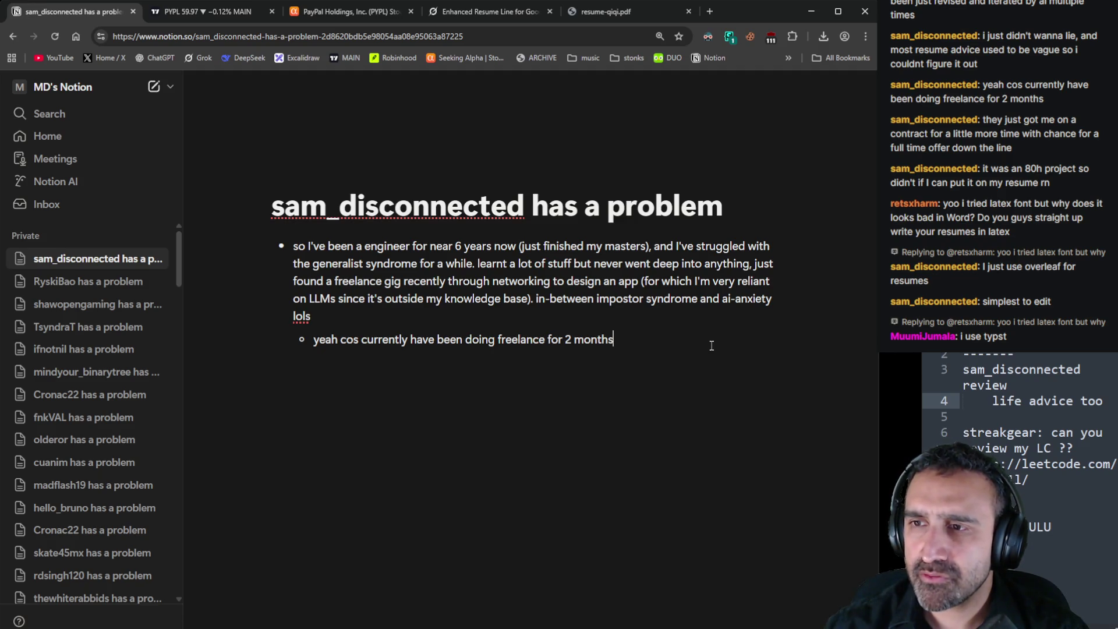
{"action": "key", "text": "Return"}
{"action": "key", "text": "Tab"}
{"action": "key", "text": "shift+Tab"}
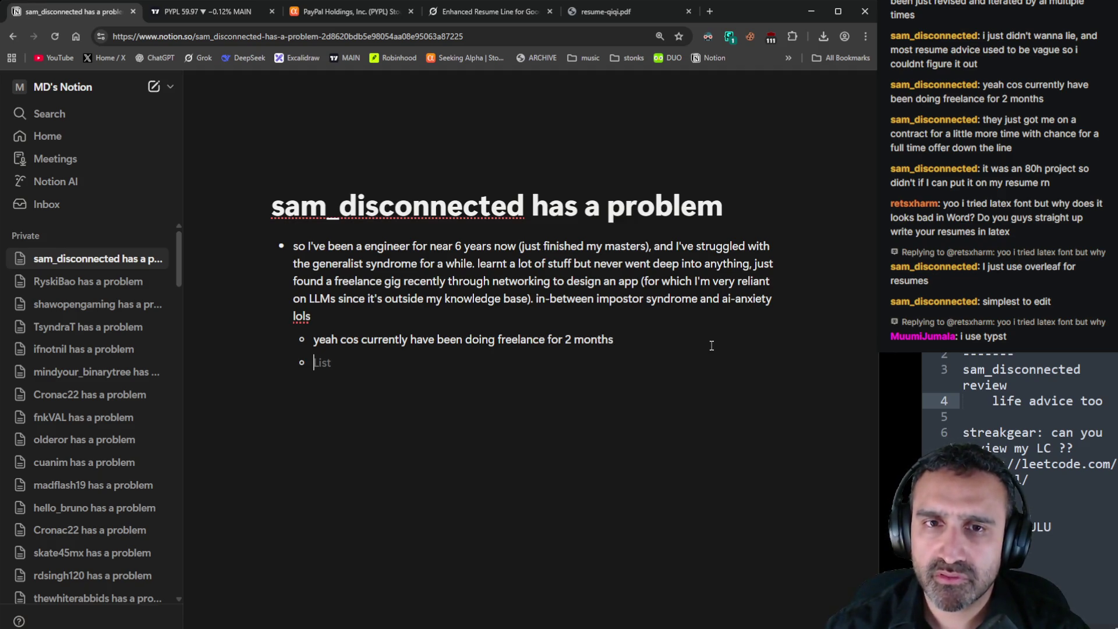
{"action": "key", "text": "shift+Tab"}
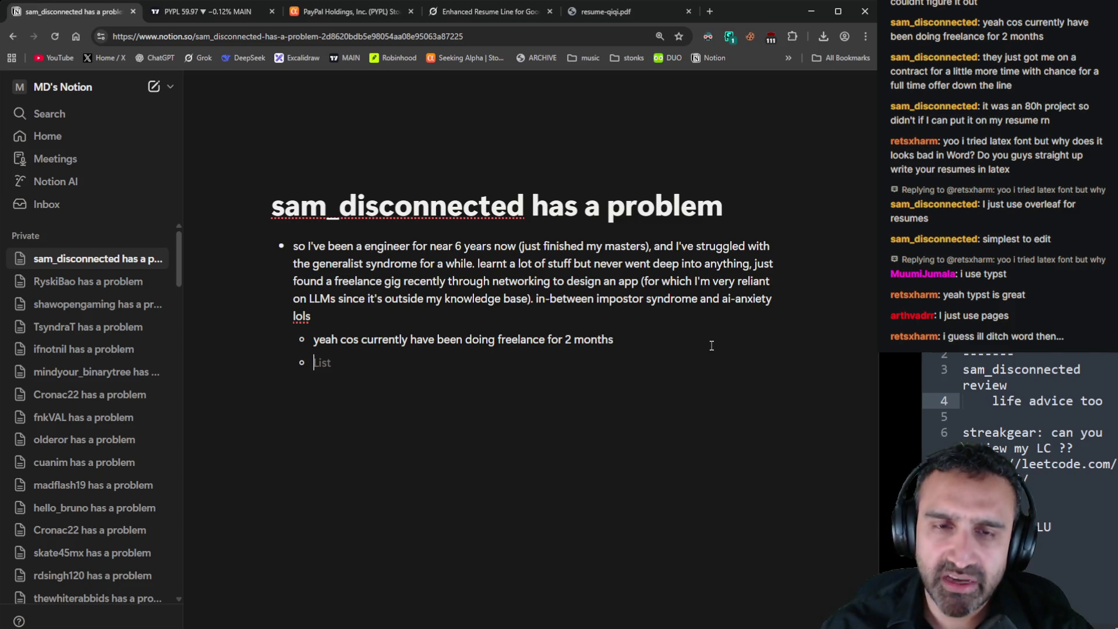
{"action": "key", "text": "shift+Tab"}
Add the question 'What's the core of the life problem you are having difficulty with?' with the AI-reliance reply nested beneath
{"action": "type", "text": "W"}
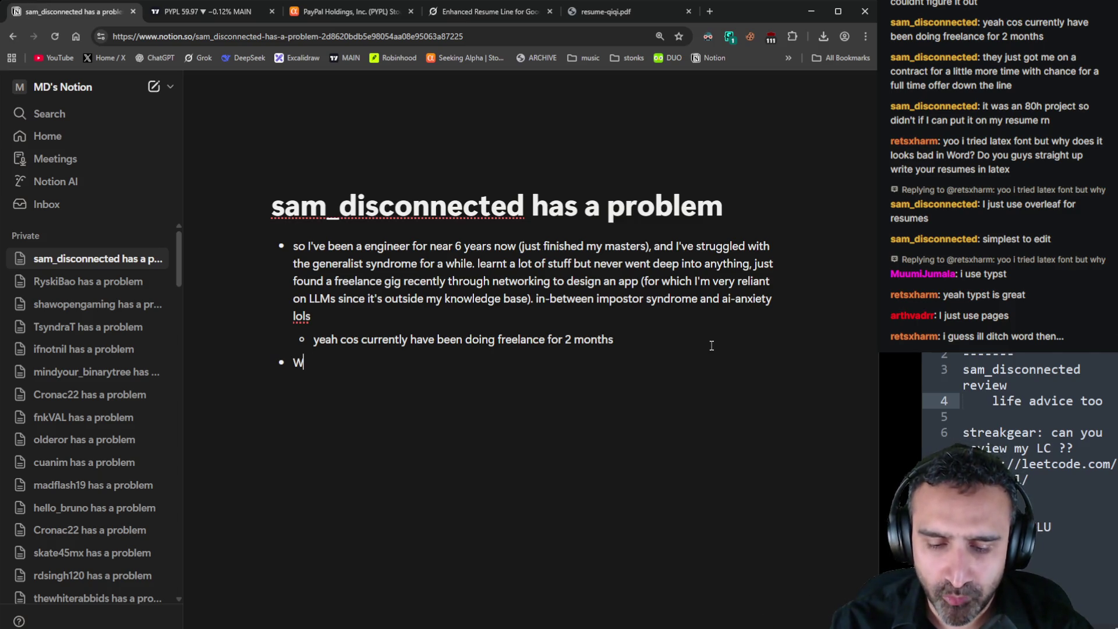
{"action": "type", "text": "hat's the core of th"}
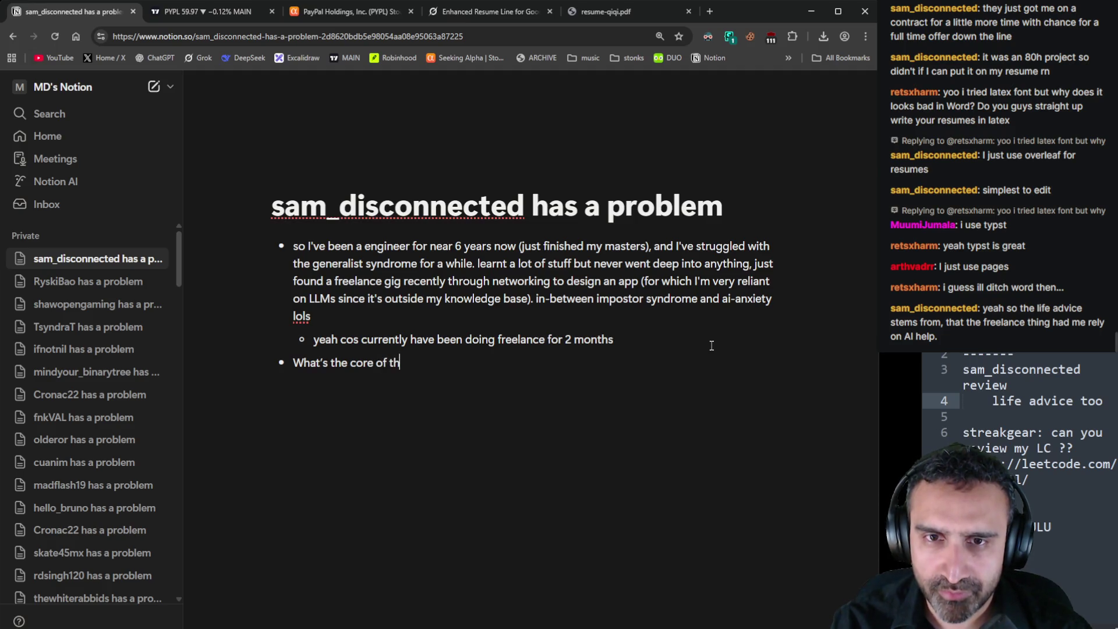
{"action": "type", "text": "e life problem you"}
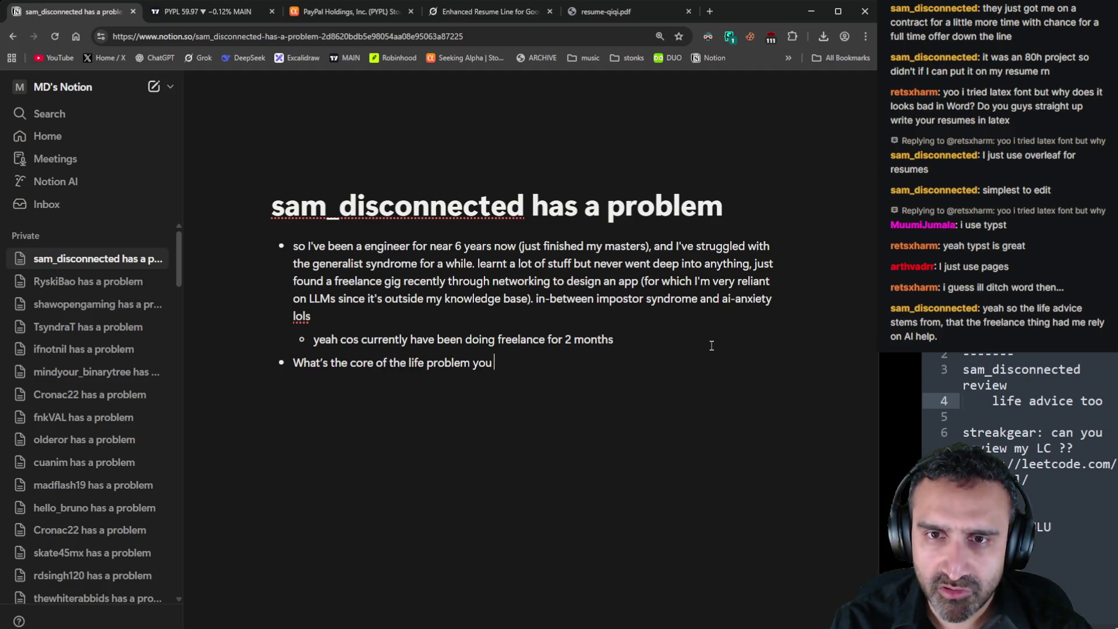
{"action": "type", "text": " are hav"}
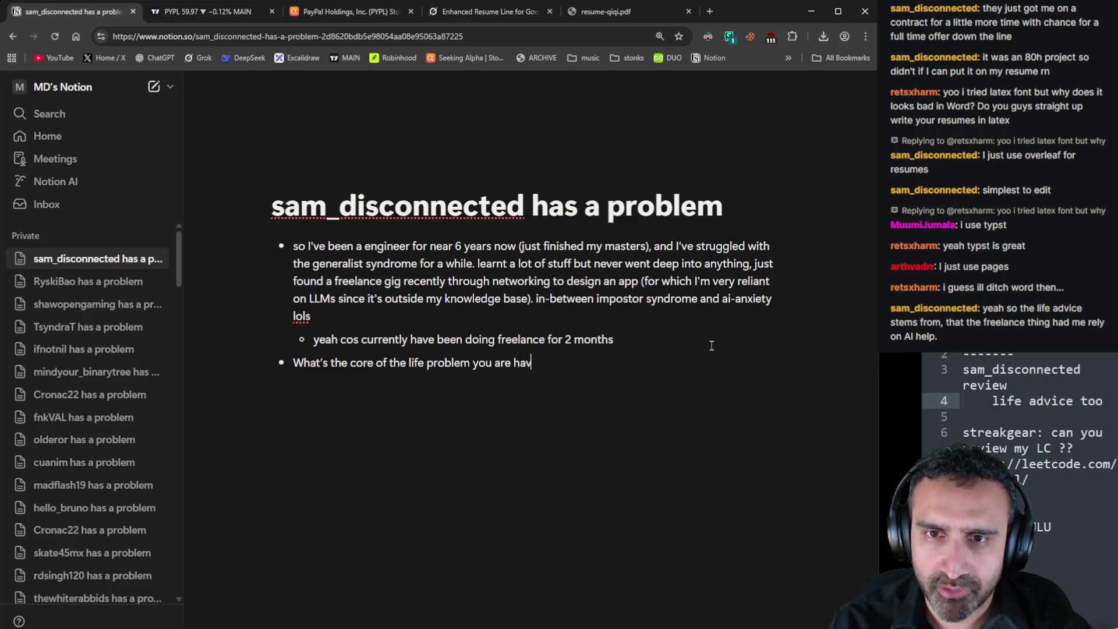
{"action": "type", "text": "ing difficult"}
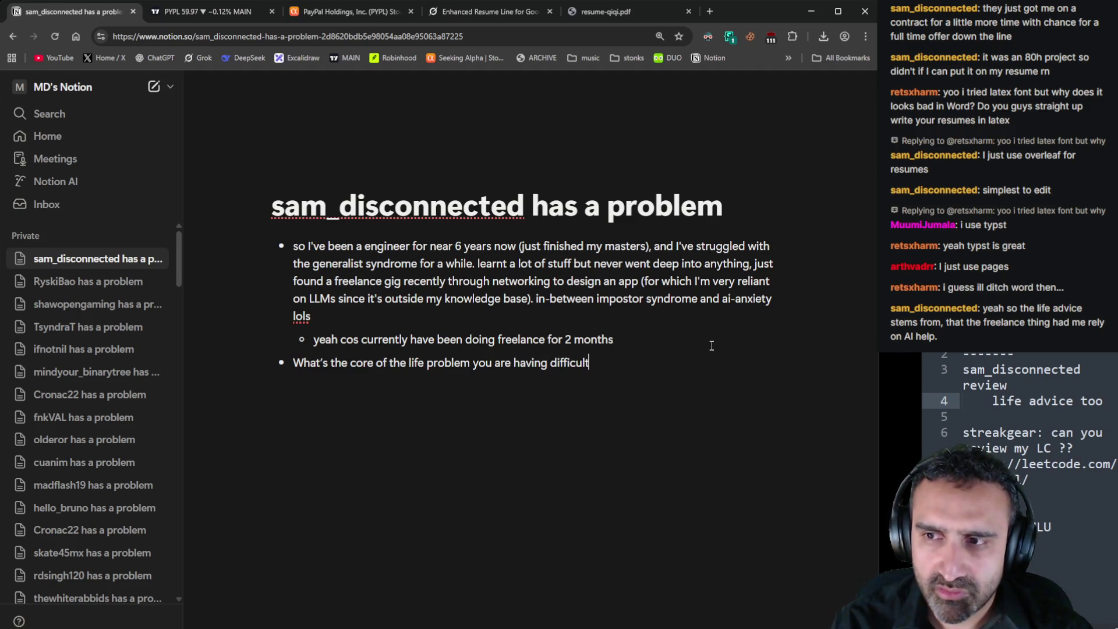
{"action": "type", "text": "y with?"}
{"action": "key", "text": "Return"}
{"action": "key", "text": "Tab"}
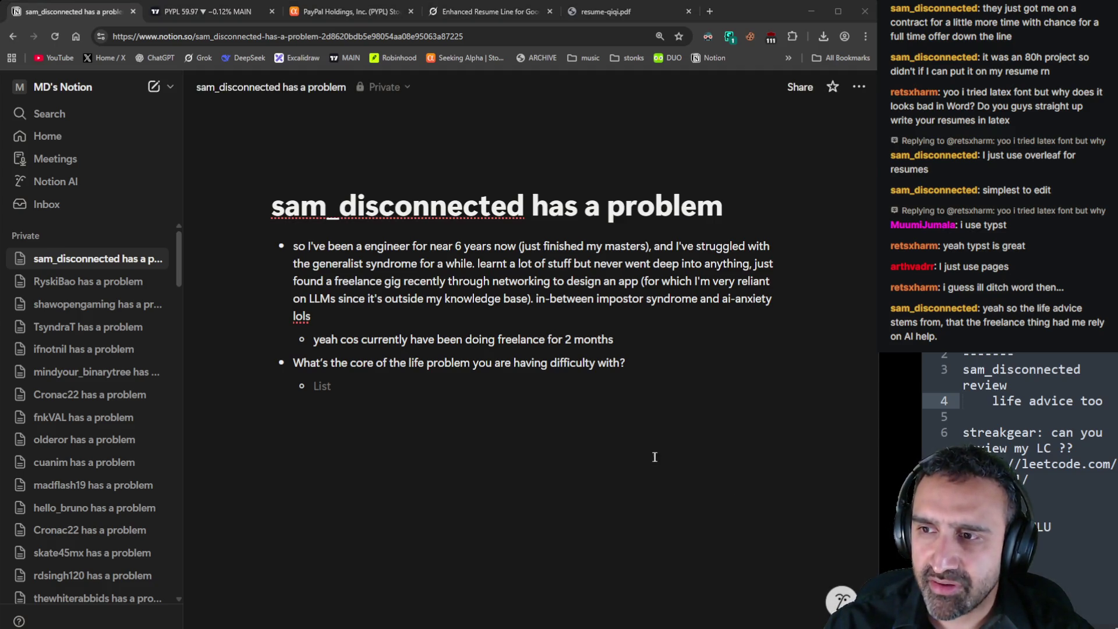
{"action": "left_click", "coordinate": [616, 361]}
{"action": "type", "text": "yeah so the life advice stems from, that the freelance thing had me rely on AI help."}
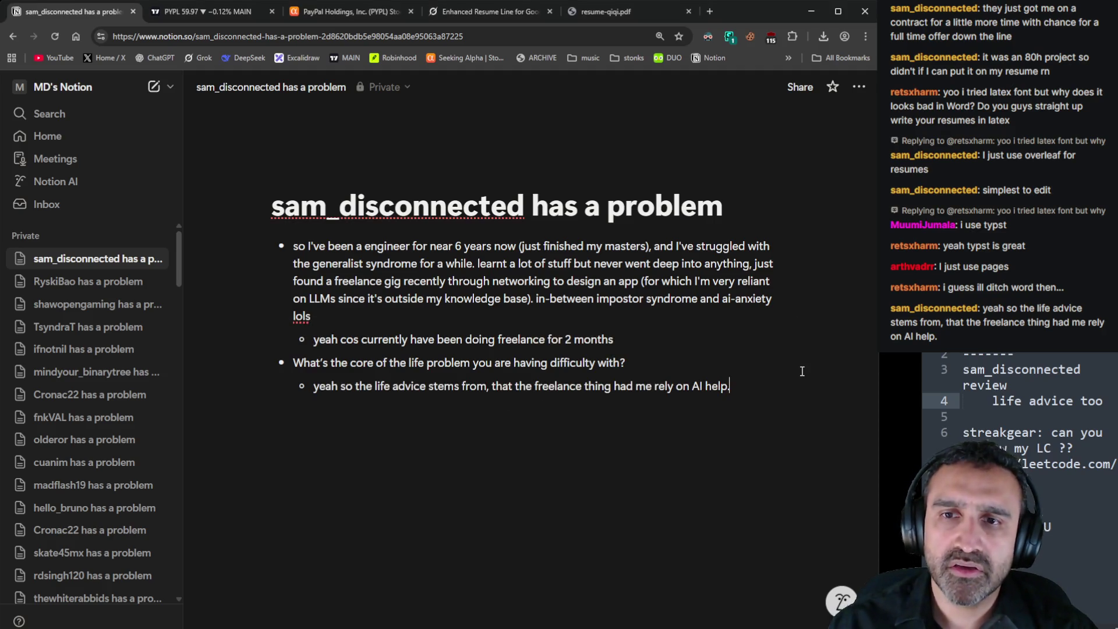
Nest the follow-up 'Does that make you feel useless?' with an empty answer bullet beneath it
{"action": "key", "text": "Return"}
{"action": "key", "text": "Tab"}
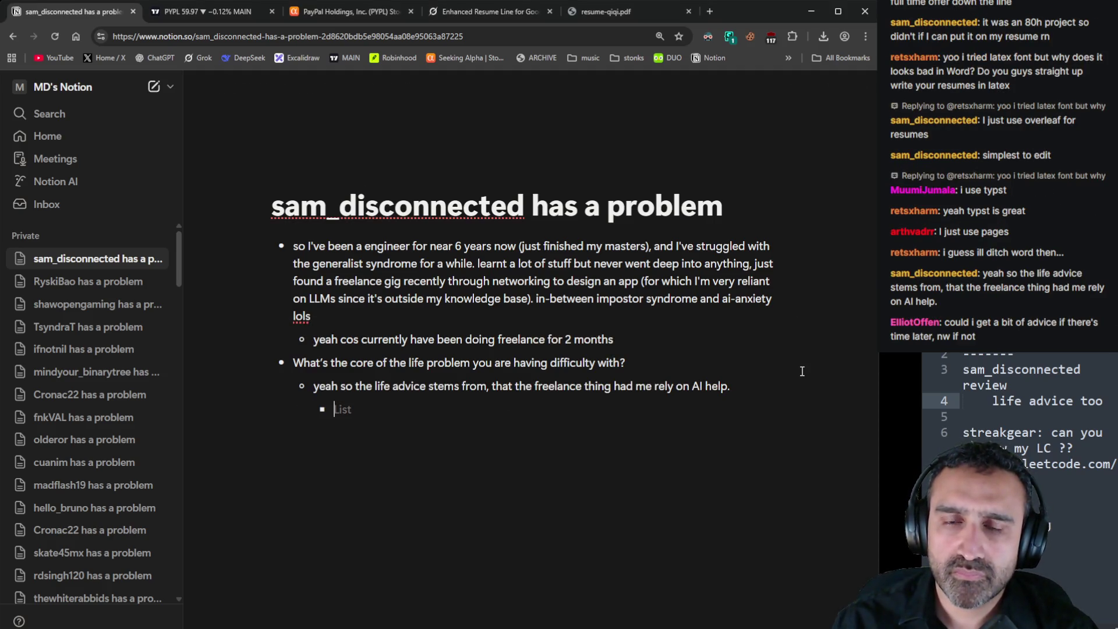
{"action": "type", "text": "Do"}
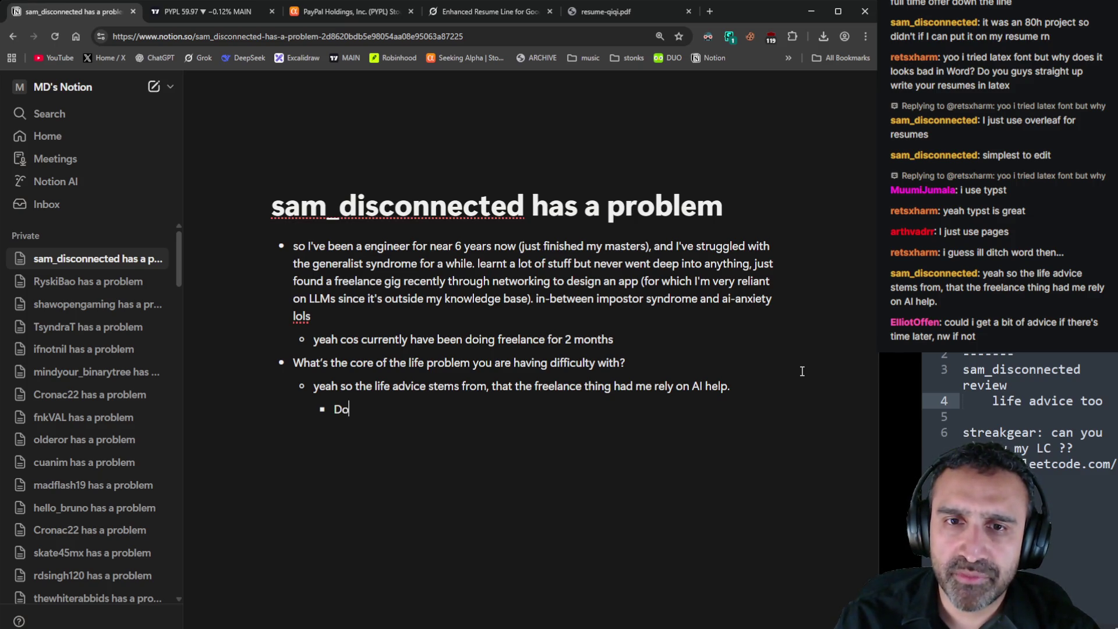
{"action": "type", "text": "es that make yo"}
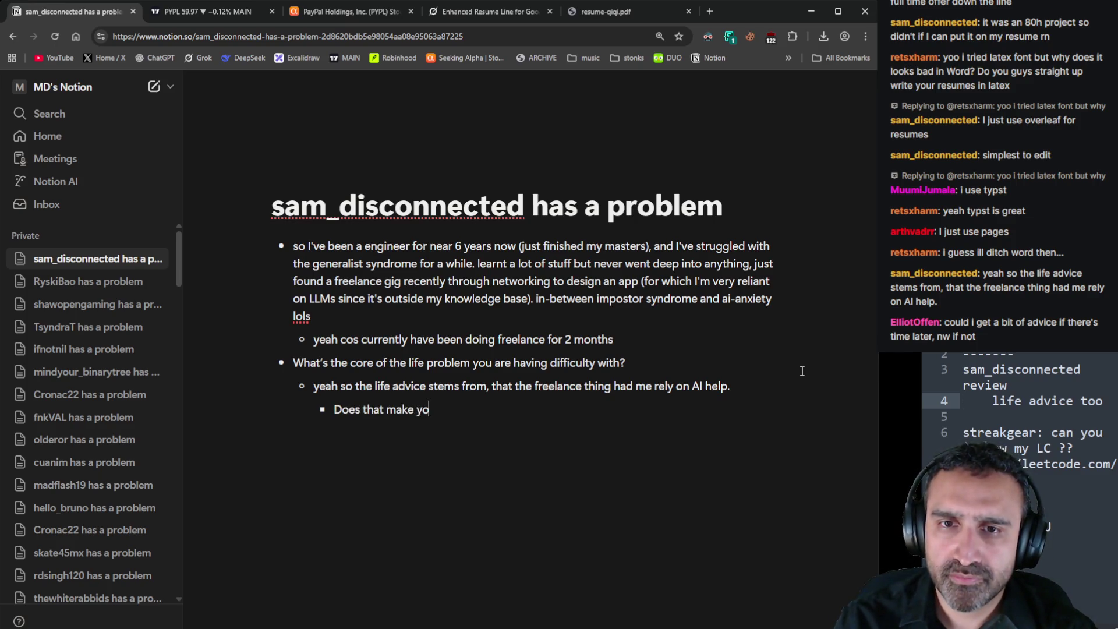
{"action": "type", "text": "u feel useless?"}
{"action": "key", "text": "Return"}
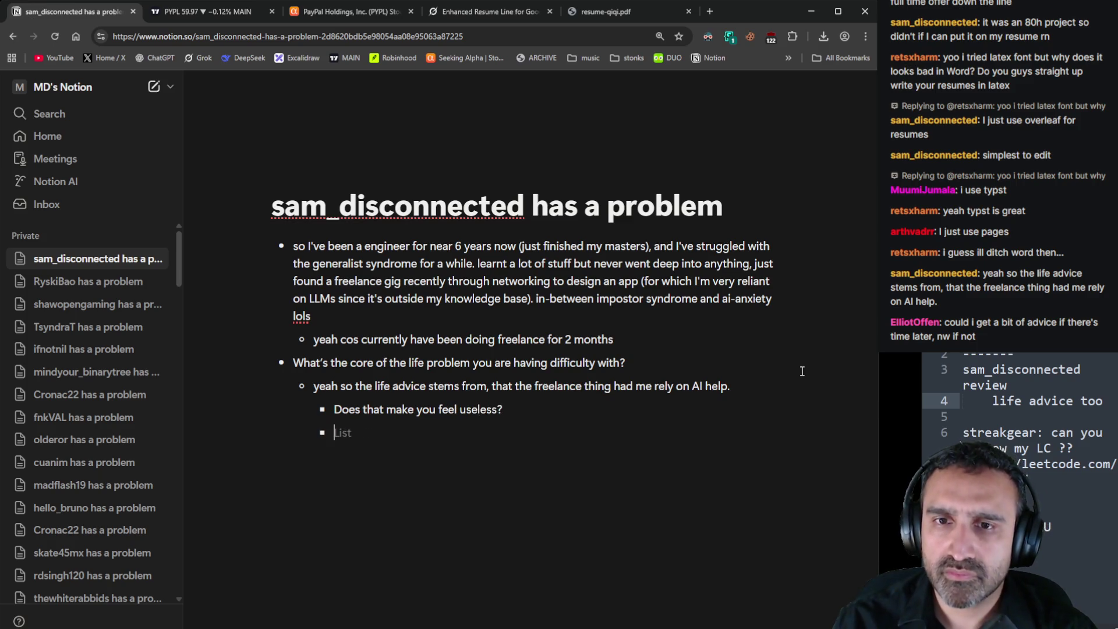
{"action": "key", "text": "Tab"}
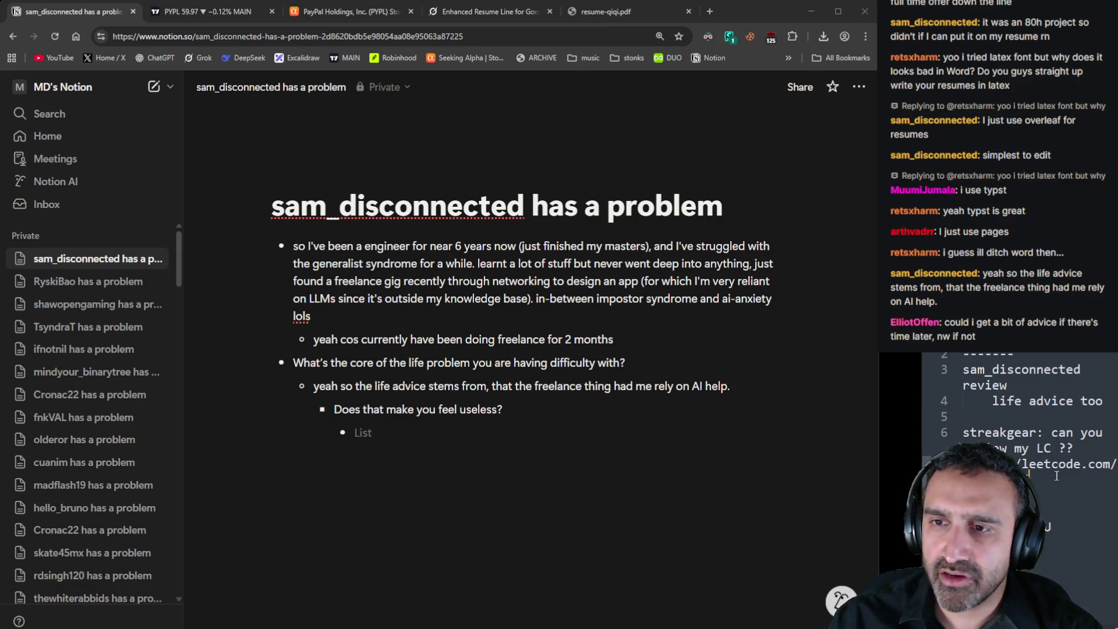
Paste the impostor reply about rebuilding things alone into the answer bullet under the useless question
{"action": "key", "text": "ctrl+v"}
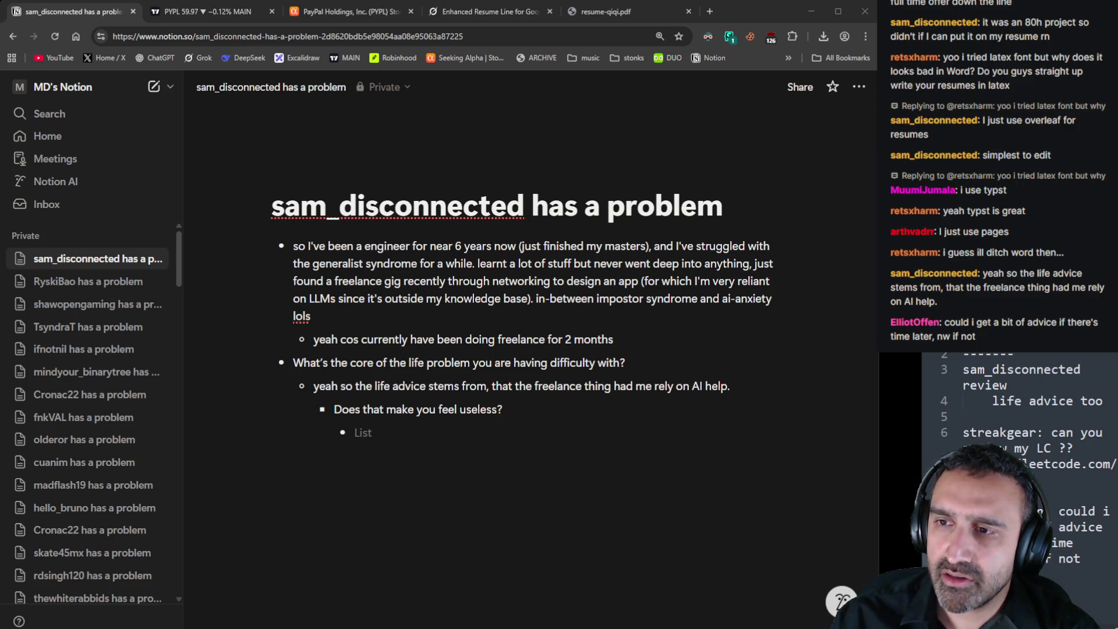
{"action": "scroll", "coordinate": [1106, 475], "scroll_direction": "down", "scroll_amount": 1}
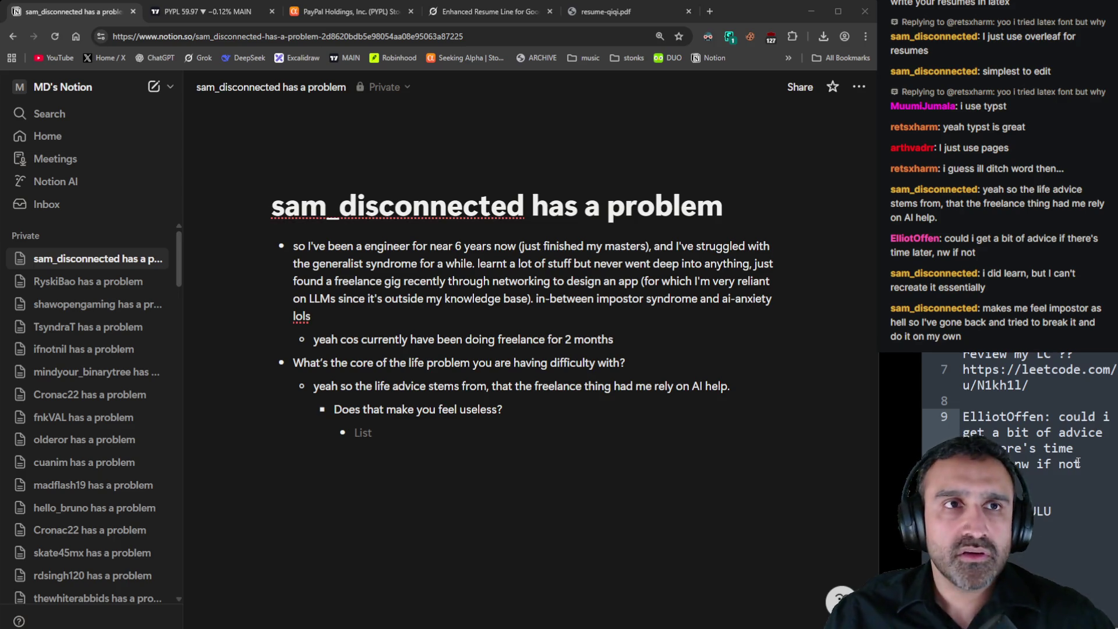
{"action": "scroll", "coordinate": [1071, 411], "scroll_direction": "up", "scroll_amount": 2}
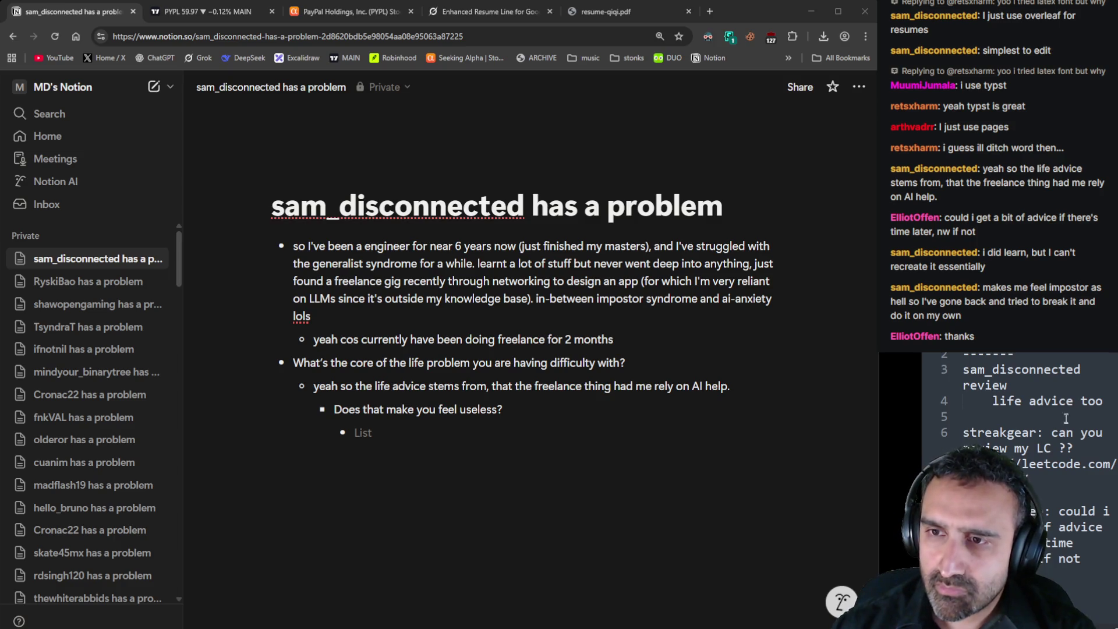
{"action": "left_click", "coordinate": [968, 436]}
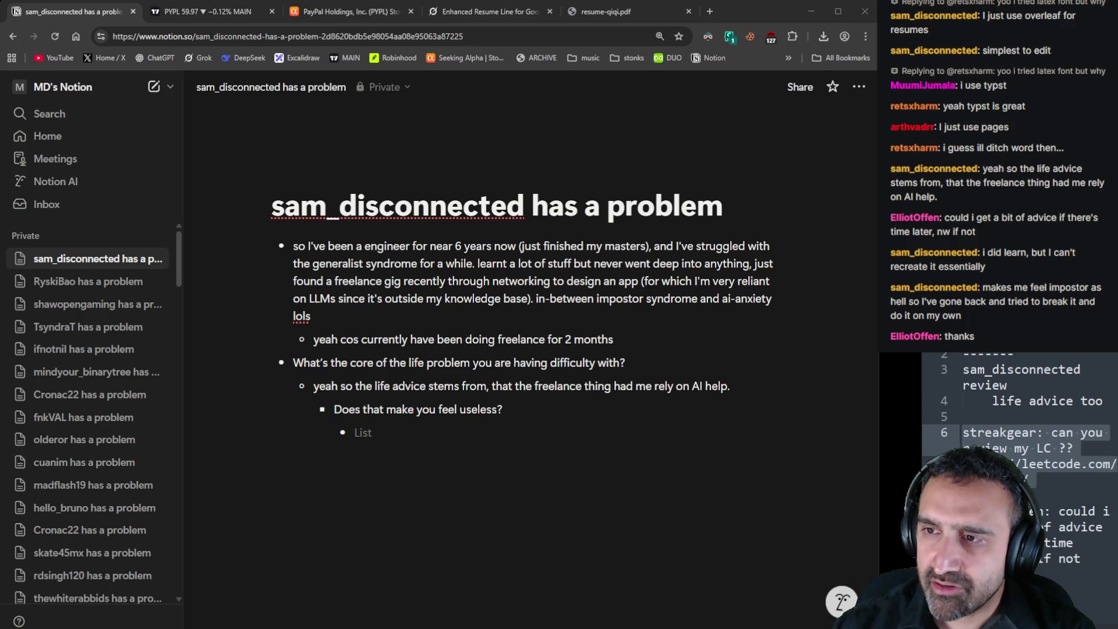
{"action": "left_click", "coordinate": [527, 438]}
{"action": "type", "text": "makes me feel impostor as hell so I've gone back and tried to break it and do it on my own"}
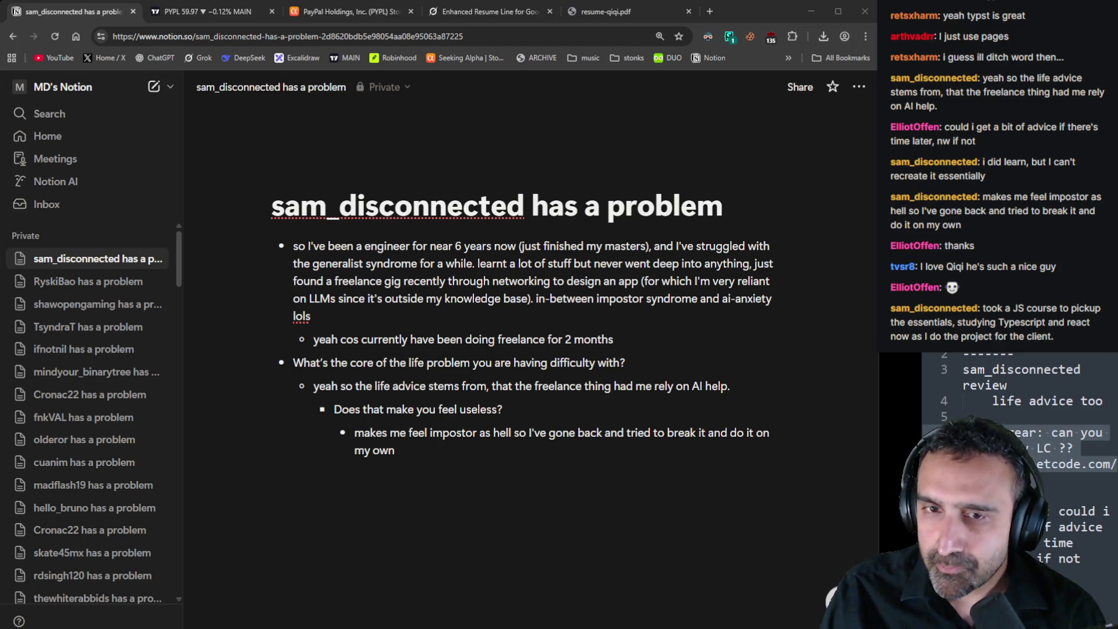
{"action": "left_click", "coordinate": [589, 451]}
Paste the JS course reply and the reply about building an extension alone as two new bullets
{"action": "key", "text": "Return"}
{"action": "type", "text": "took a JS course to pickup the essentials, studying Typescript and react now as I do the project for the client."}
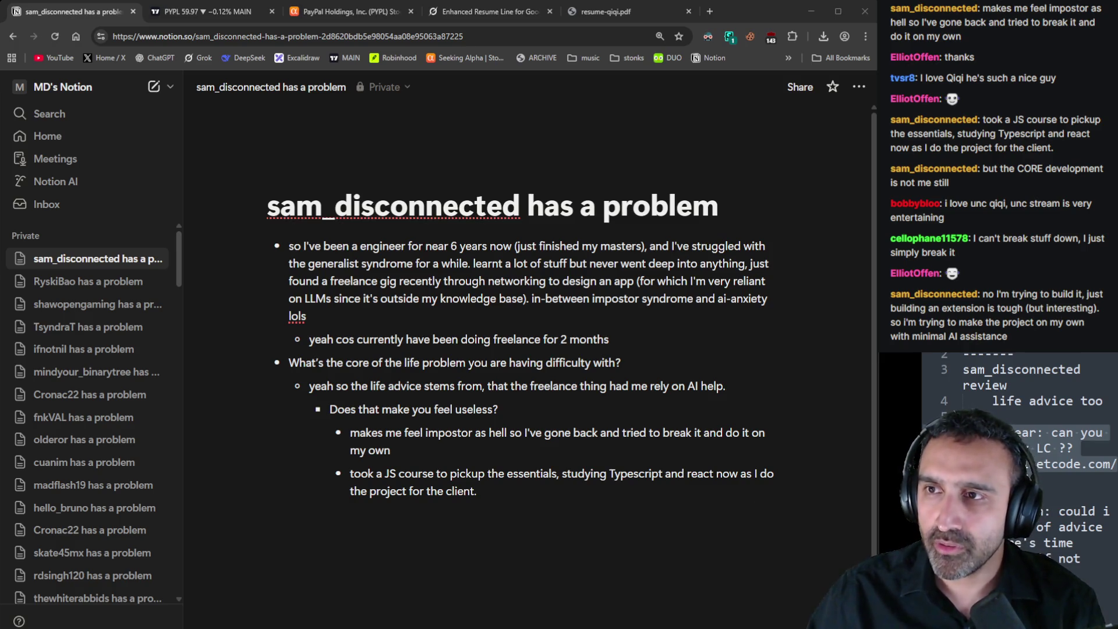
{"action": "left_click", "coordinate": [606, 501]}
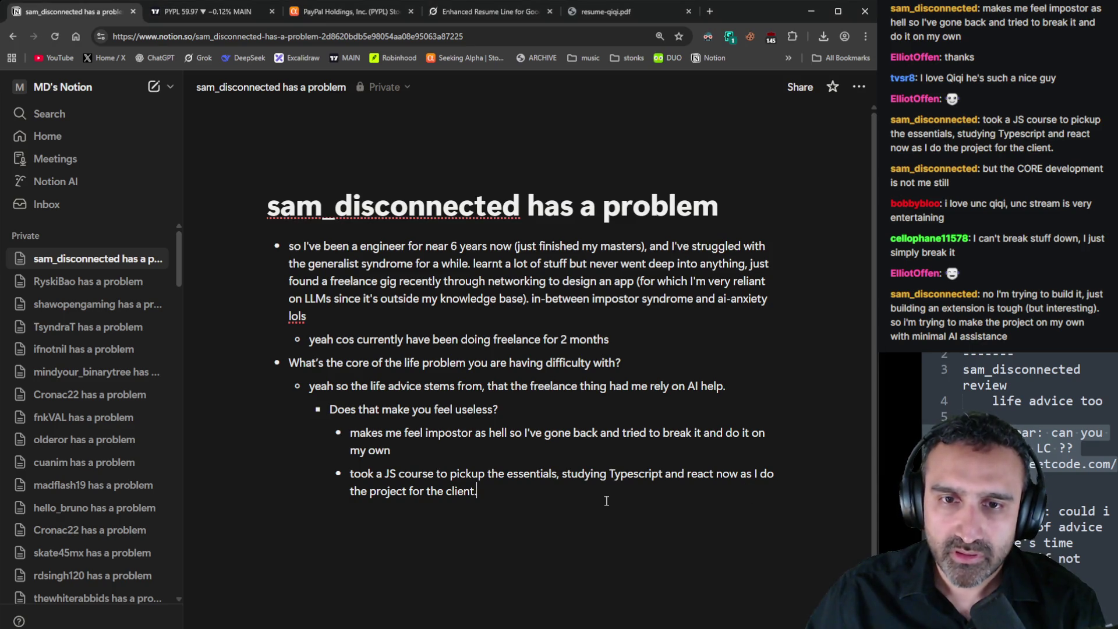
{"action": "key", "text": "Return"}
{"action": "type", "text": "no I'm trying to build it, just building an extension is tough (but interesting). so i'm trying to make the project on my own with minimal AI assistance"}
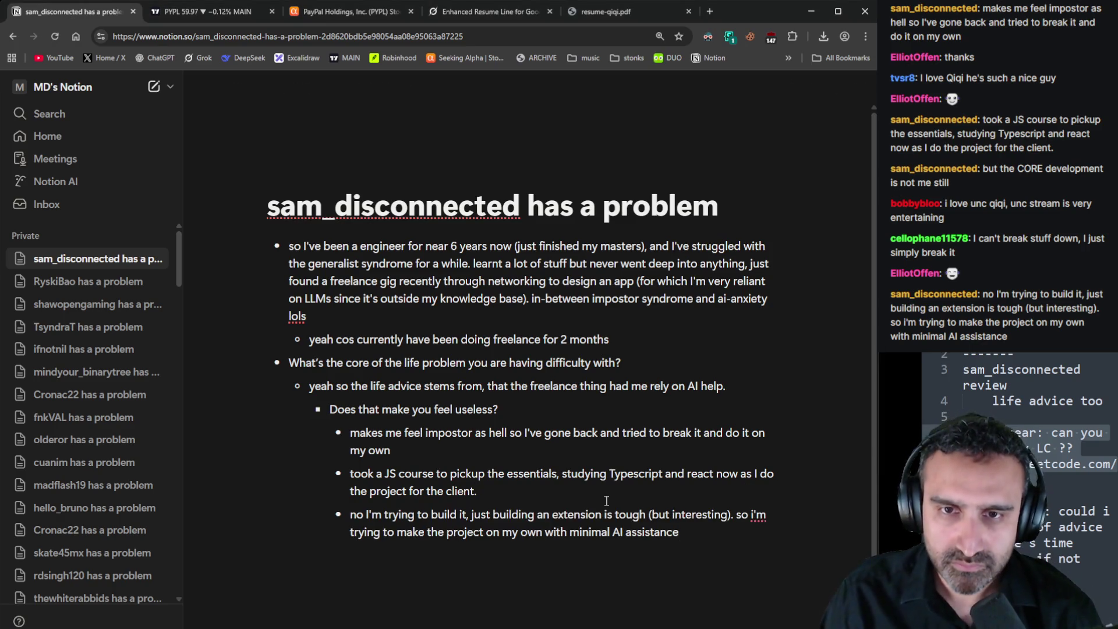
{"action": "scroll", "coordinate": [606, 501], "scroll_direction": "down", "scroll_amount": 2}
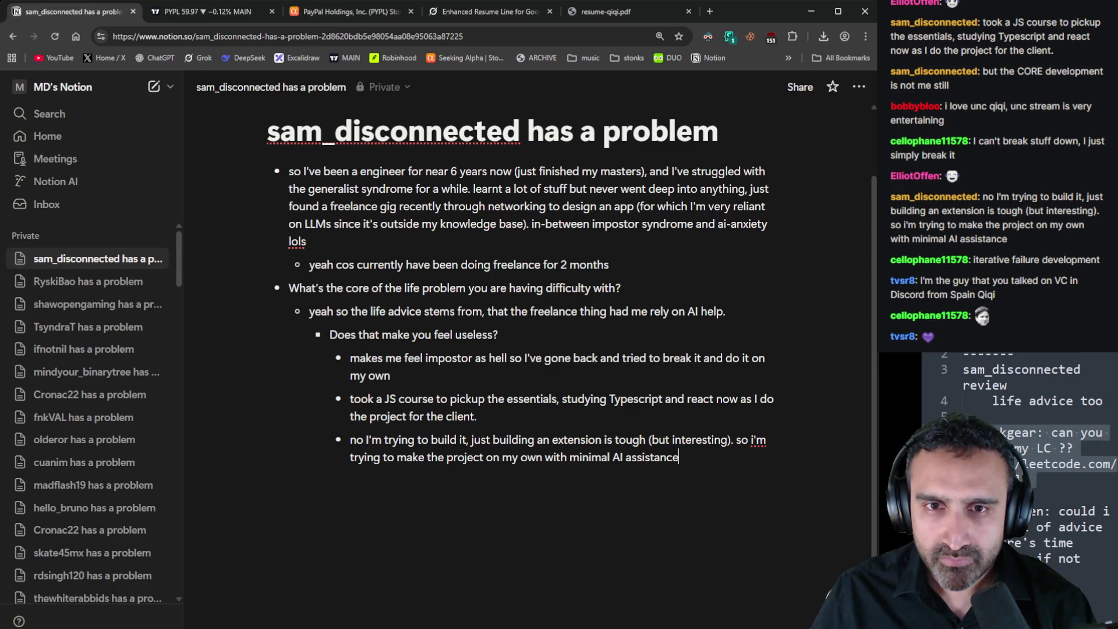
{"action": "left_click", "coordinate": [274, 481]}
Add an 'ACTION PLAN' heading with a first bullet endorsing deconstructing black-box code
{"action": "key", "text": "Return"}
{"action": "type", "text": "ACTIO"}
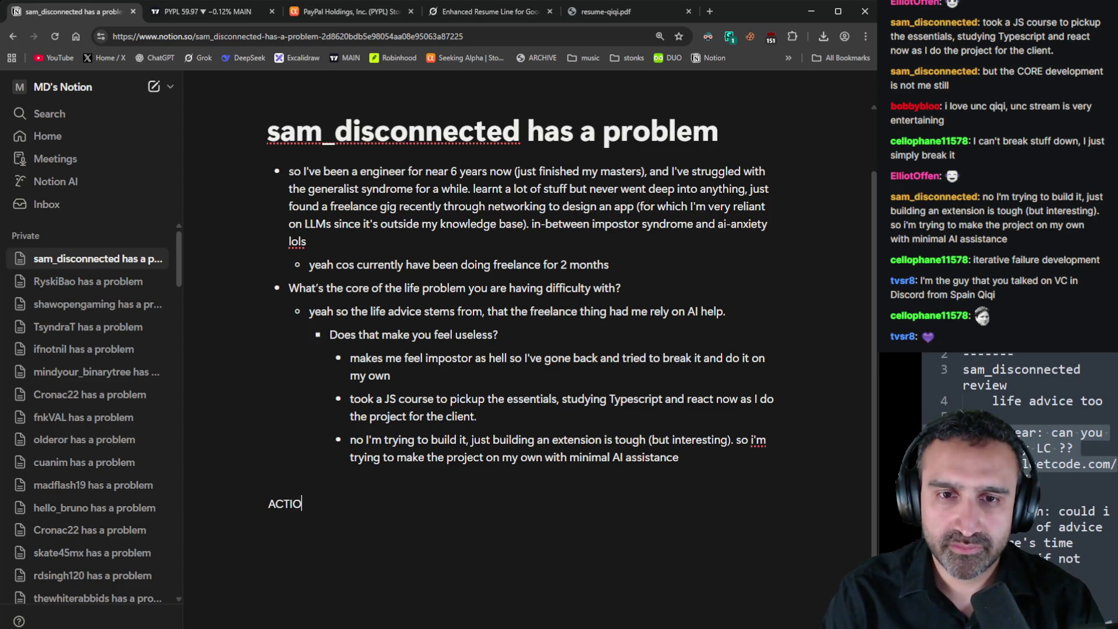
{"action": "type", "text": "N PLAN"}
{"action": "key", "text": "Return"}
{"action": "type", "text": "- I thi"}
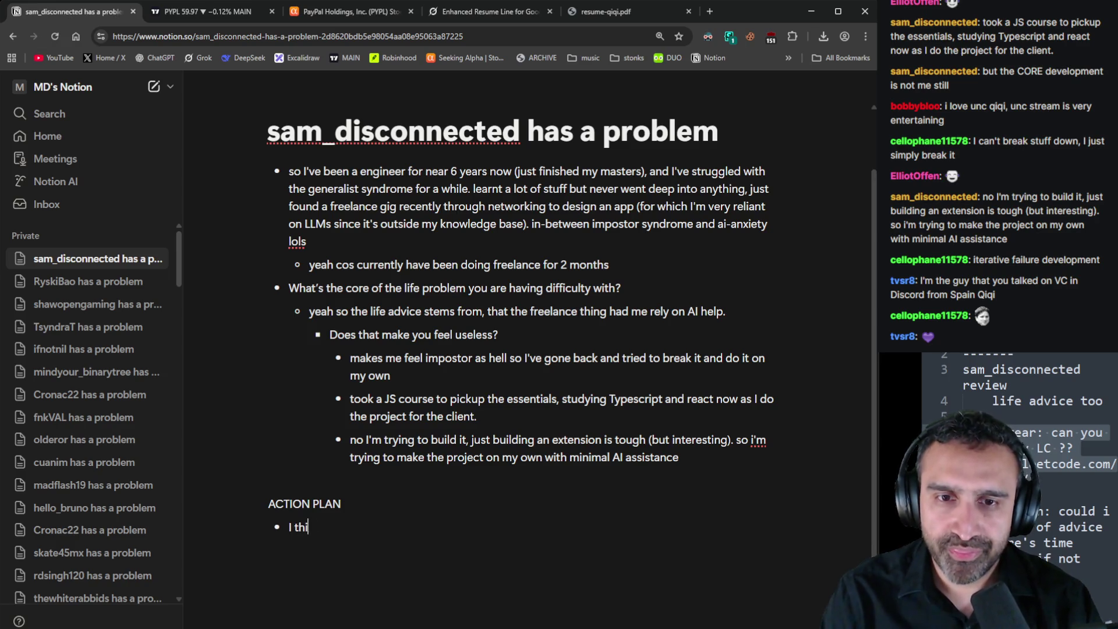
{"action": "type", "text": "nk you're doing the"}
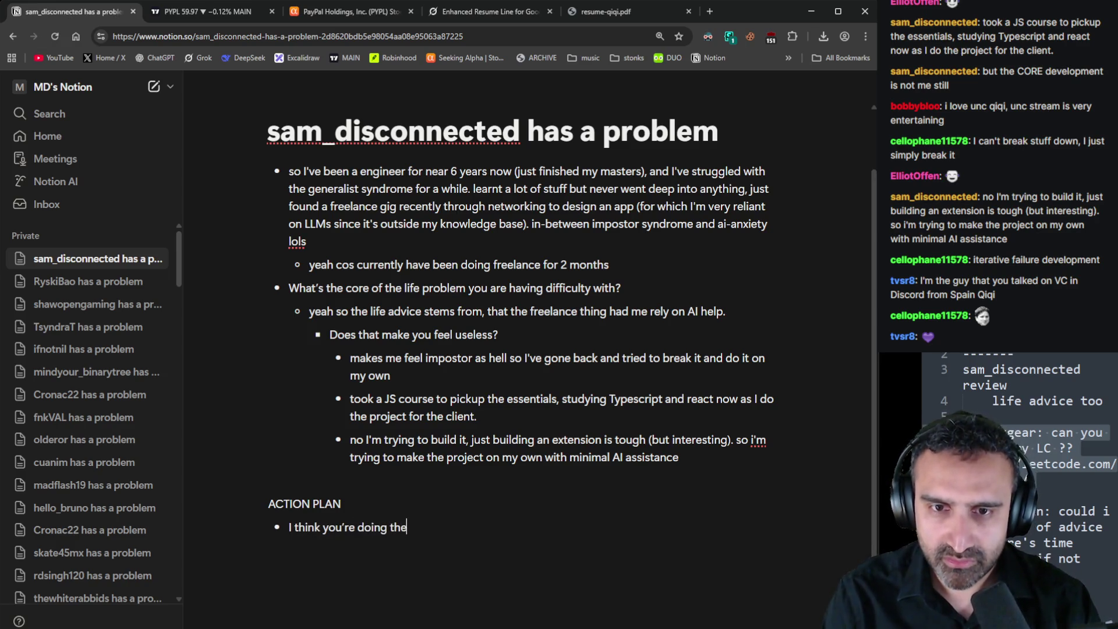
{"action": "type", "text": " right thing, de"}
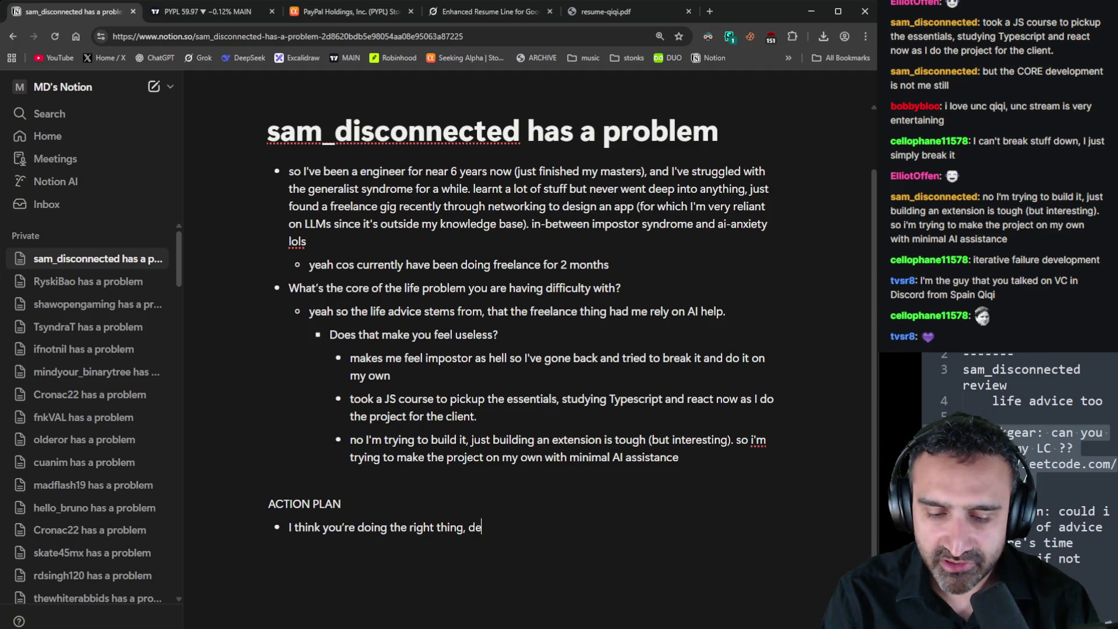
{"action": "type", "text": "constructing some"}
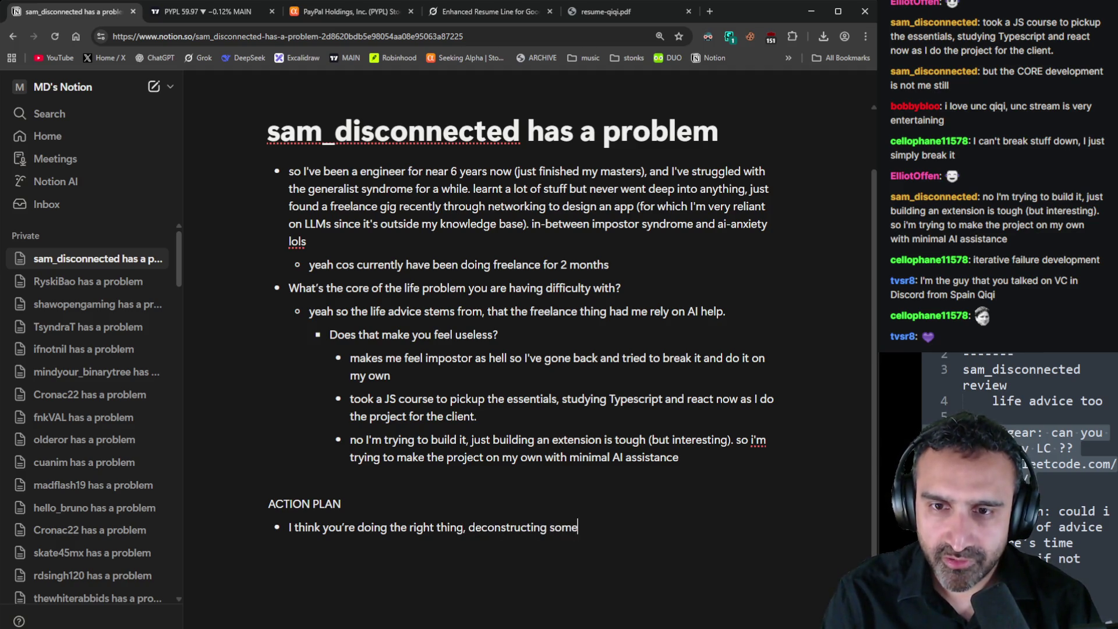
{"action": "type", "text": "thing that's a bit "}
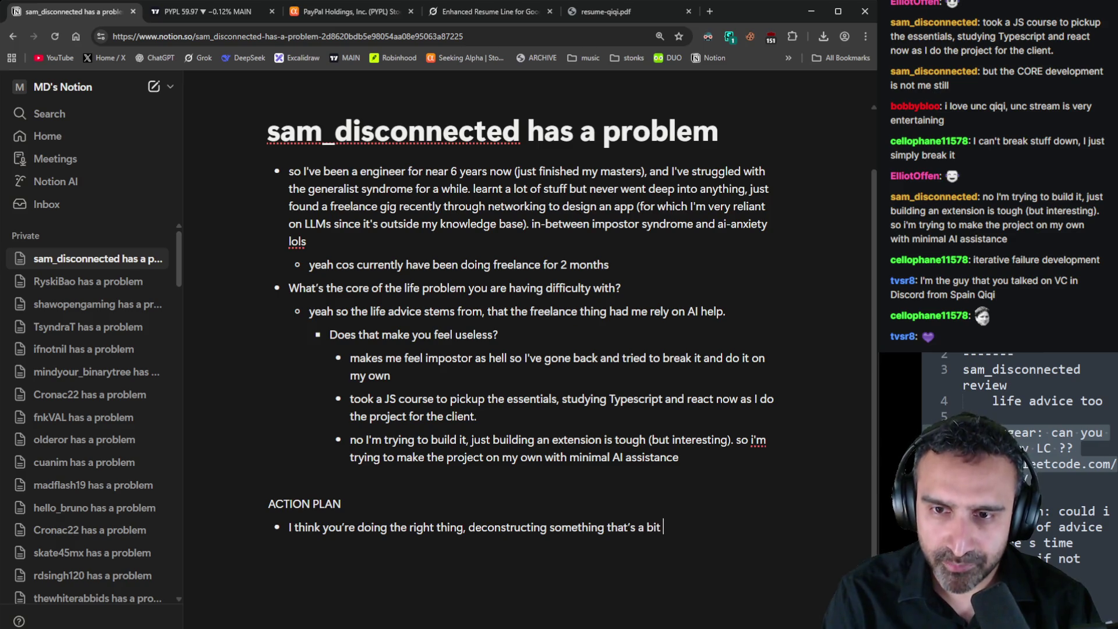
{"action": "type", "text": "of a black bo"}
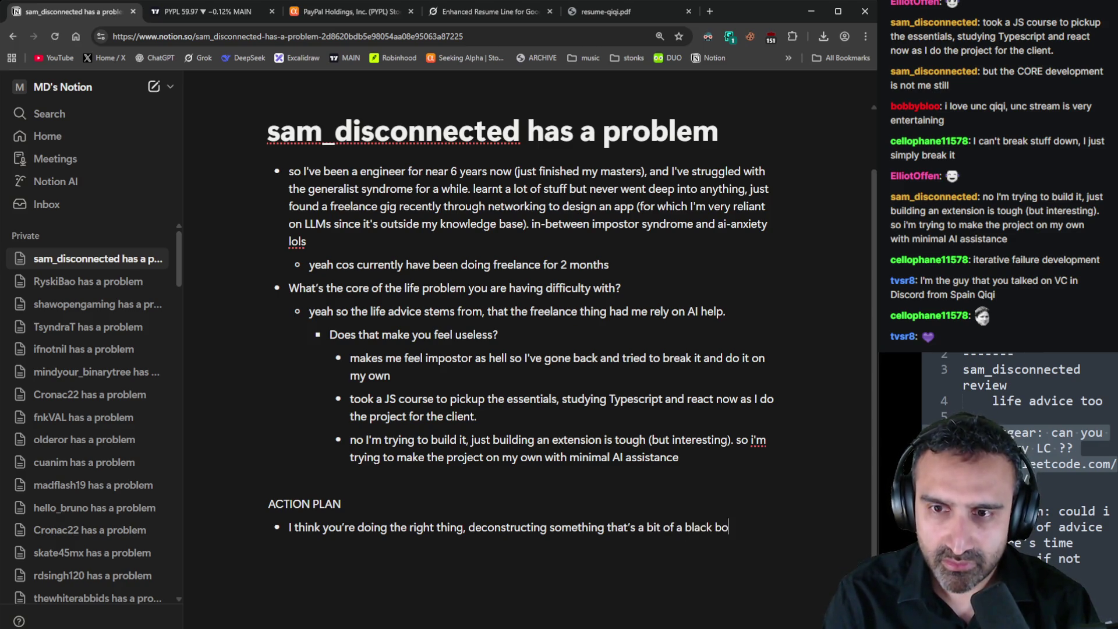
{"action": "type", "text": "x and trying to "}
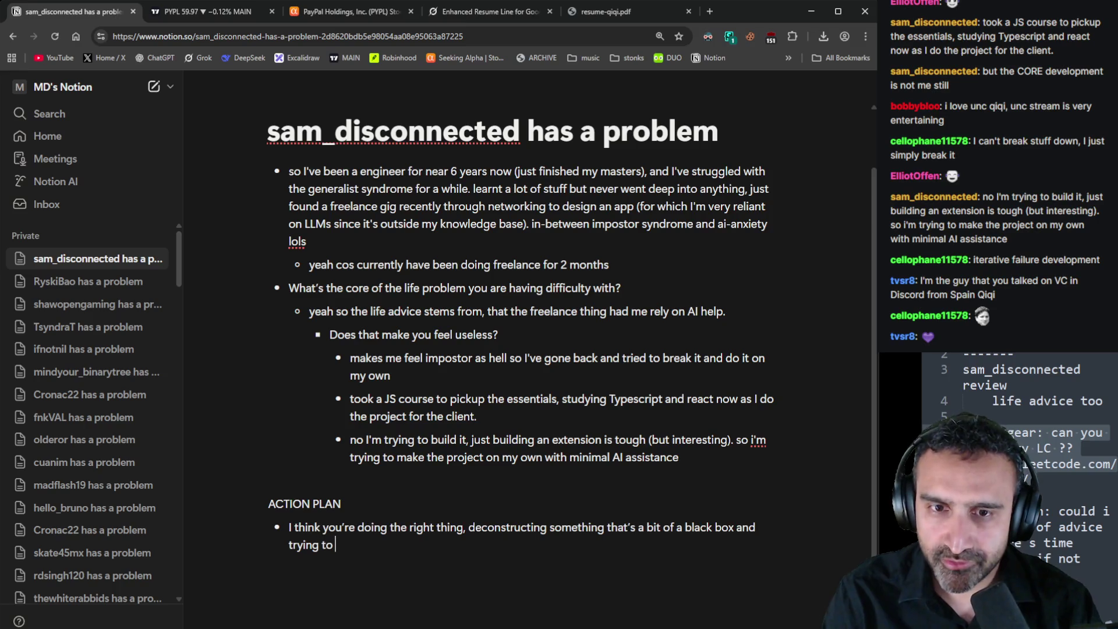
{"action": "type", "text": "get an"}
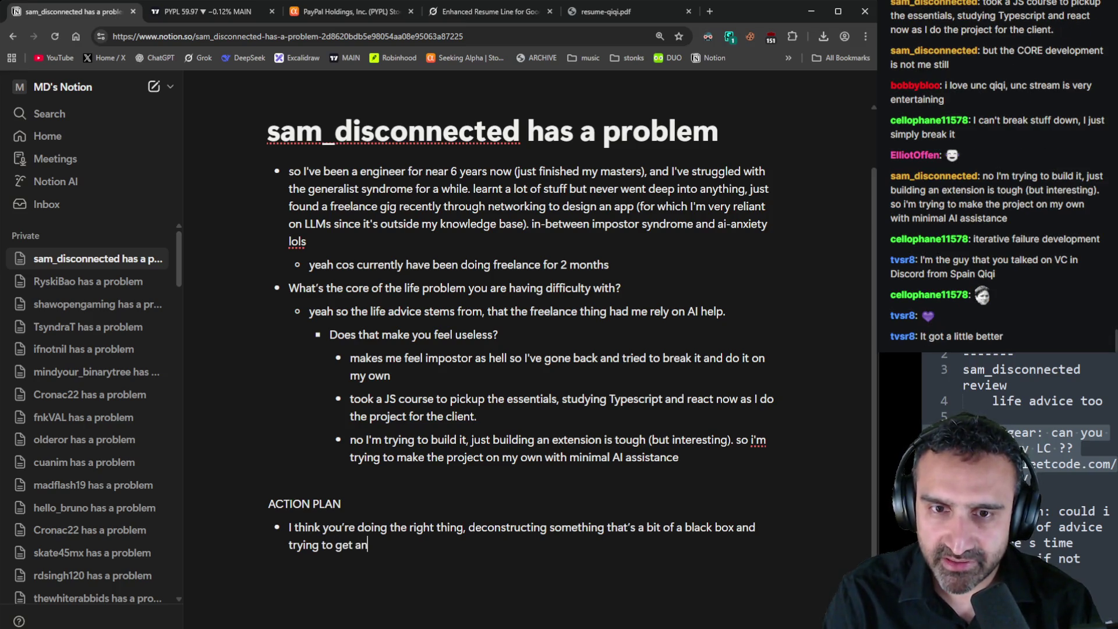
{"action": "type", "text": " understanding o"}
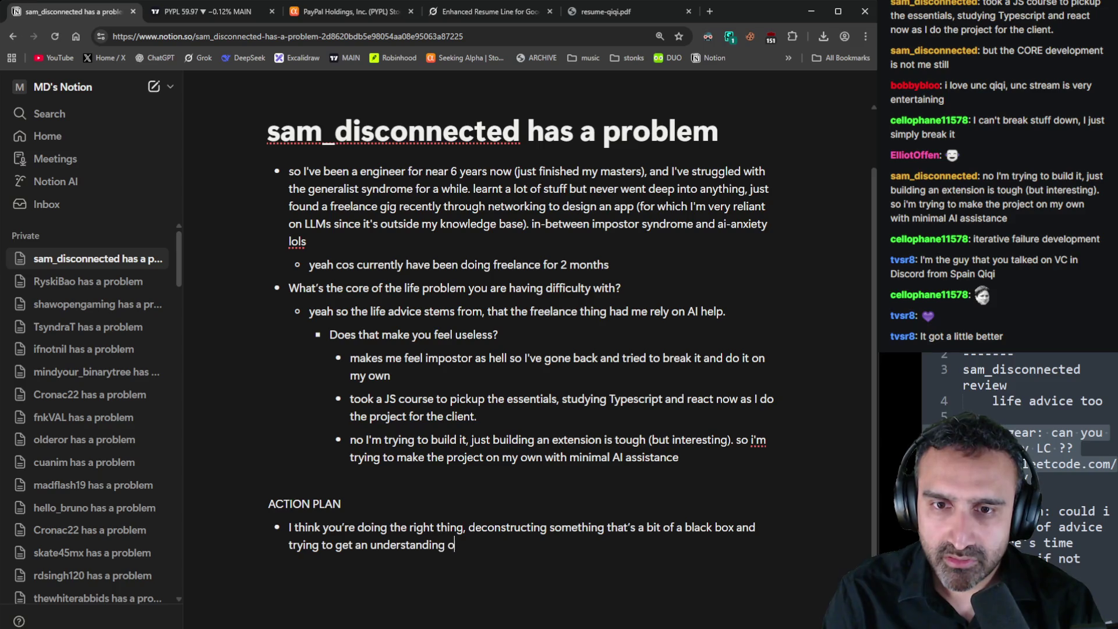
{"action": "type", "text": "f it.Don't feel bad "}
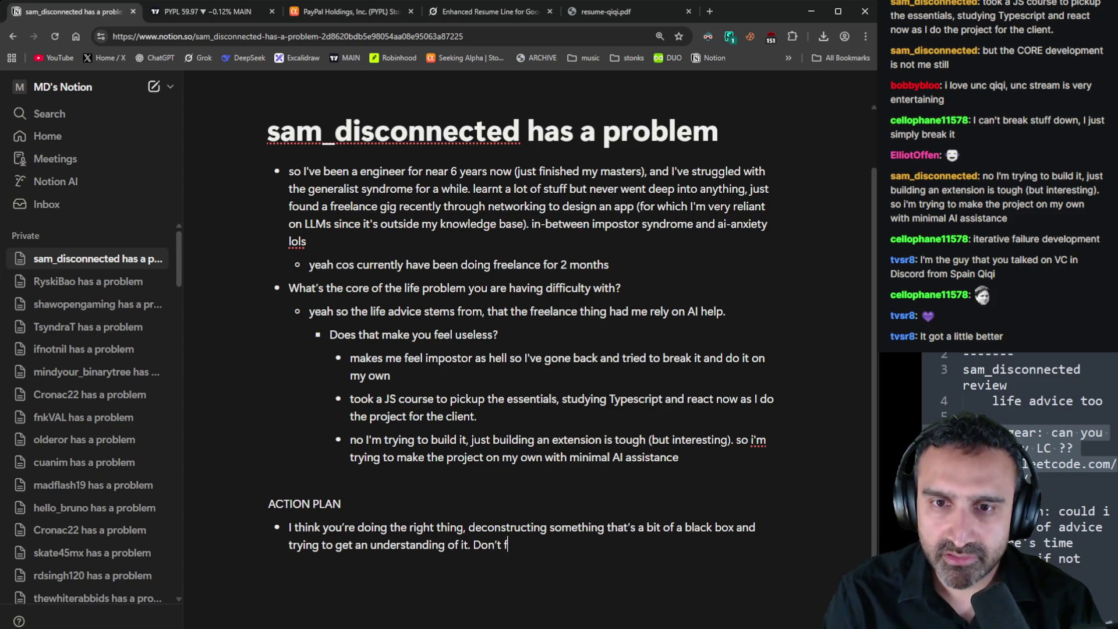
{"action": "type", "text": "about not "}
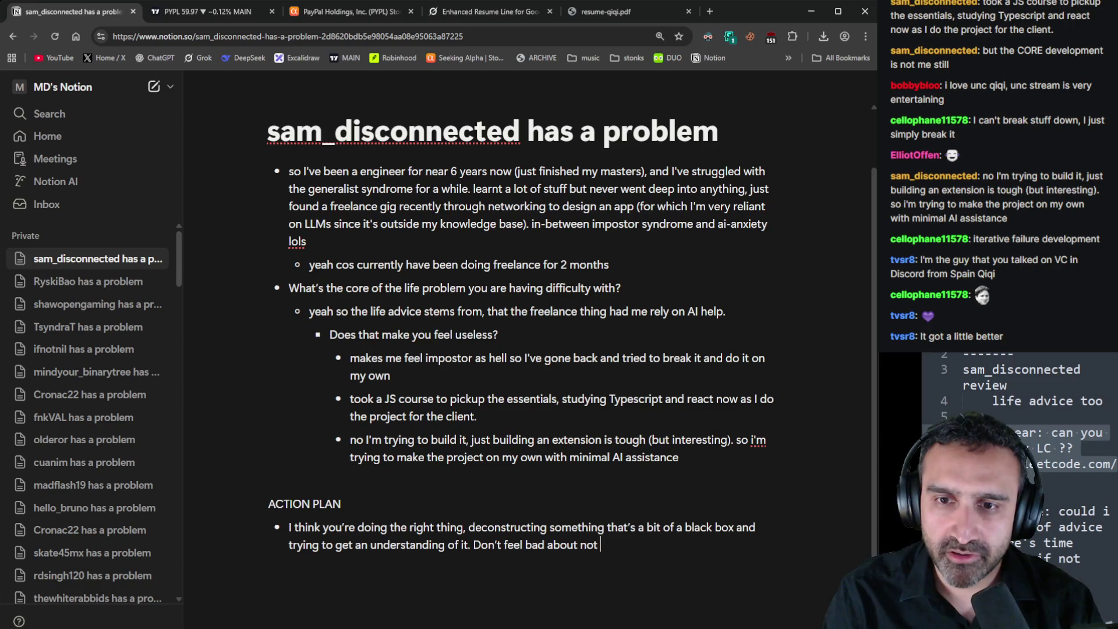
{"action": "type", "text": "understanding t"}
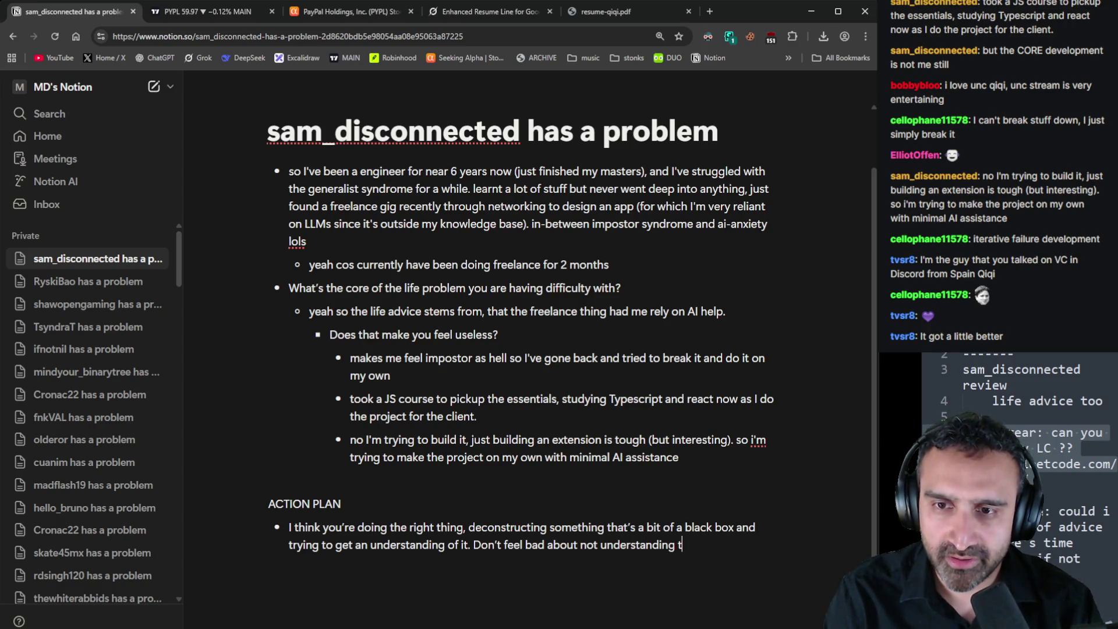
{"action": "type", "text": "he whole thing or "}
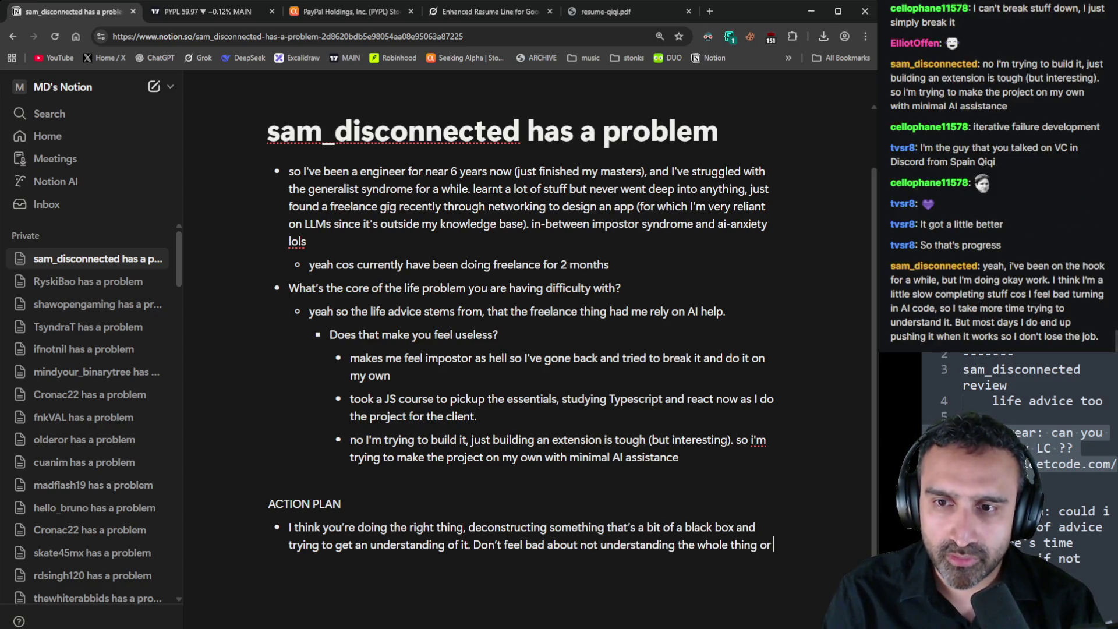
{"action": "type", "text": "notegett"}
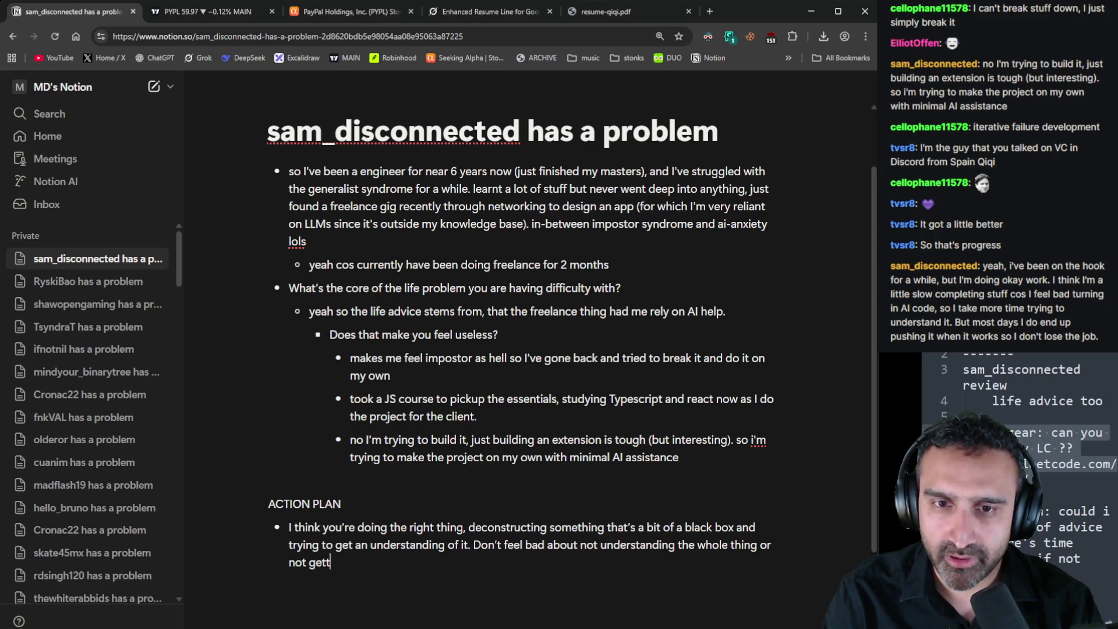
{"action": "type", "text": "ing the whole thing to work."}
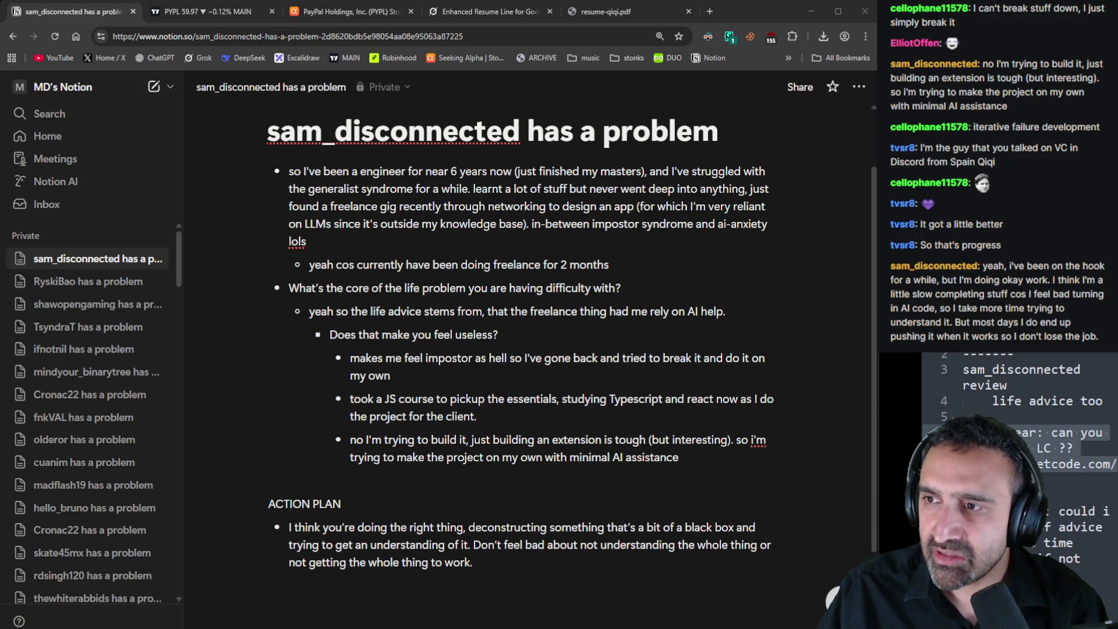
Paste the viewer's latest chat reply as a top-level bullet after the assistance reply
{"action": "left_click", "coordinate": [683, 457]}
{"action": "key", "text": "Return"}
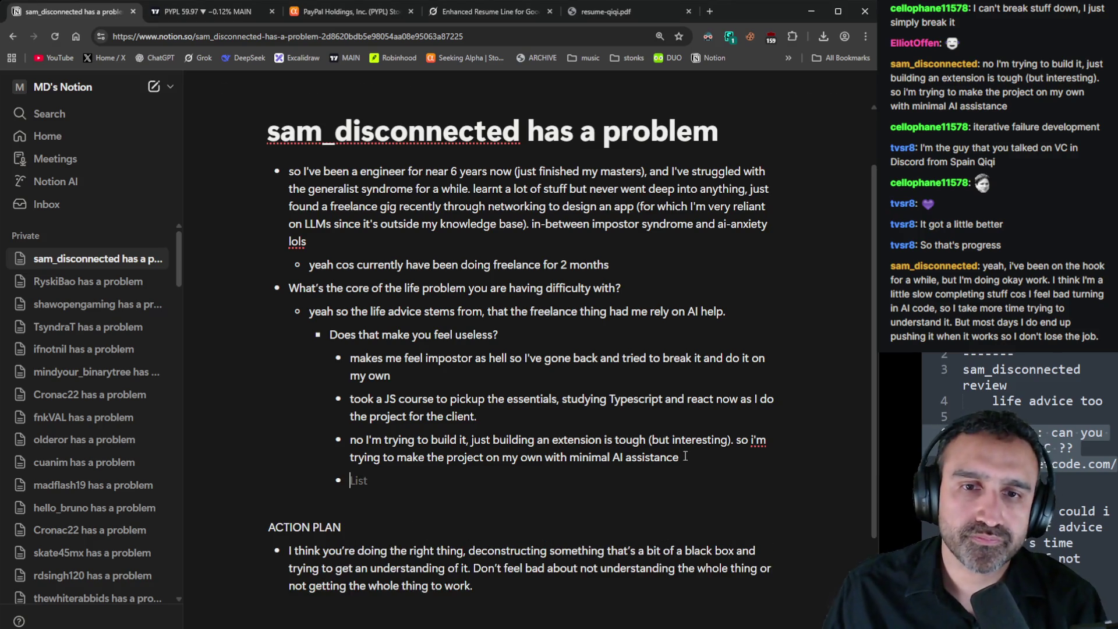
{"action": "key", "text": "shift+Tab"}
{"action": "key", "text": "shift+Tab"}
{"action": "key", "text": "shift+Tab"}
{"action": "type", "text": "yeah, i've been on the hook for a while, but I'm doing okay work. I think I'm a little slow completing stuff cos I feel bad turning in AI code, so I take more time trying to understand it. But most days I do end up pushing it when it works so I don't lose the job."}
{"action": "scroll", "coordinate": [600, 459], "scroll_direction": "down", "scroll_amount": 3}
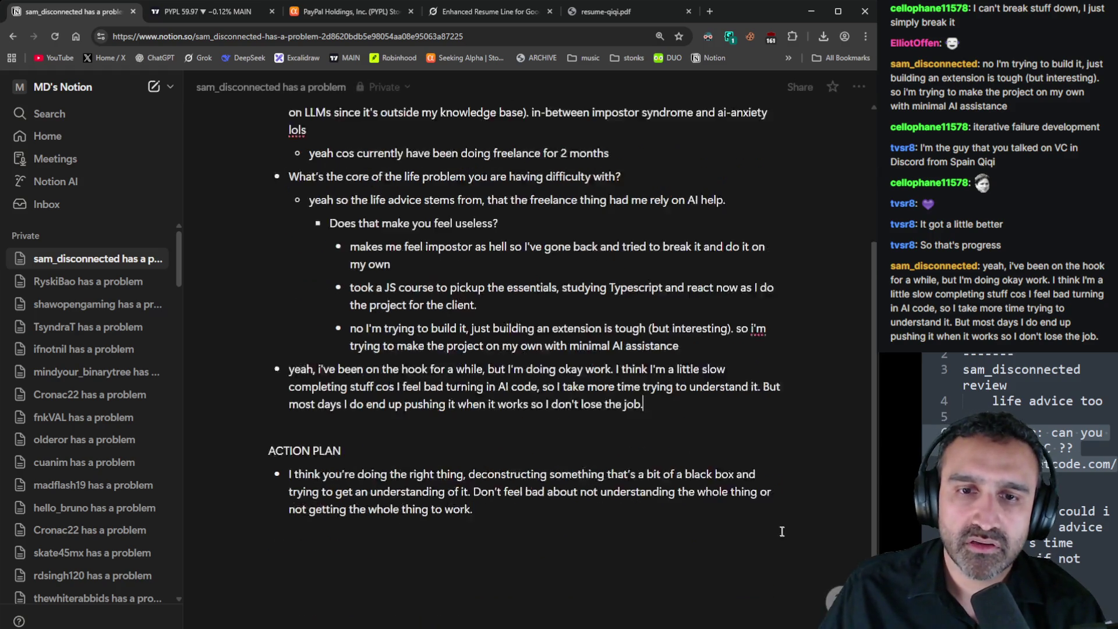
Add a second action-plan point: use AI to push code quickly and downtime to learn in depth
{"action": "left_click", "coordinate": [599, 459]}
{"action": "key", "text": "Return"}
{"action": "type", "text": "You're app"}
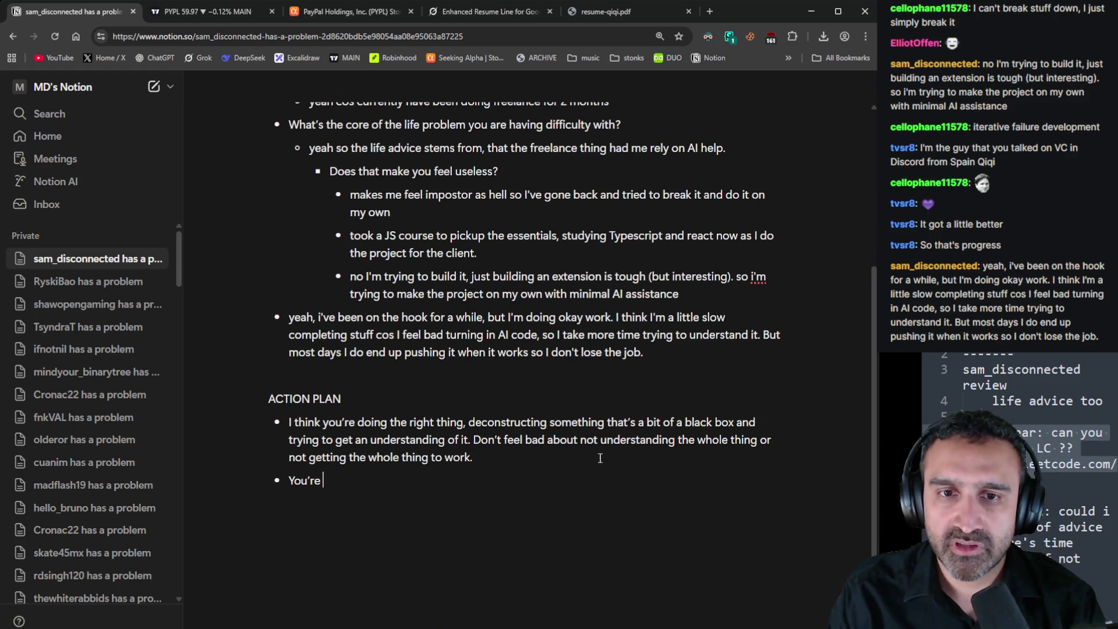
{"action": "type", "text": "roaching "}
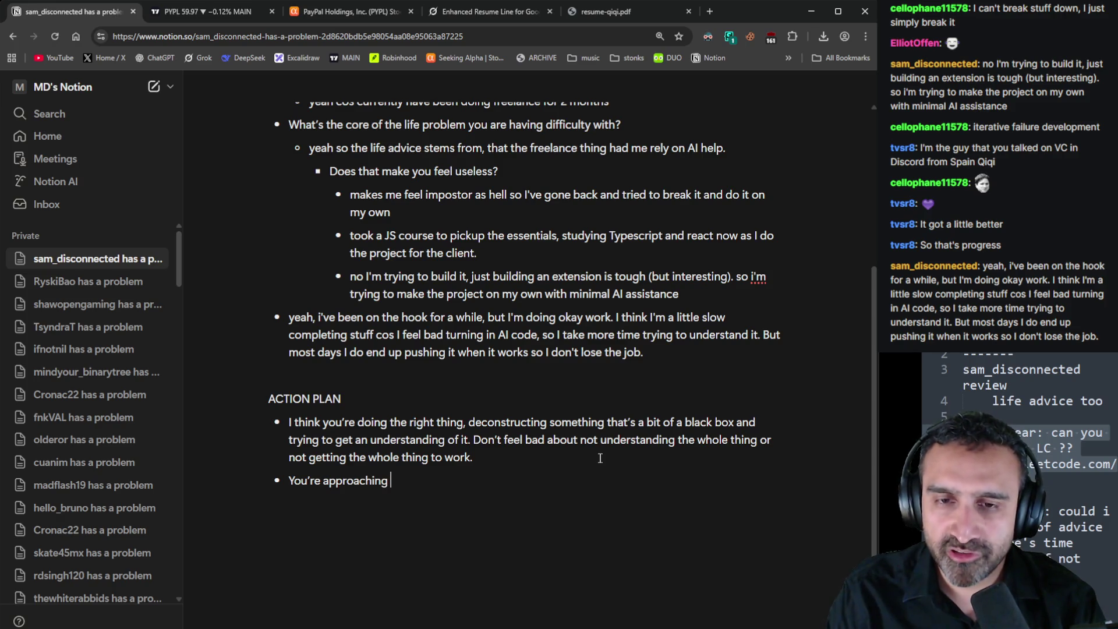
{"action": "type", "text": "the balance bet"}
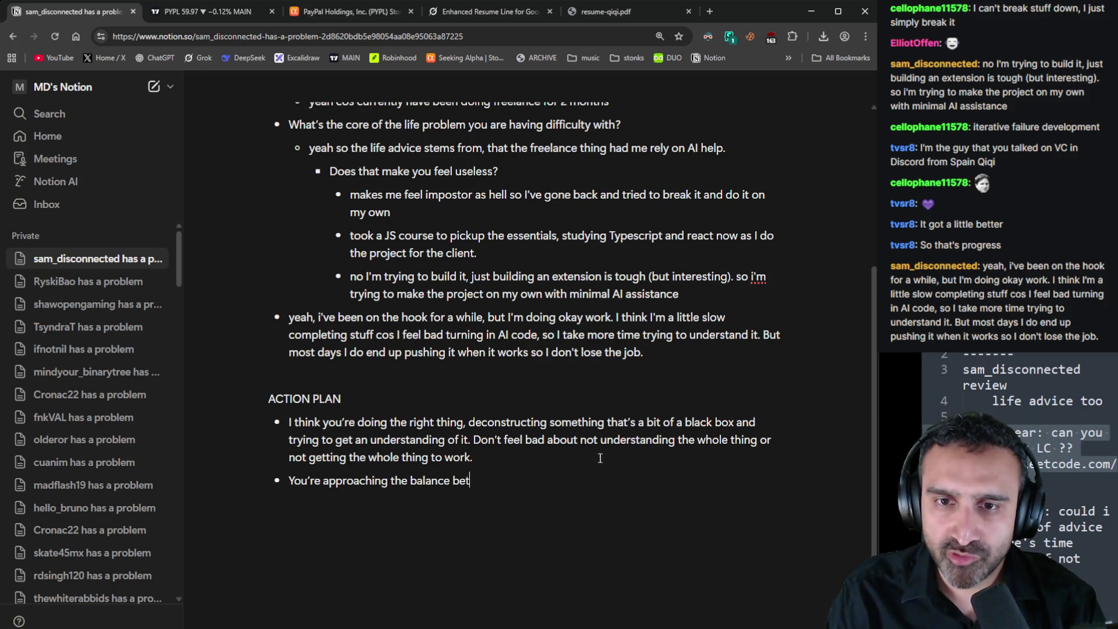
{"action": "type", "text": "ween learnin"}
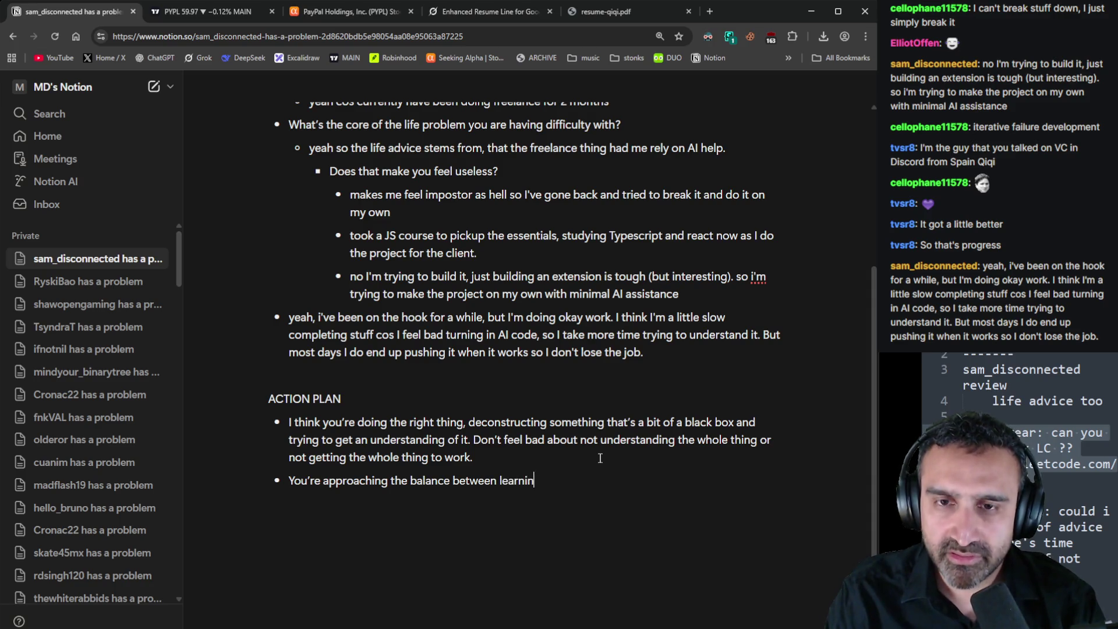
{"action": "type", "text": "g and getting shit do"}
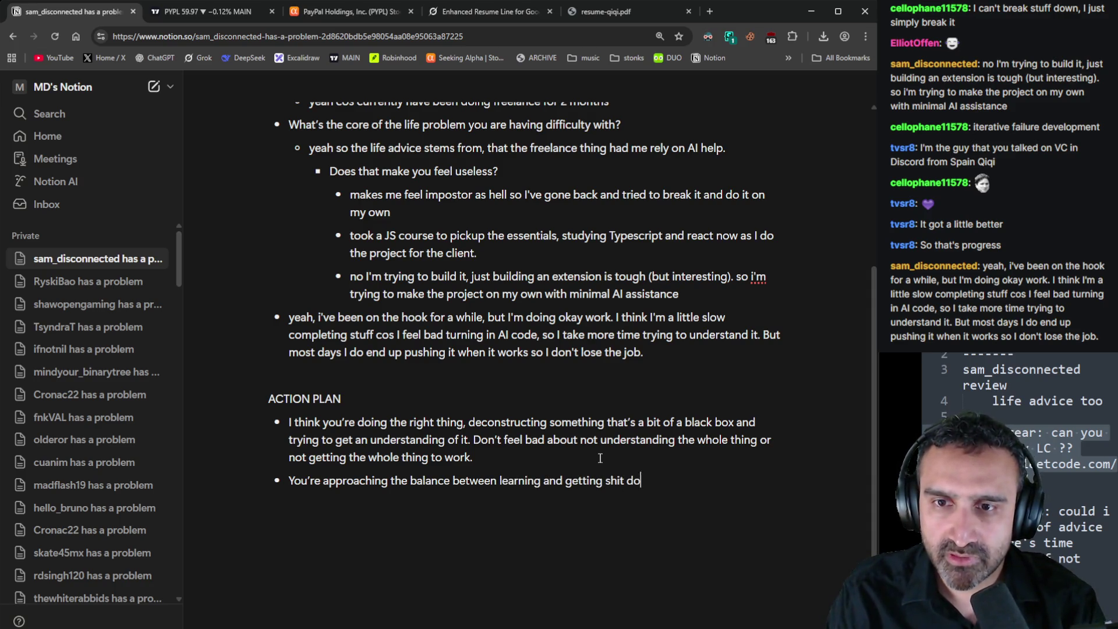
{"action": "type", "text": "ne the right way. "}
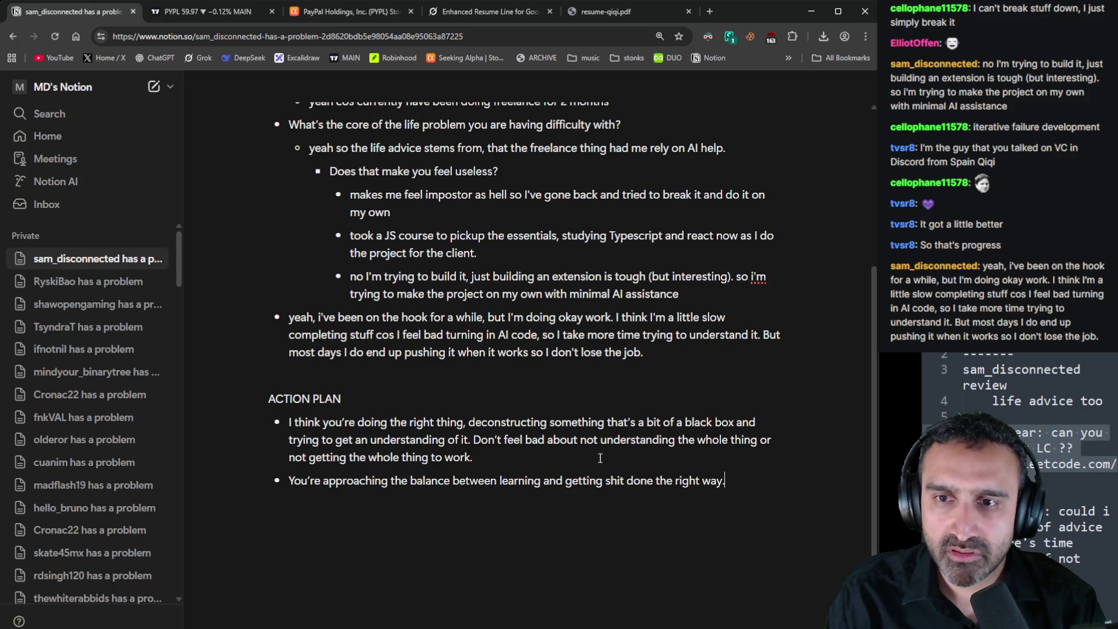
{"action": "type", "text": "U"}
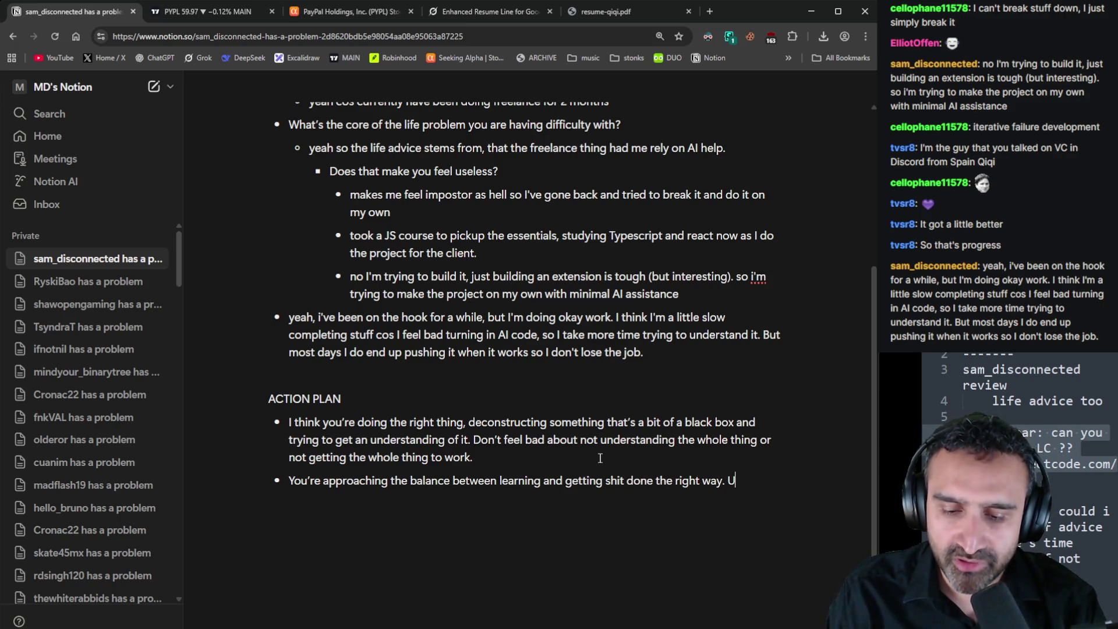
{"action": "type", "text": "se AI to quickl"}
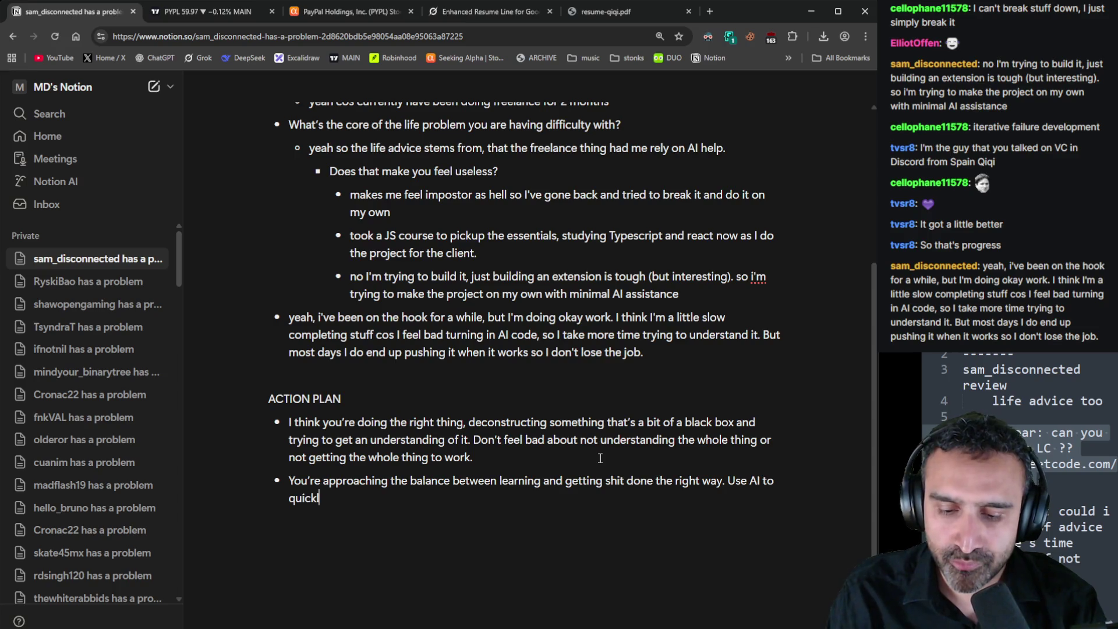
{"action": "type", "text": "y push code, and "}
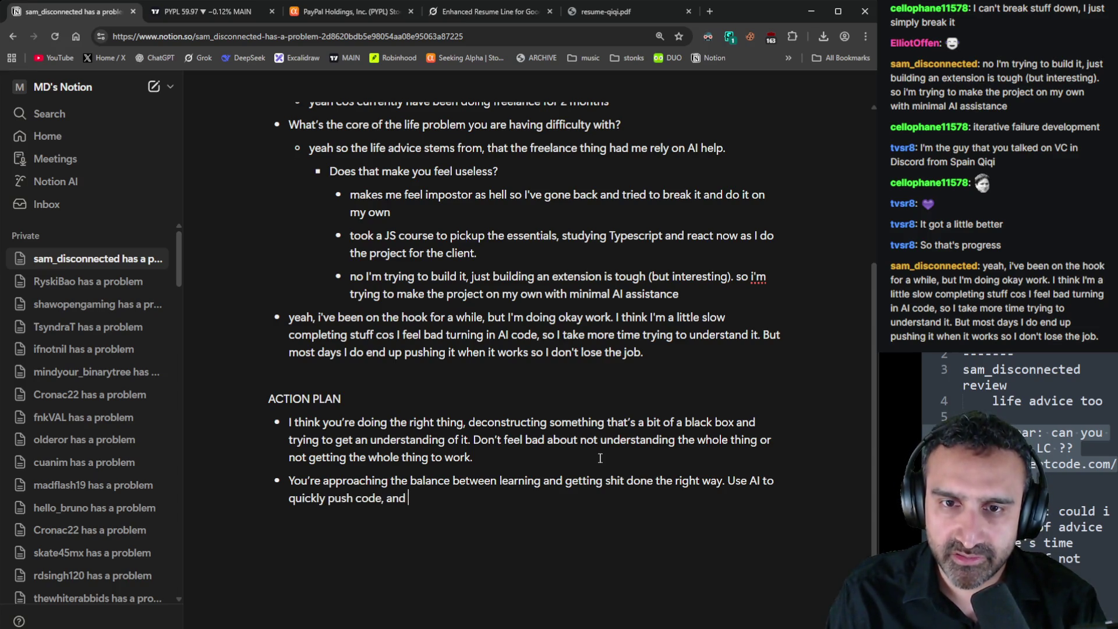
{"action": "type", "text": "using downtime to "}
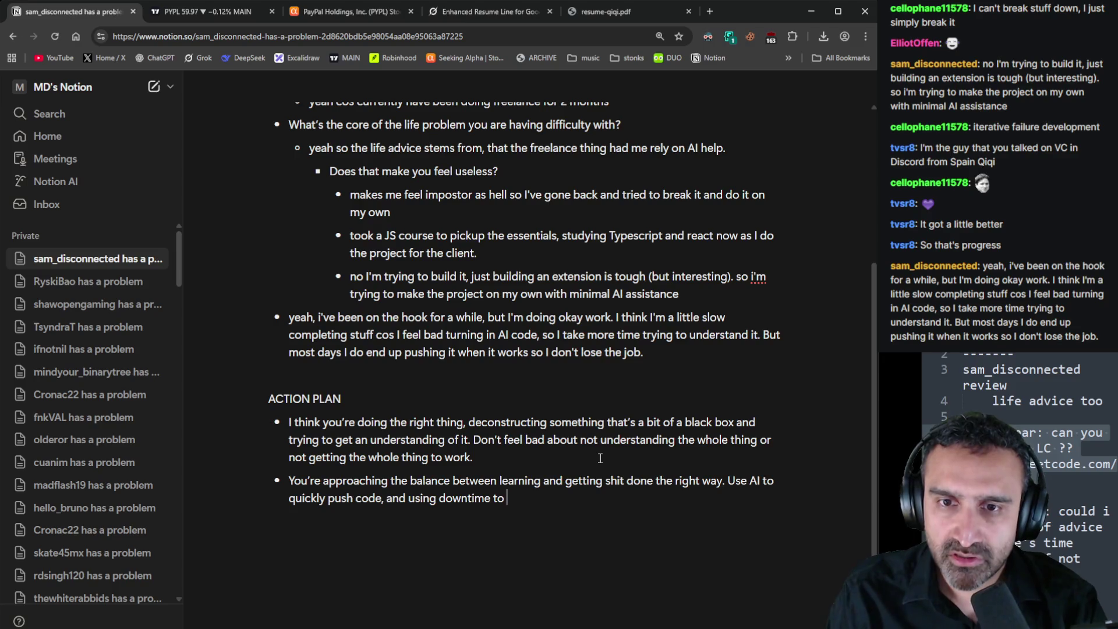
{"action": "type", "text": "learn in depth."}
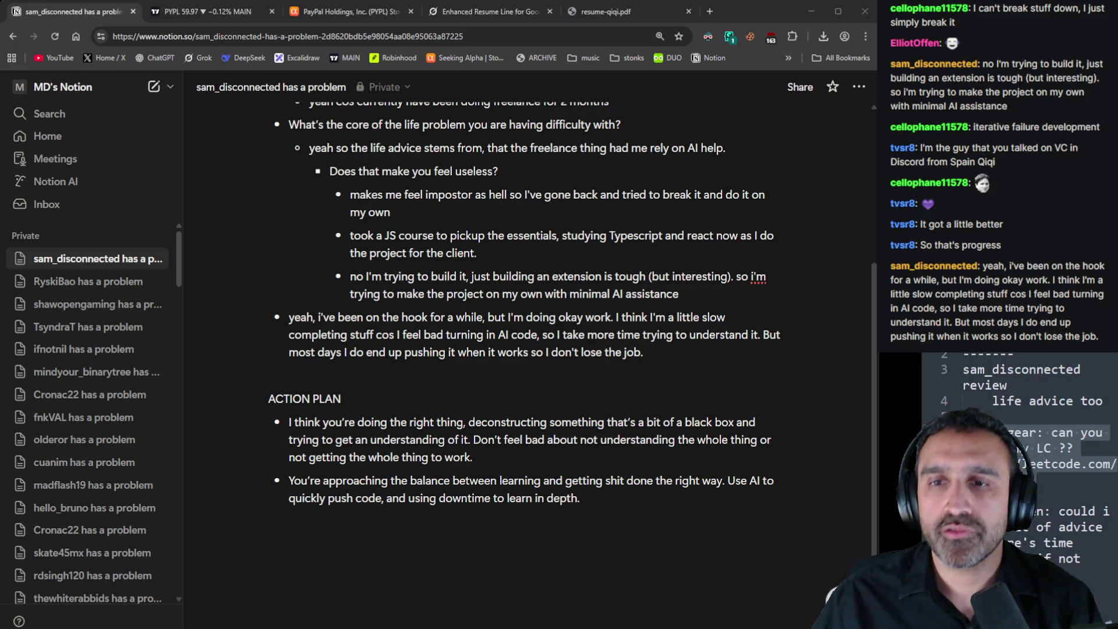
{"action": "left_click", "coordinate": [703, 348]}
Add the question 'If you feel inpostor syndrome, who are you comparing against?' with a nested answer line
{"action": "key", "text": "Return"}
{"action": "type", "text": "I"}
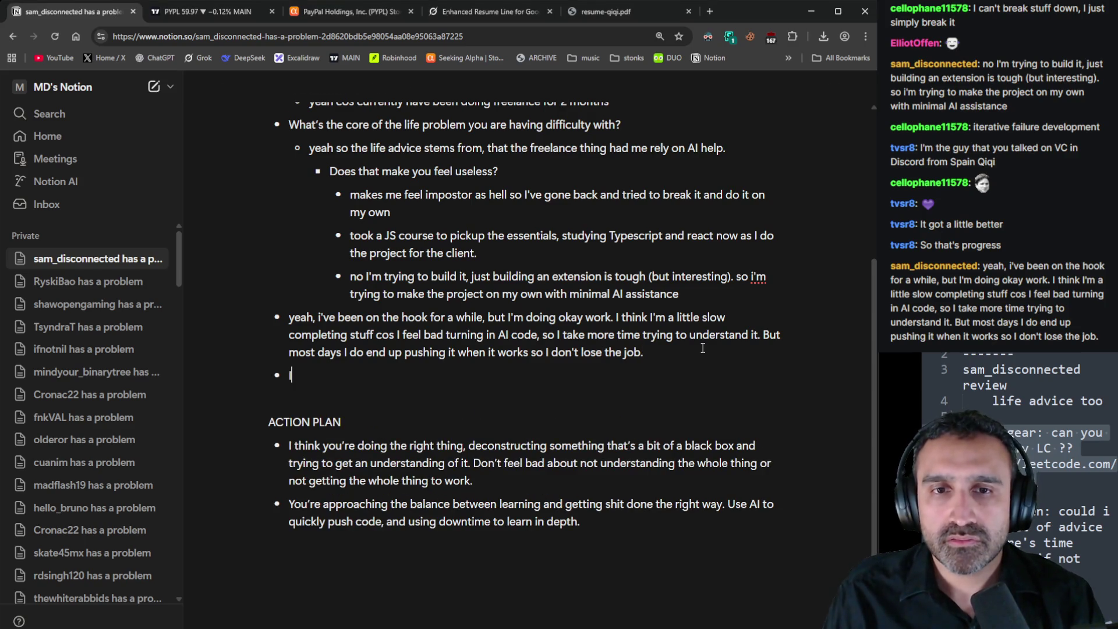
{"action": "type", "text": "f you feel in"}
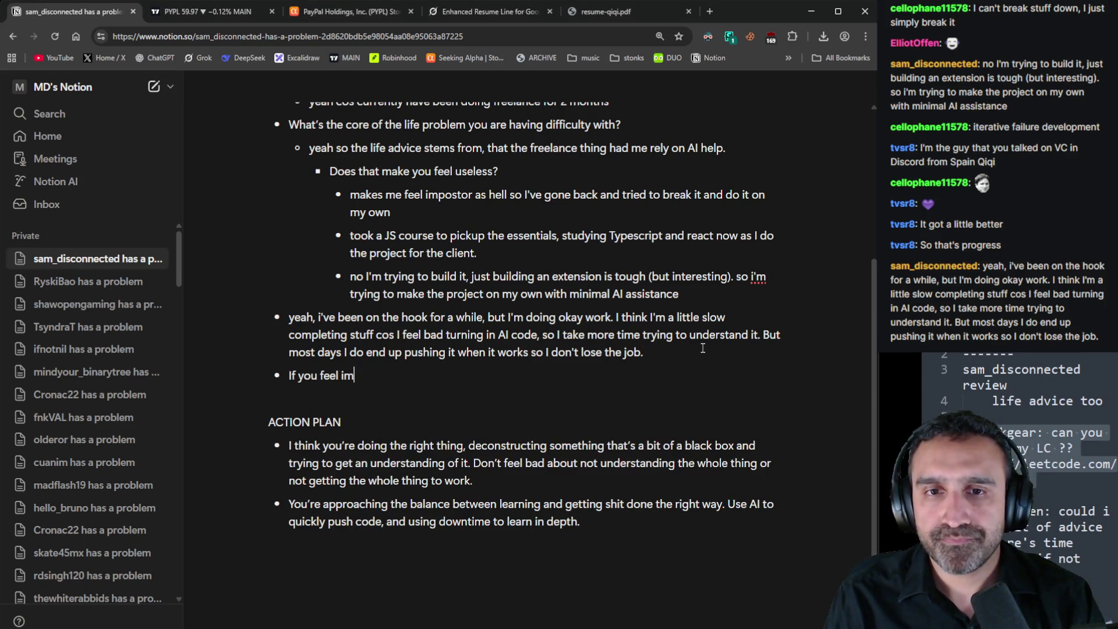
{"action": "type", "text": "postor sy"}
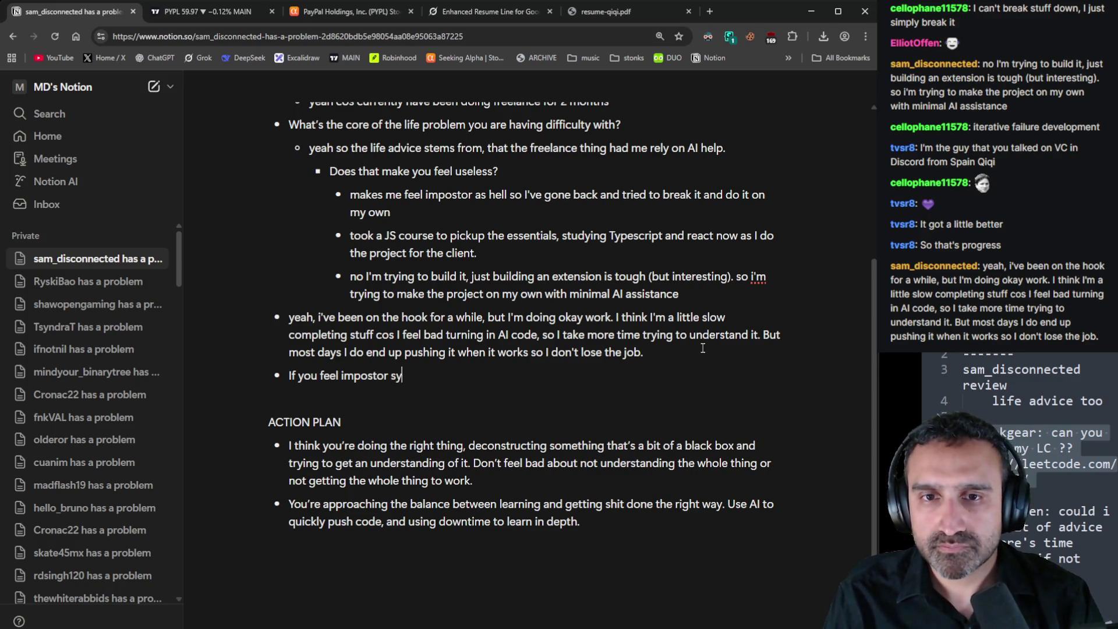
{"action": "type", "text": "ndrome, who a"}
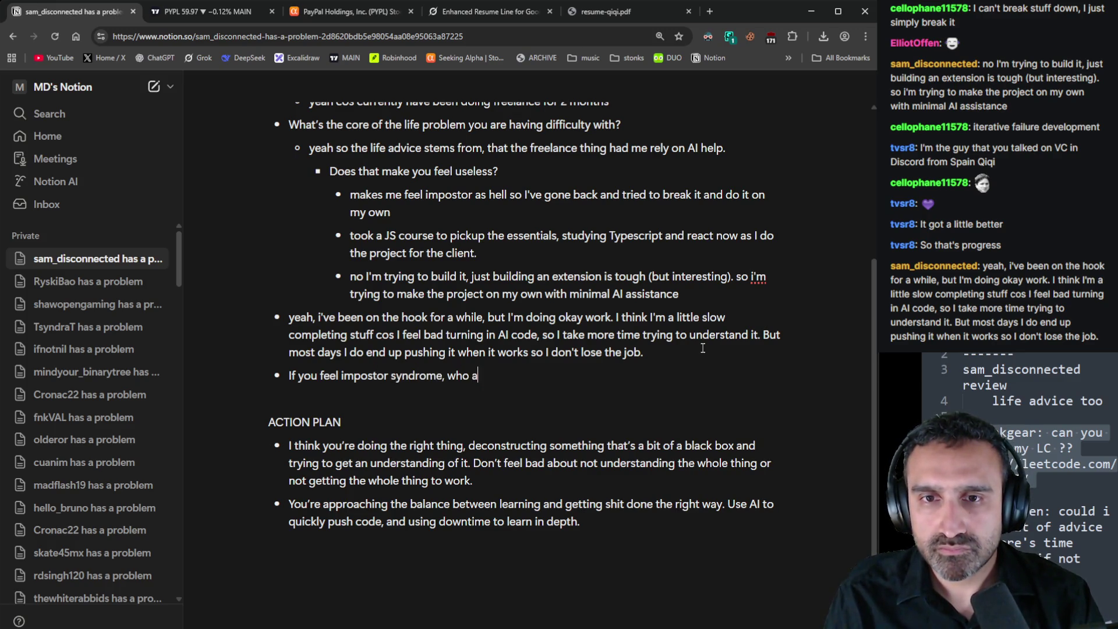
{"action": "type", "text": "re you comparing a"}
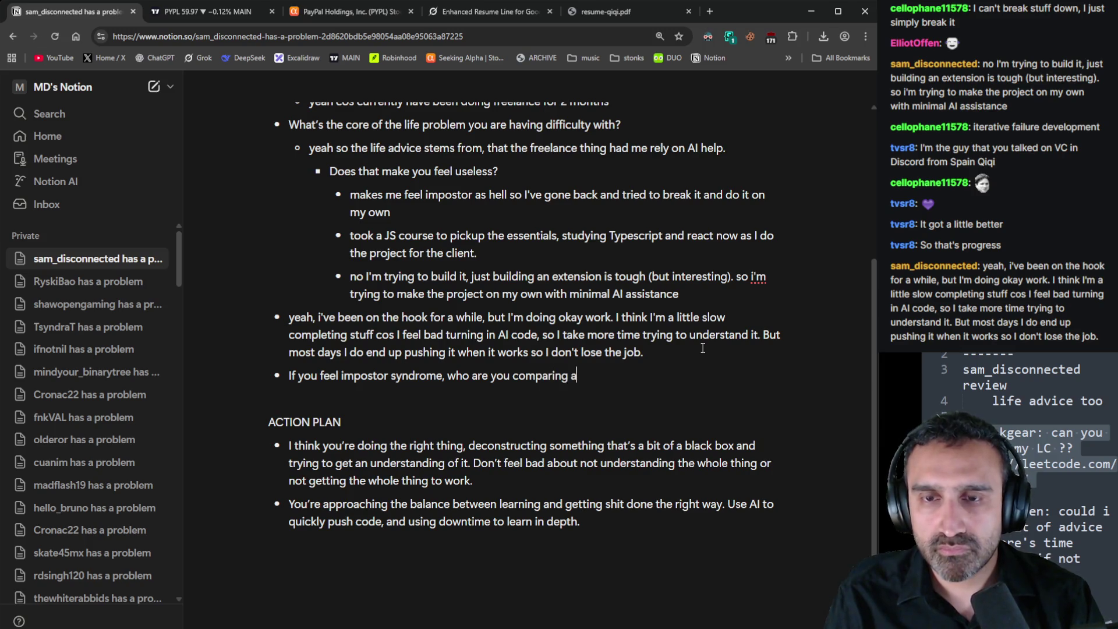
{"action": "type", "text": "gainst?"}
{"action": "key", "text": "Return"}
{"action": "key", "text": "Tab"}
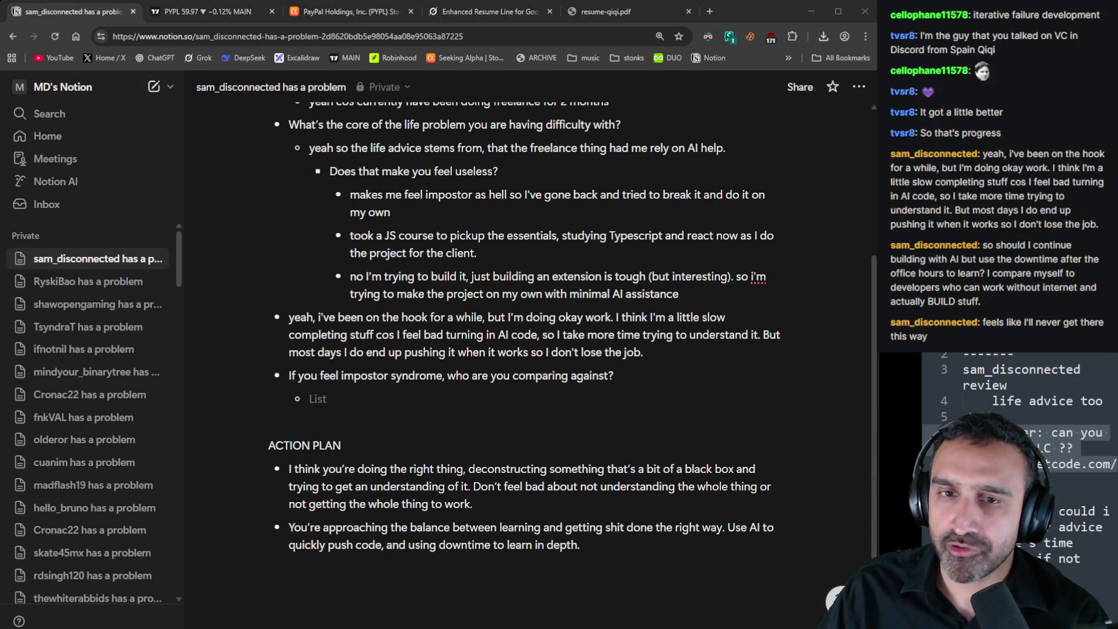
Paste the viewer's latest chat message after the freelance paragraph and cut out its comparison sentence
{"action": "left_click", "coordinate": [682, 362]}
{"action": "key", "text": "Return"}
{"action": "type", "text": "so should I continue building with AI but use the downtime after the office hours to learn? I compare myself to developers who can work without internet and actually BUILD stuff."}
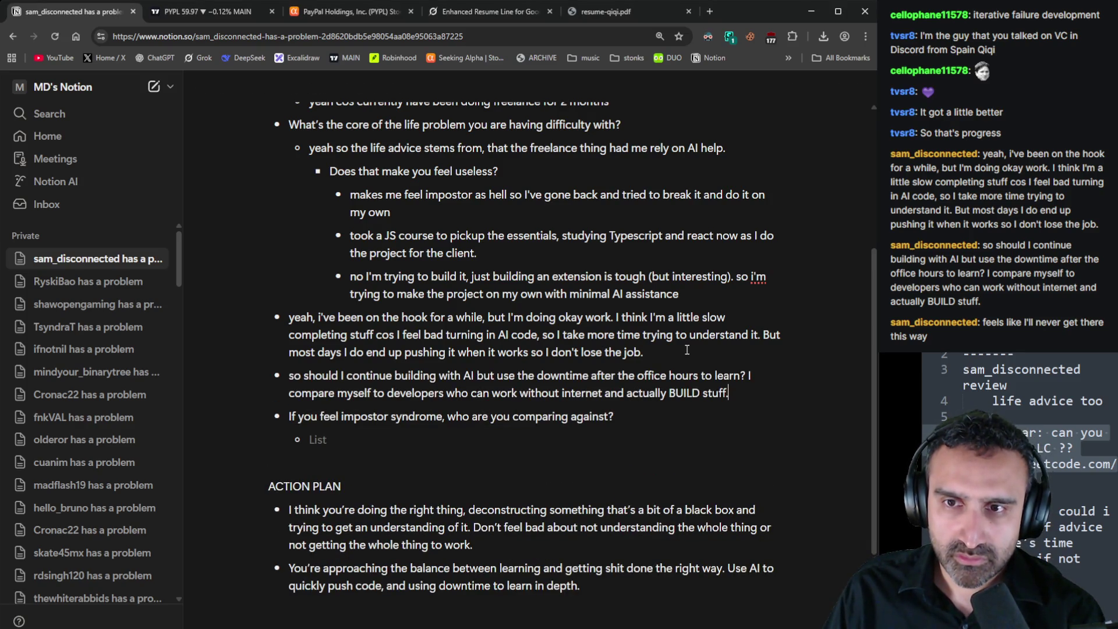
{"action": "left_click_drag", "start_coordinate": [747, 375], "coordinate": [755, 386]}
{"action": "key", "text": "ctrl+c"}
{"action": "key", "text": "BackSpace"}
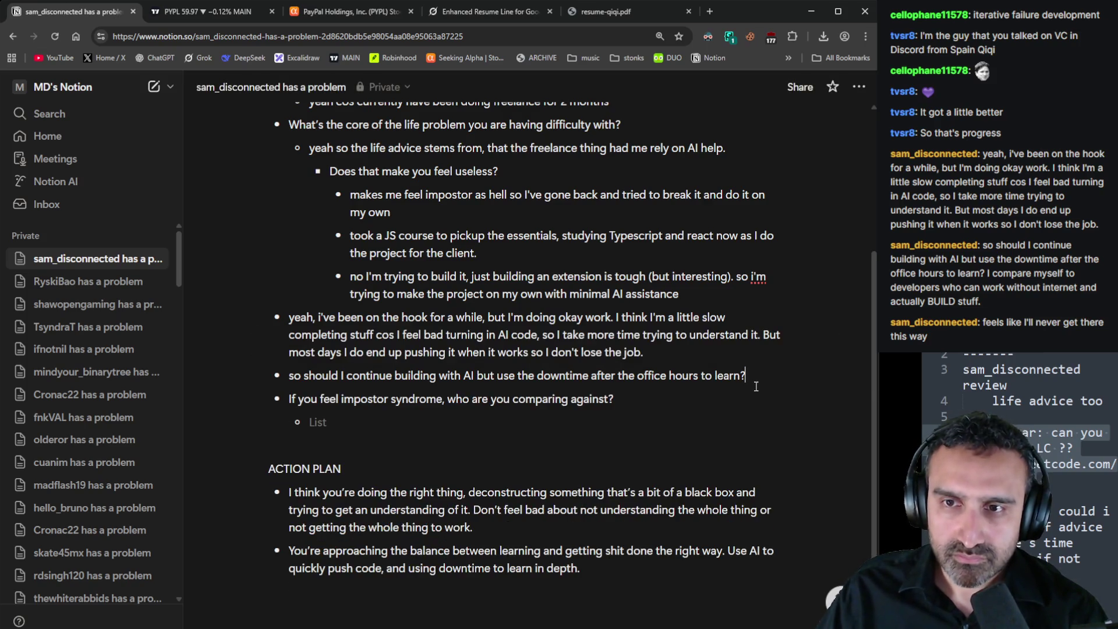
Answer 'yes' under the learn-in-downtime question and place the comparison sentence as the impostor answer
{"action": "key", "text": "Return"}
{"action": "type", "text": "yes"}
{"action": "key", "text": "Tab"}
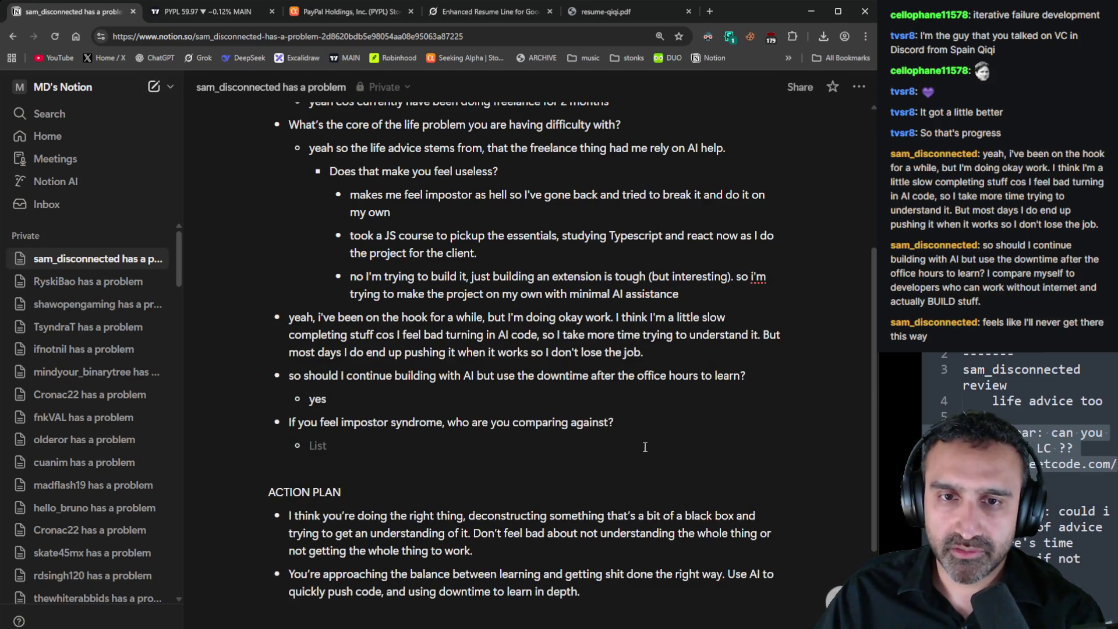
{"action": "key", "text": "ctrl+v"}
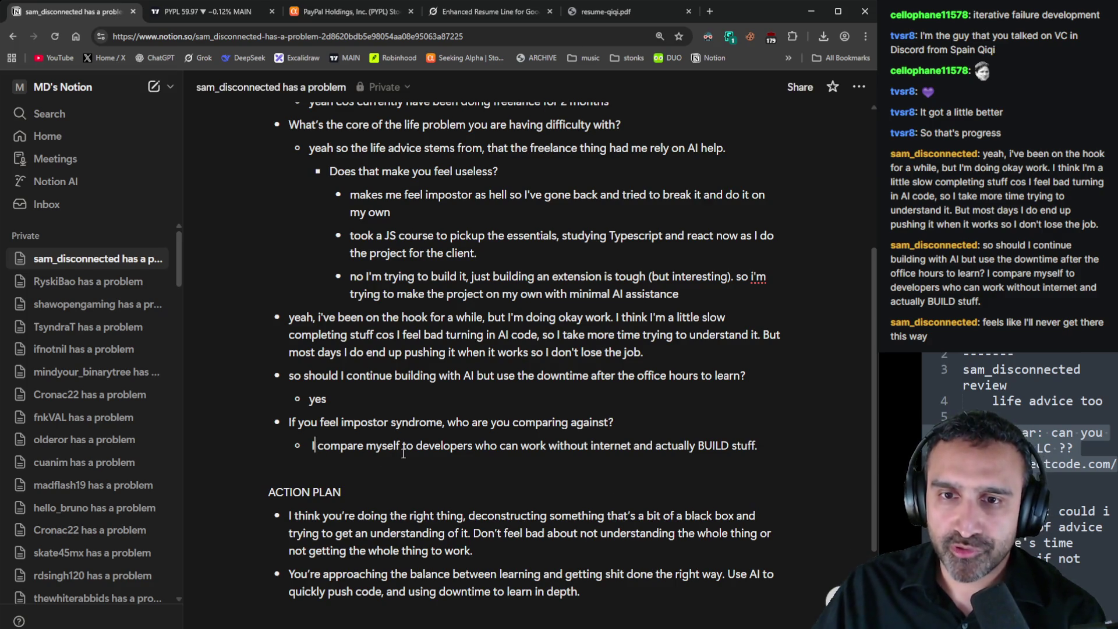
{"action": "key", "text": "BackSpace"}
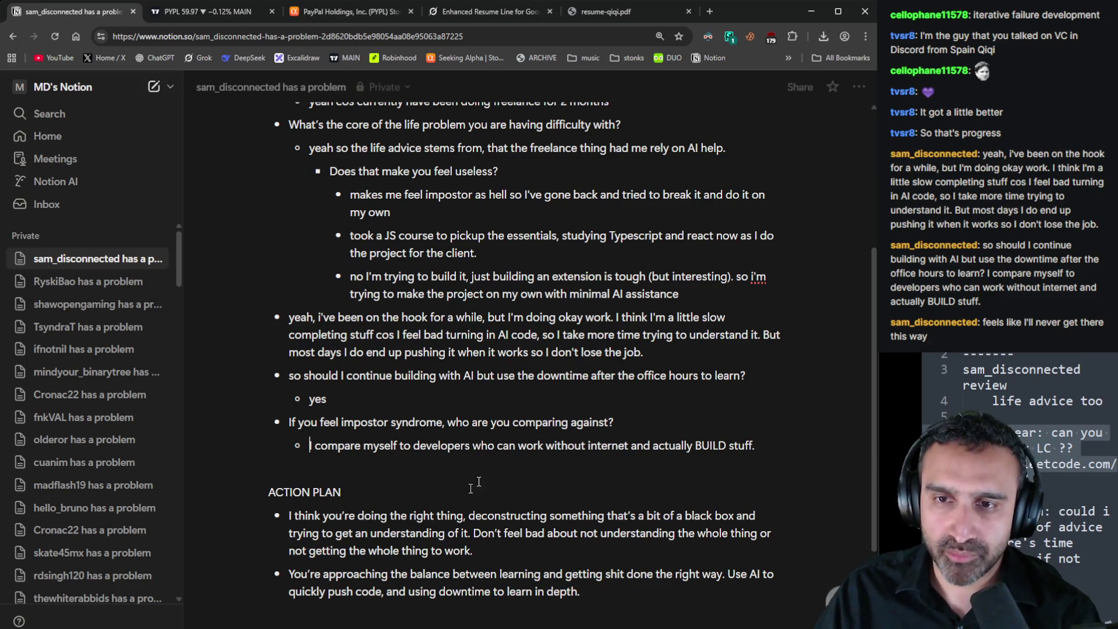
Add the 'never get there' line under the comparison answer and remove the extra empty bullet
{"action": "left_click", "coordinate": [812, 445]}
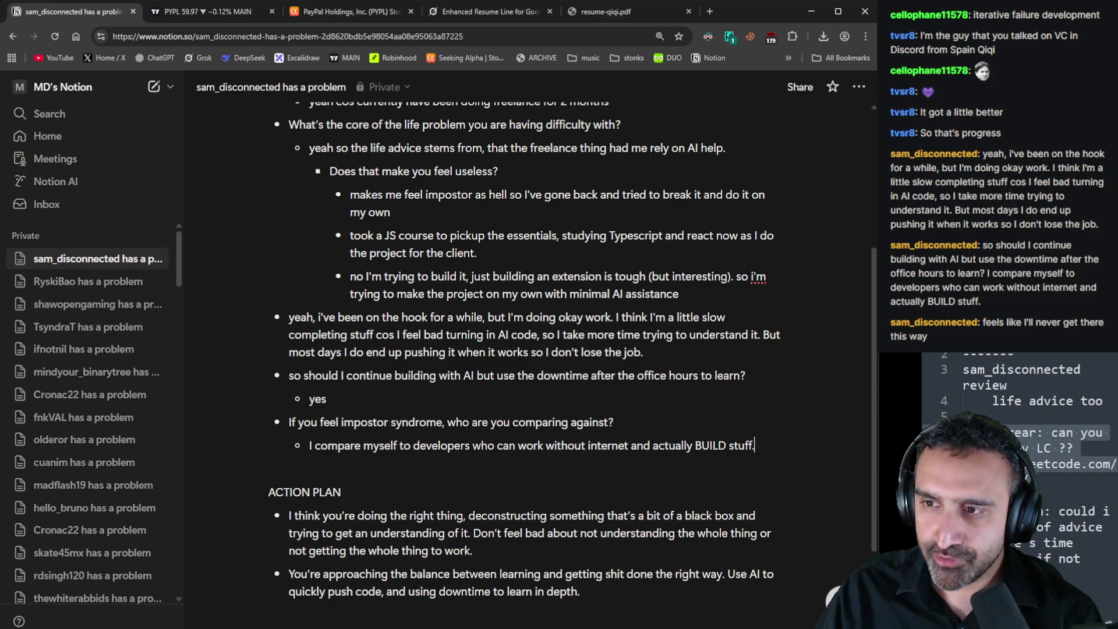
{"action": "left_click", "coordinate": [825, 473]}
{"action": "type", "text": "feels like I'll never get there this way"}
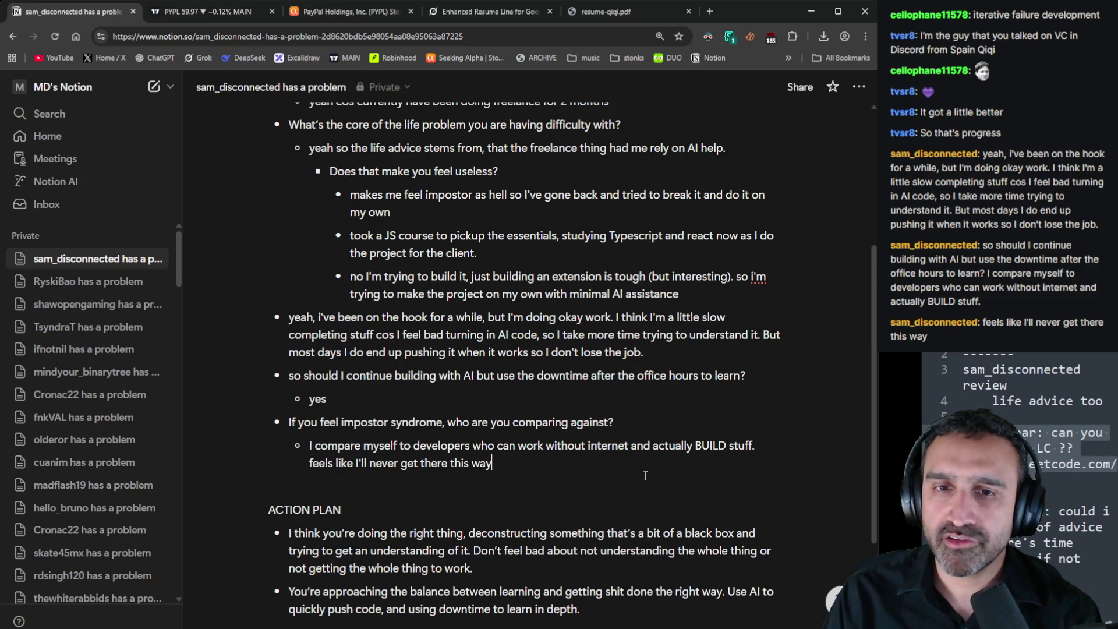
{"action": "key", "text": "Return"}
{"action": "key", "text": "Tab"}
{"action": "key", "text": "BackSpace"}
{"action": "key", "text": "BackSpace"}
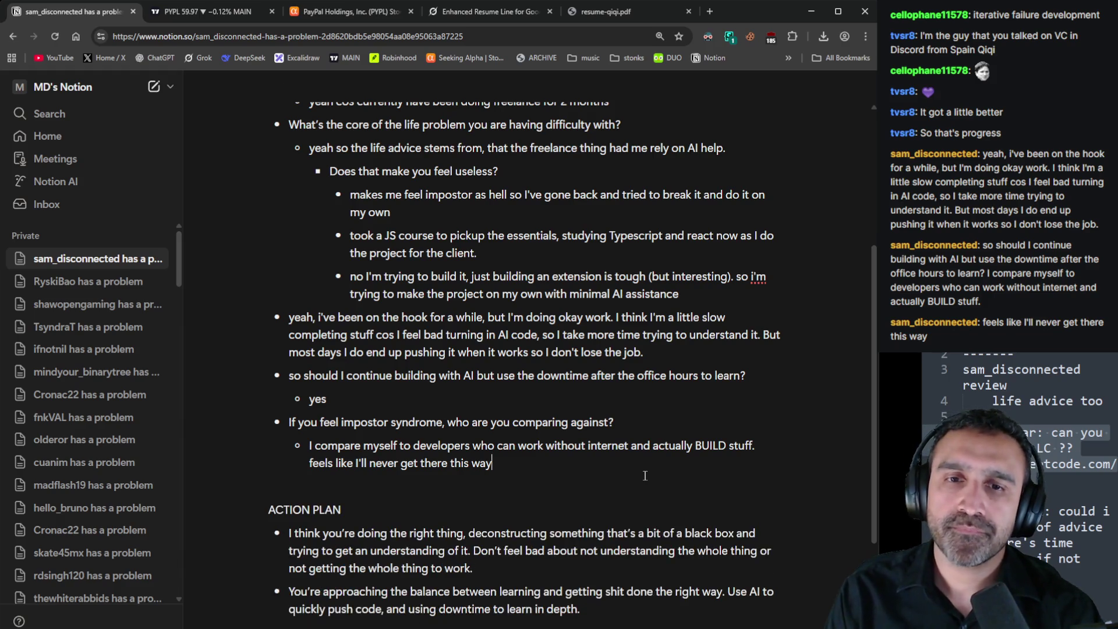
{"action": "scroll", "coordinate": [635, 486], "scroll_direction": "down", "scroll_amount": 3}
Add a third action-plan bullet: people overestimate what they can do in a year, underestimate ten years
{"action": "left_click", "coordinate": [622, 461]}
{"action": "key", "text": "Return"}
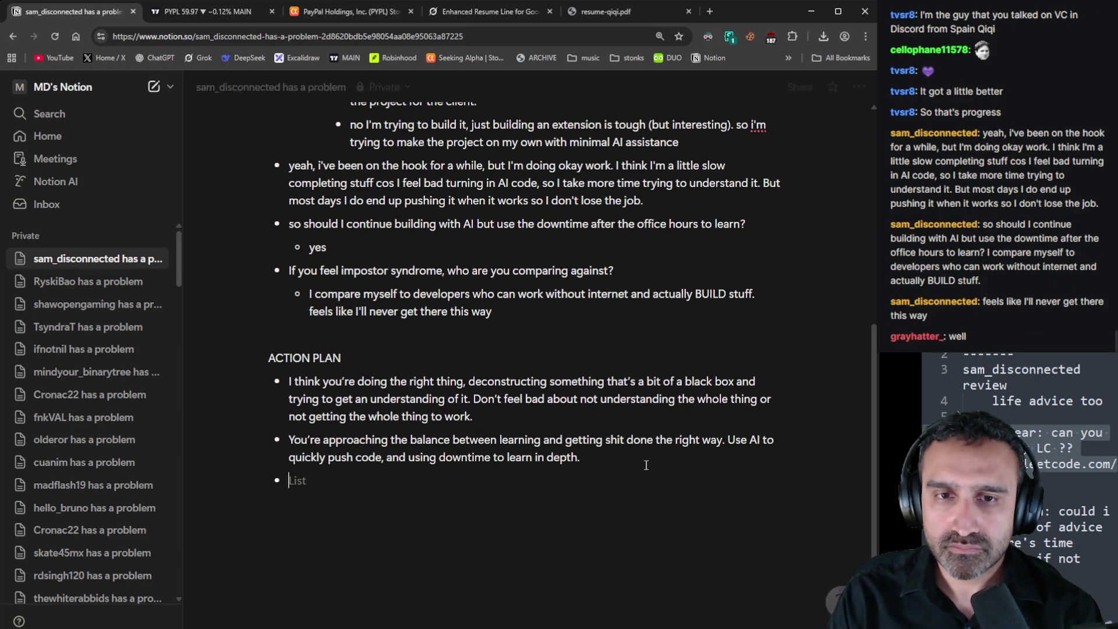
{"action": "type", "text": "Poe"}
{"action": "key", "text": "BackSpace"}
{"action": "key", "text": "BackSpace"}
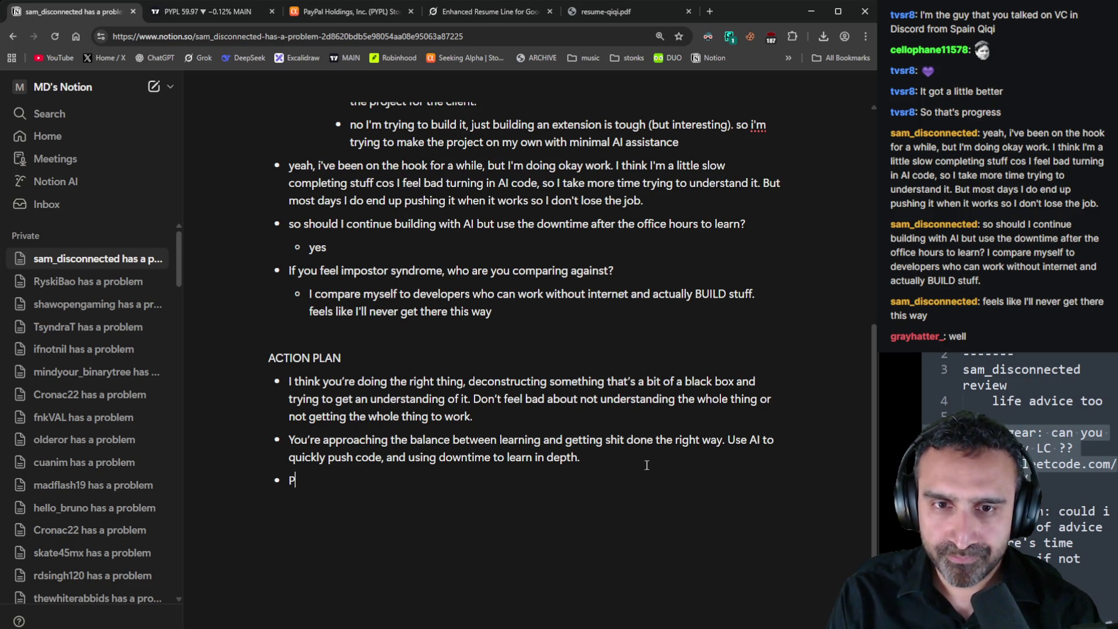
{"action": "type", "text": "eople"}
{"action": "type", "text": " often u"}
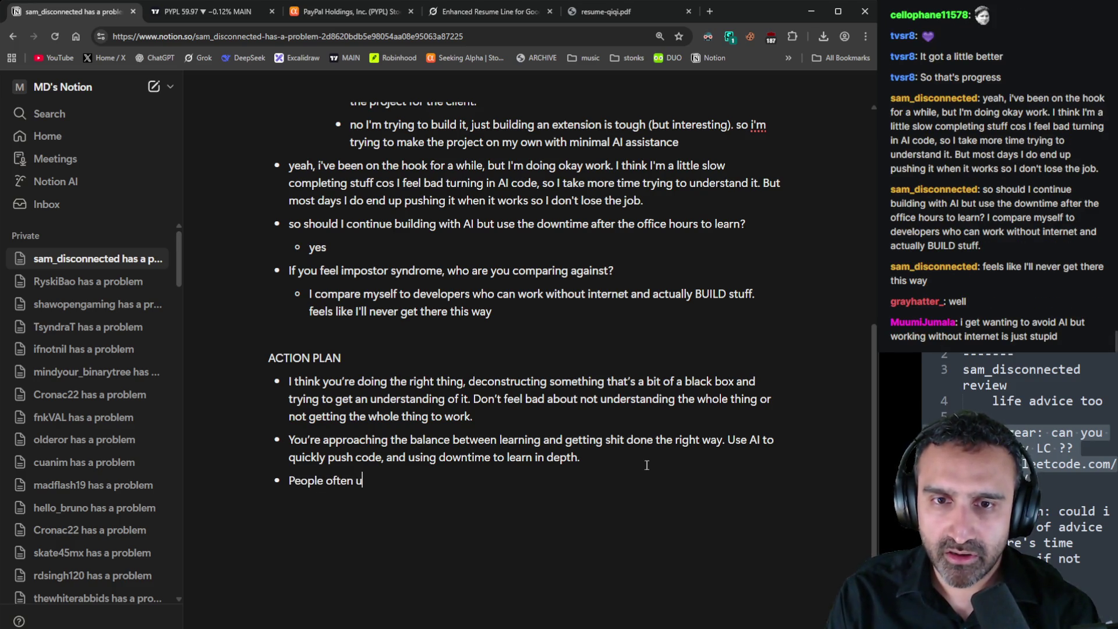
{"action": "key", "text": "BackSpace"}
{"action": "type", "text": "overestimate"}
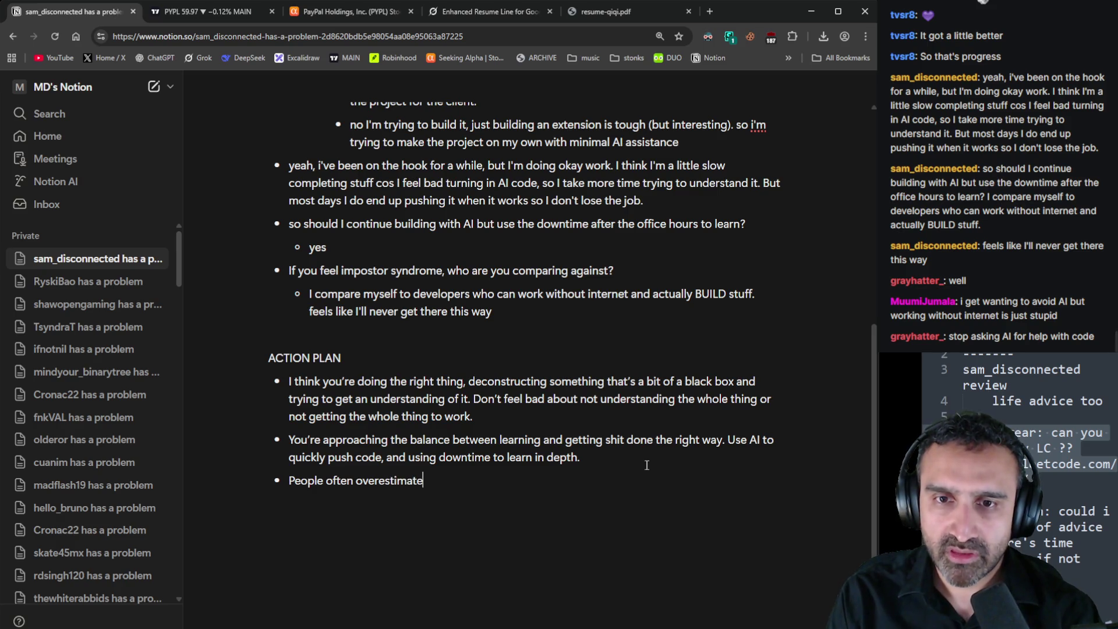
{"action": "type", "text": " what they can d"}
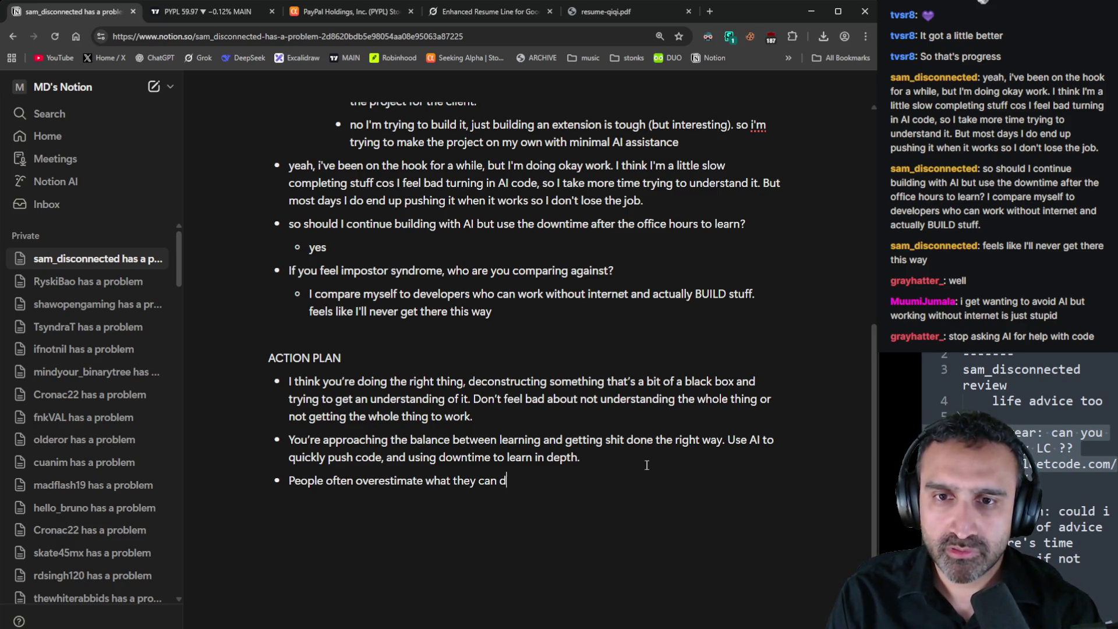
{"action": "type", "text": "o in a yea"}
{"action": "type", "text": "r, unde"}
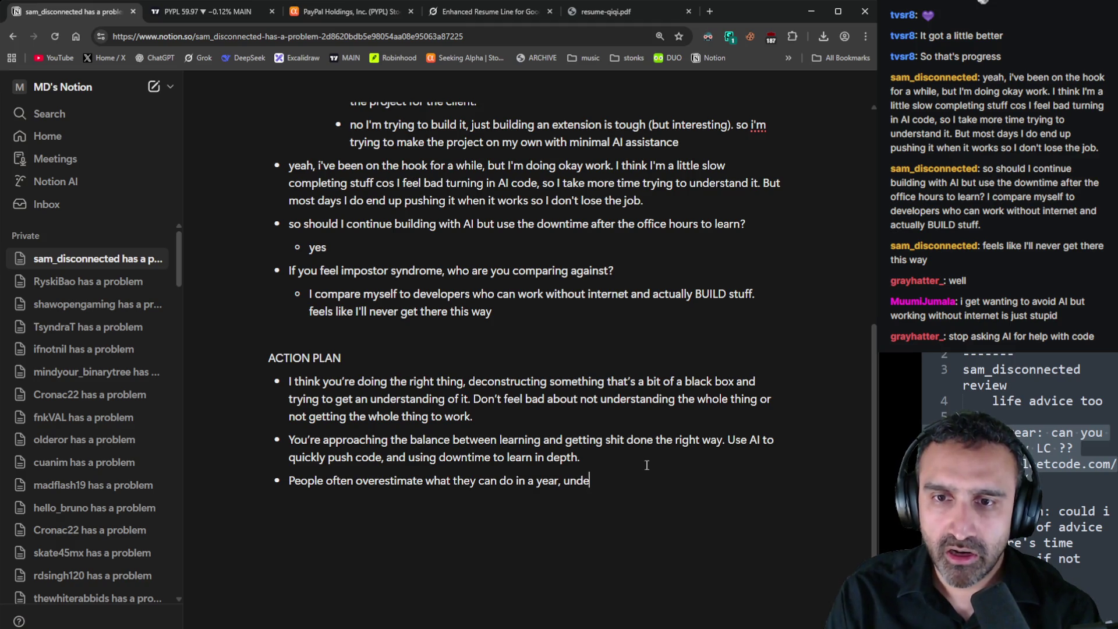
{"action": "key", "text": "BackSpace"}
{"action": "key", "text": "BackSpace"}
{"action": "key", "text": "BackSpace"}
{"action": "type", "text": "but underestimate w"}
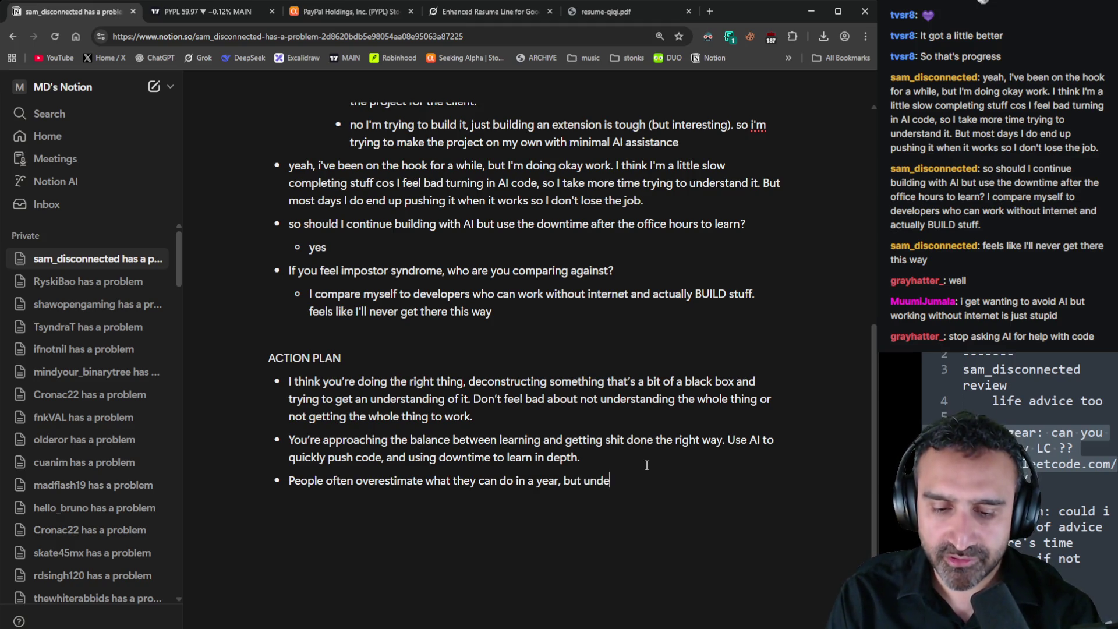
{"action": "type", "text": "hat they can do i"}
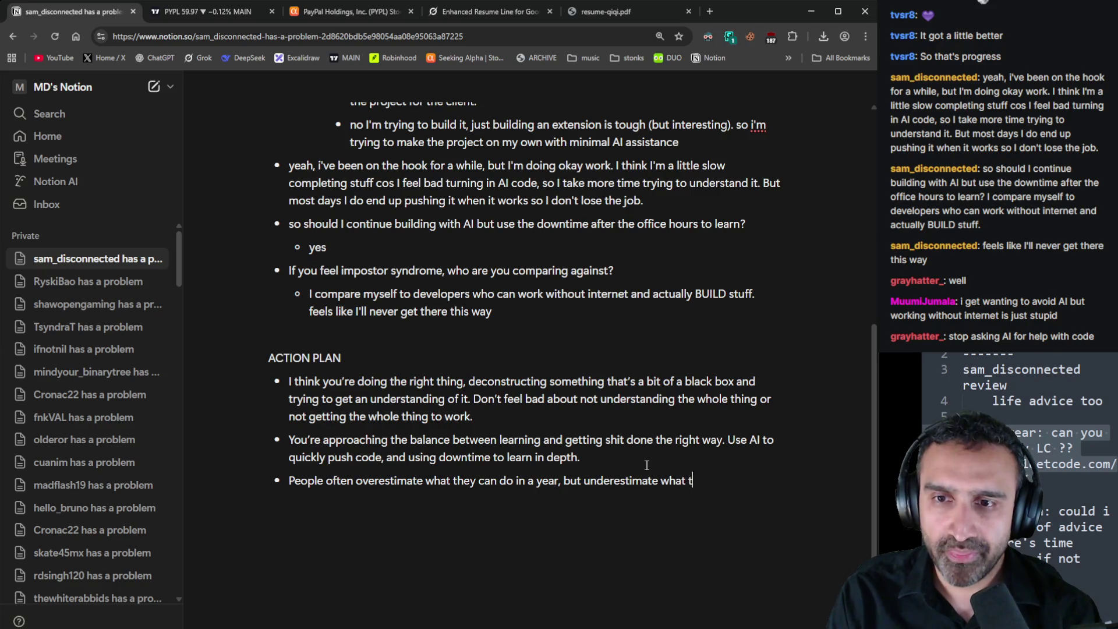
{"action": "type", "text": "n ten years."}
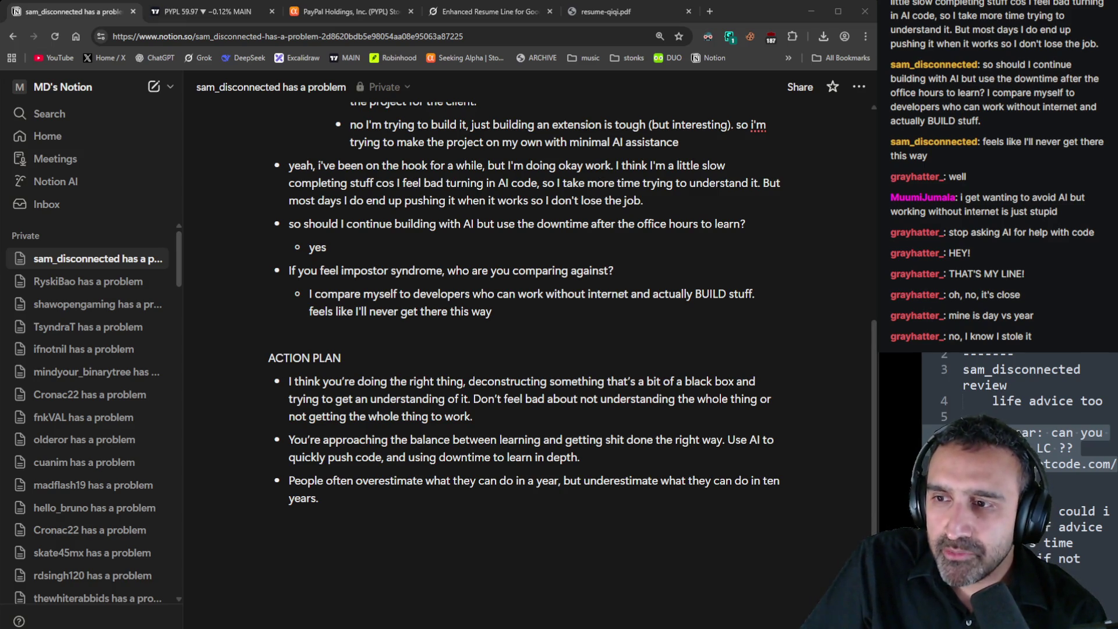
{"action": "left_click", "coordinate": [407, 518]}
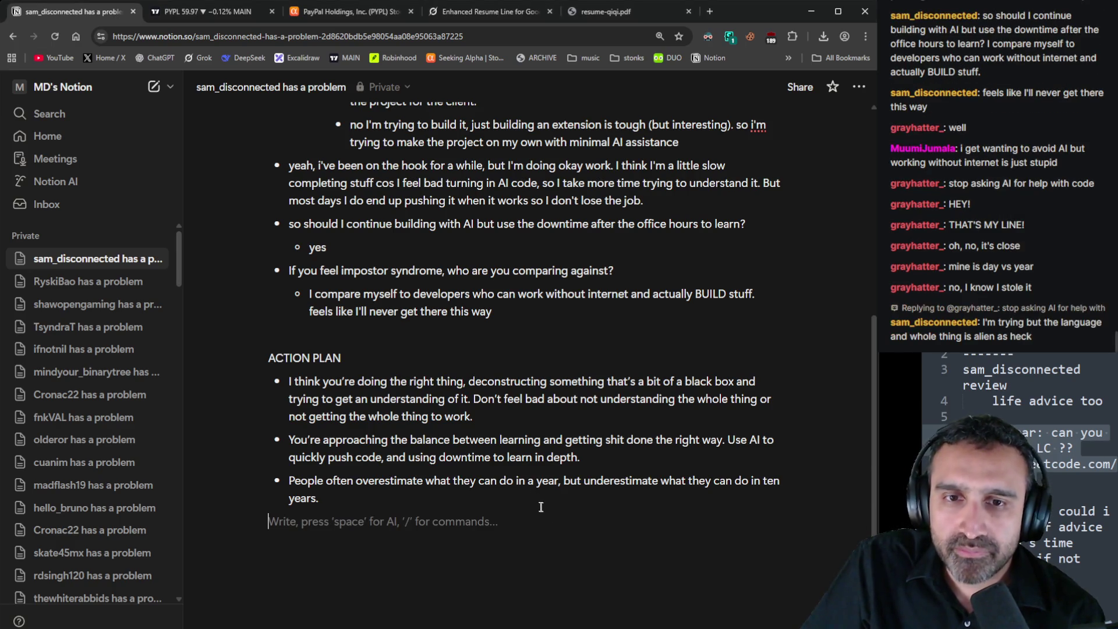
{"action": "left_click", "coordinate": [464, 497]}
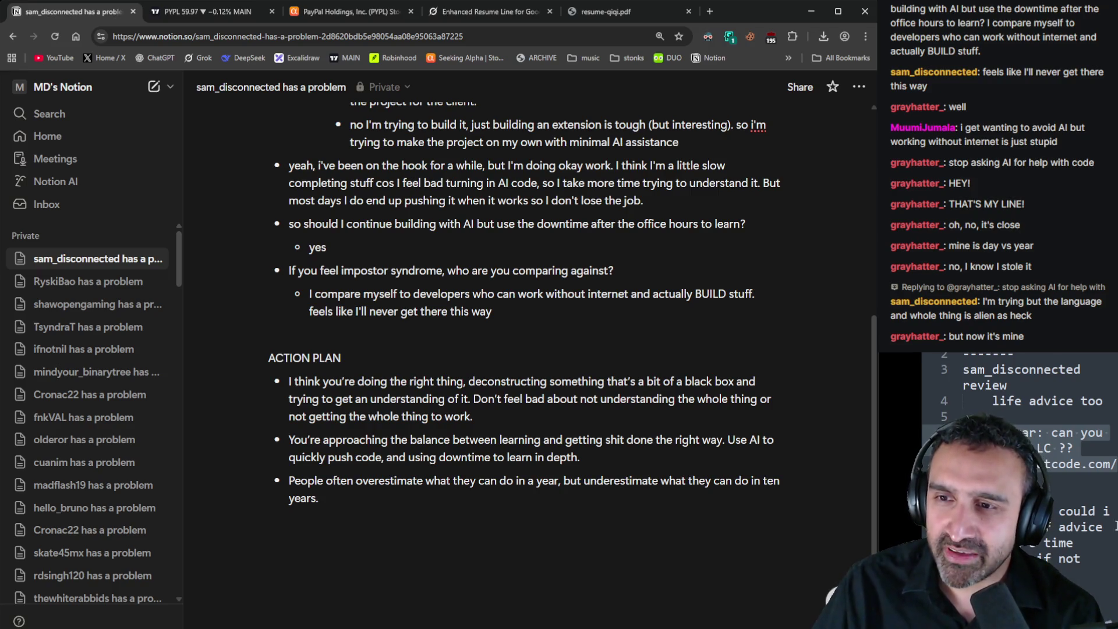
{"action": "left_click", "coordinate": [1062, 485]}
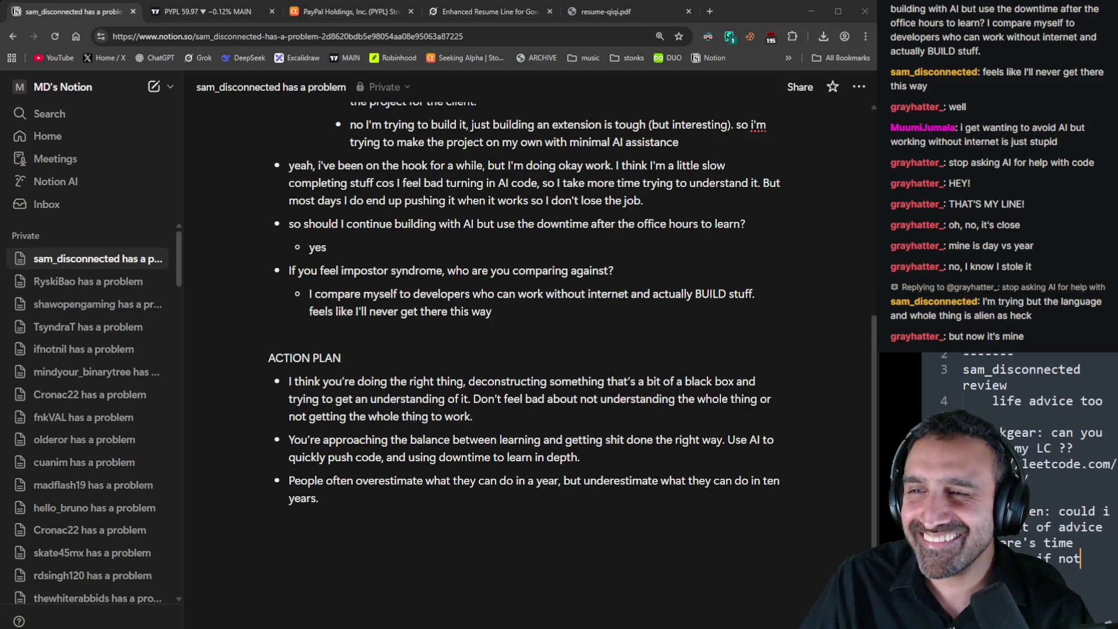
{"action": "left_click", "coordinate": [624, 324]}
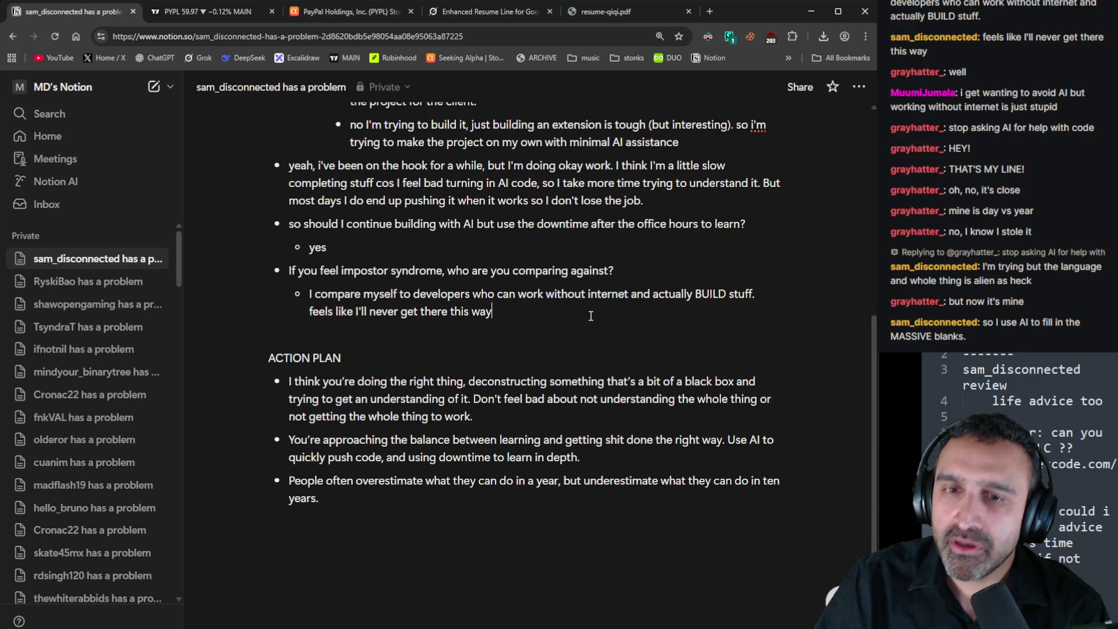
Add the question about how the manager feels about productivity and learning, with an empty answer bullet
{"action": "key", "text": "Return"}
{"action": "key", "text": "Return"}
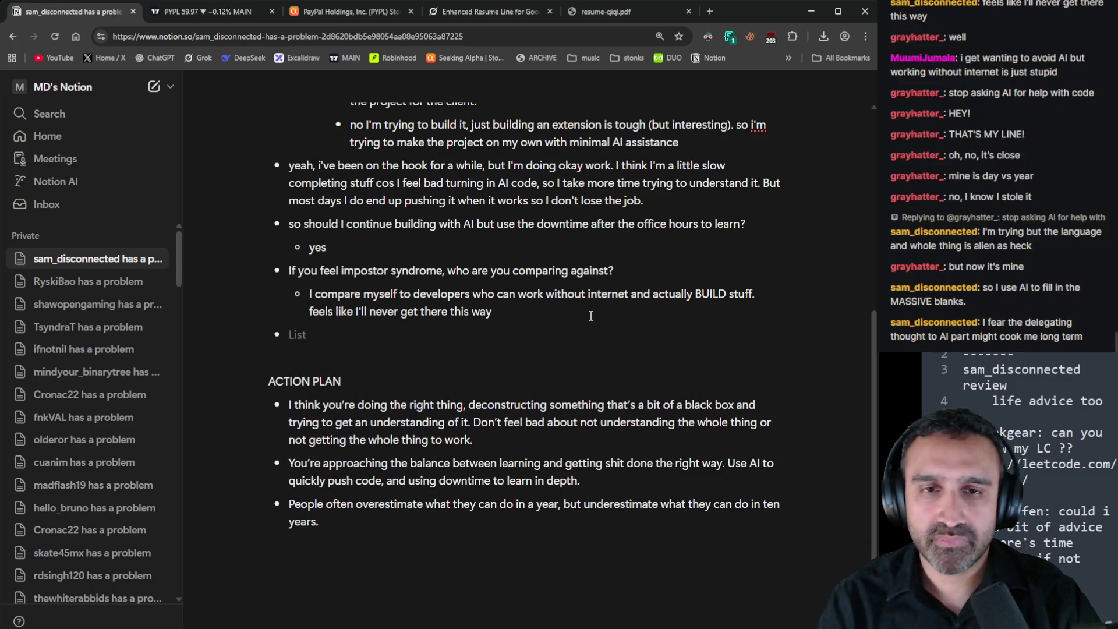
{"action": "type", "text": "W"}
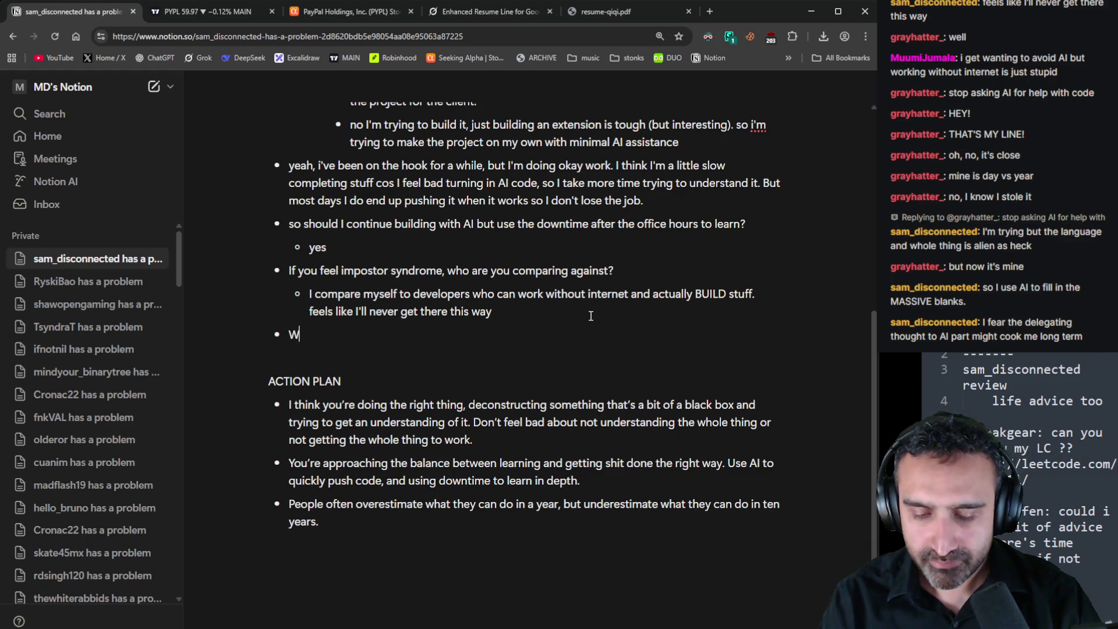
{"action": "type", "text": "hen you talk to your "}
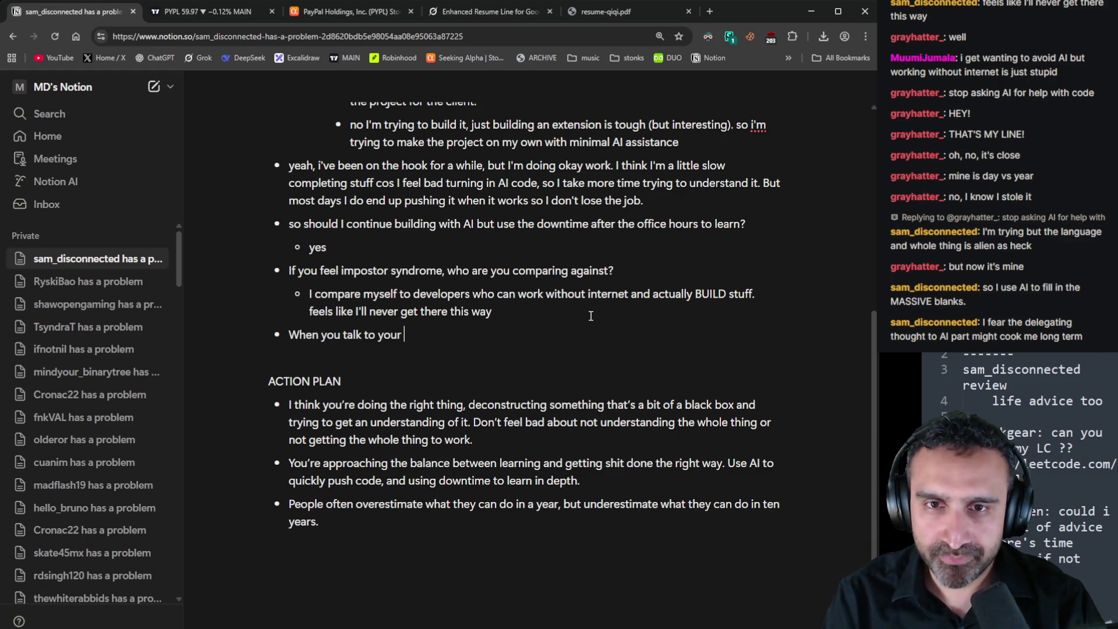
{"action": "type", "text": "manager, how do"}
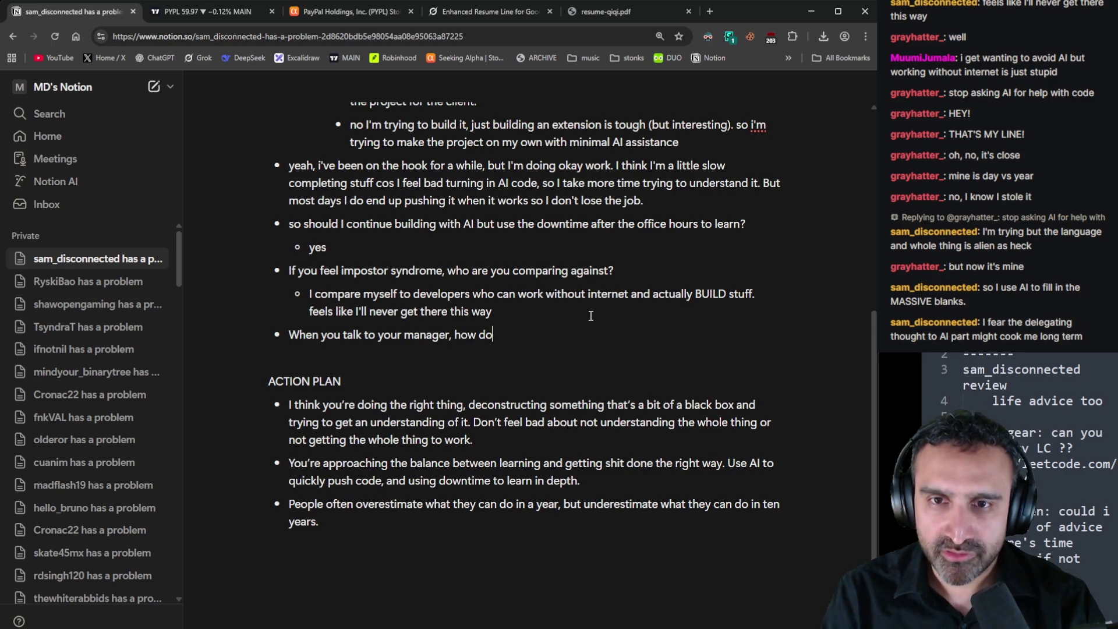
{"action": "type", "text": "es he feel about y"}
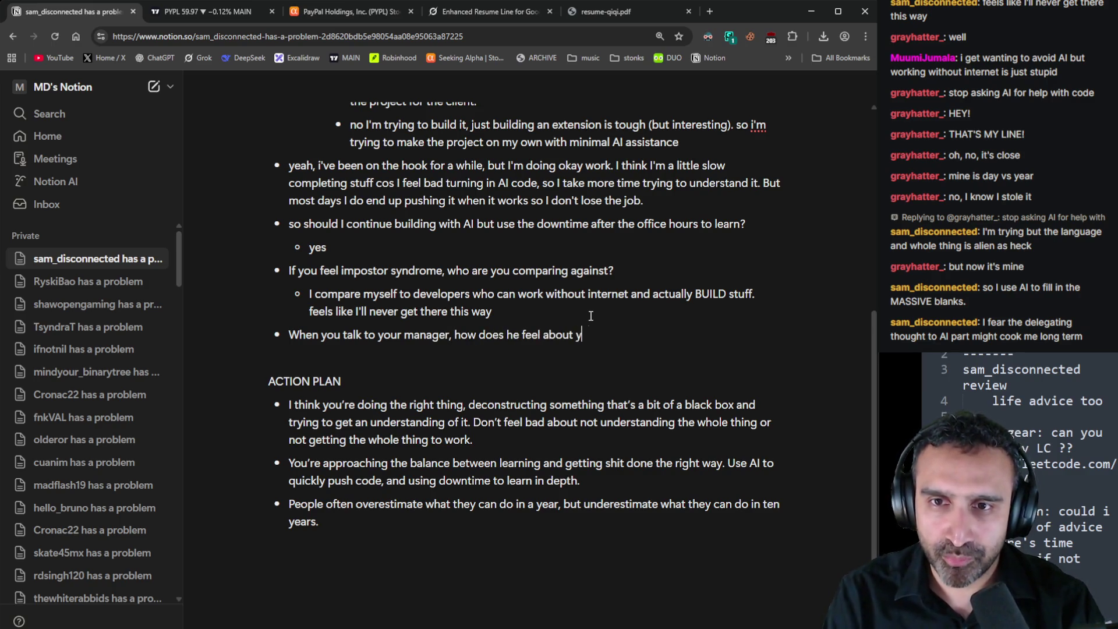
{"action": "type", "text": "our productivity and learning?"}
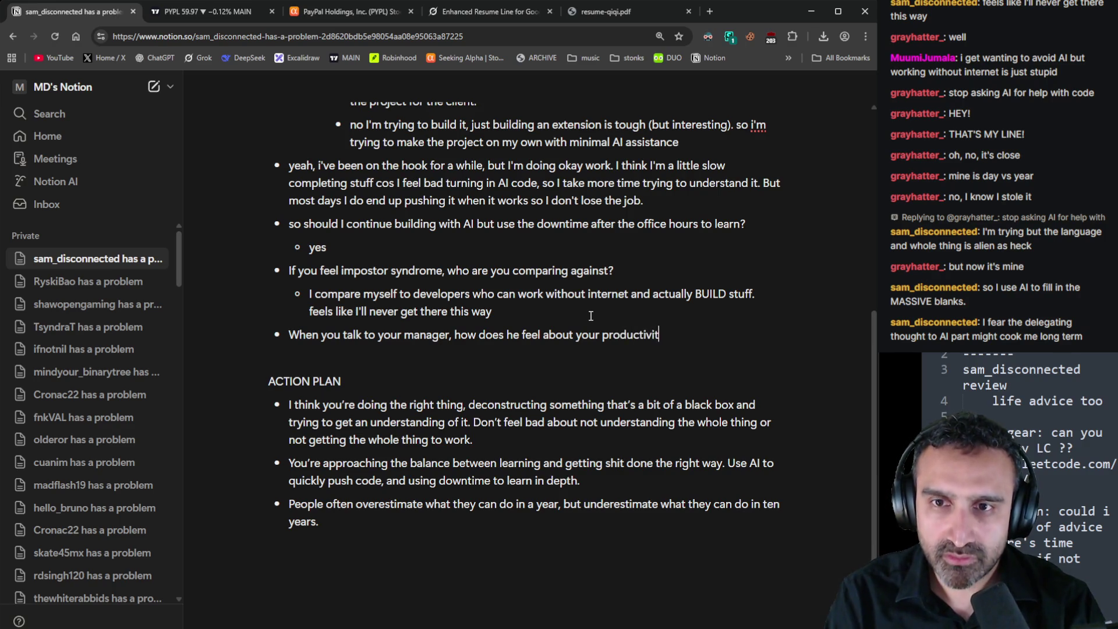
{"action": "key", "text": "Return"}
{"action": "key", "text": "Tab"}
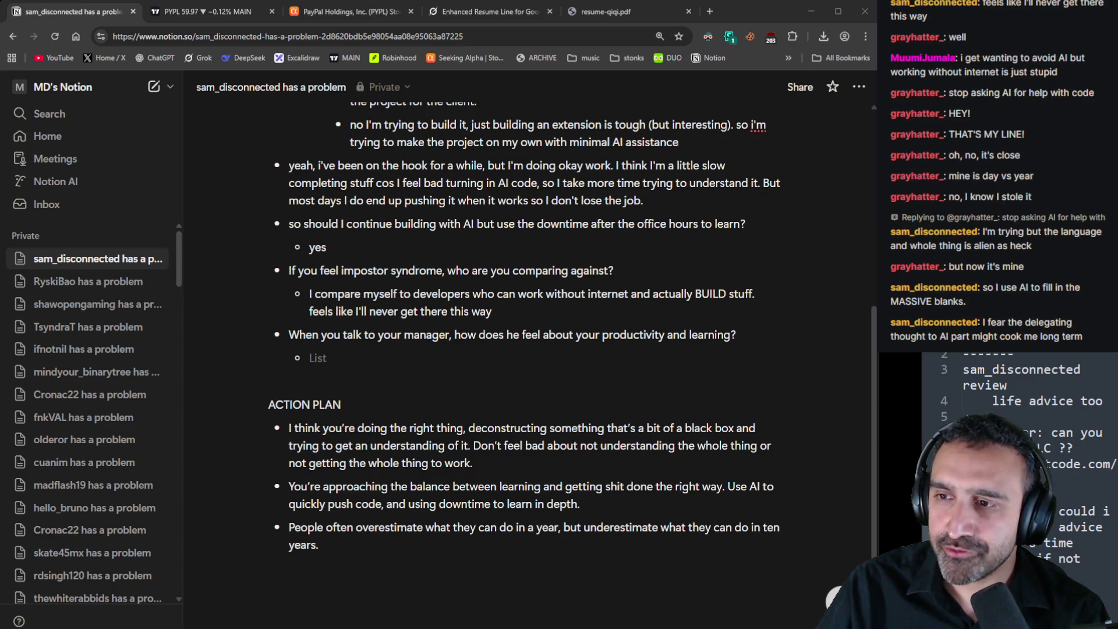
Above it, paste the viewer's fear of delegating to AI and reply that their approach should remove that fear
{"action": "left_click", "coordinate": [715, 317]}
{"action": "key", "text": "Return"}
{"action": "key", "text": "shift+Tab"}
{"action": "type", "text": "I fear the delegating thought to AI part might cook me long term"}
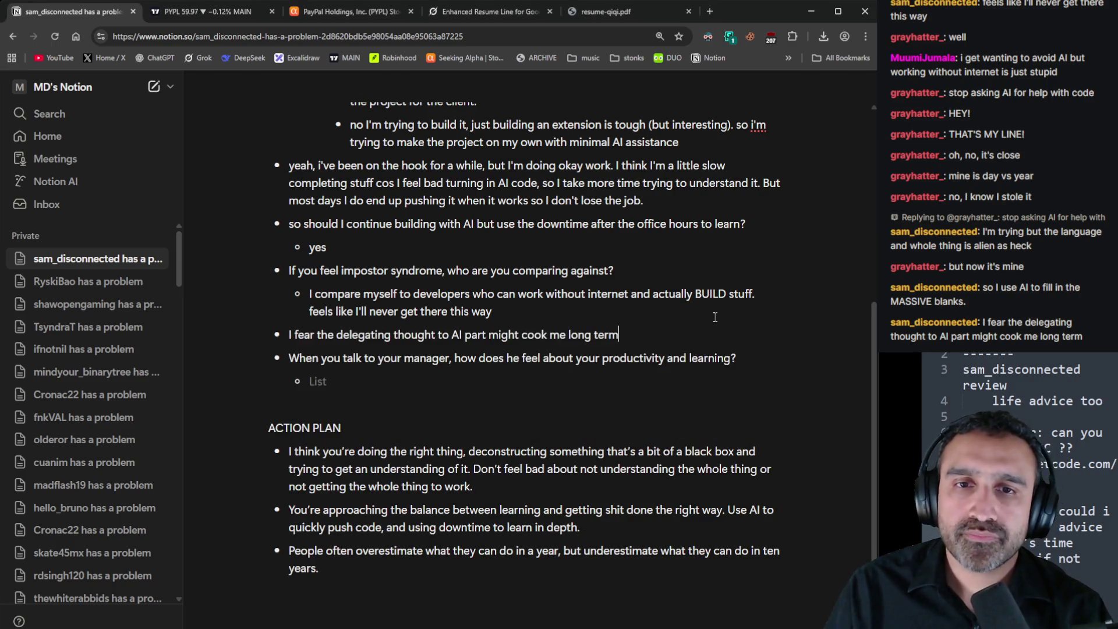
{"action": "key", "text": "Return"}
{"action": "key", "text": "Tab"}
{"action": "type", "text": "That's a le"}
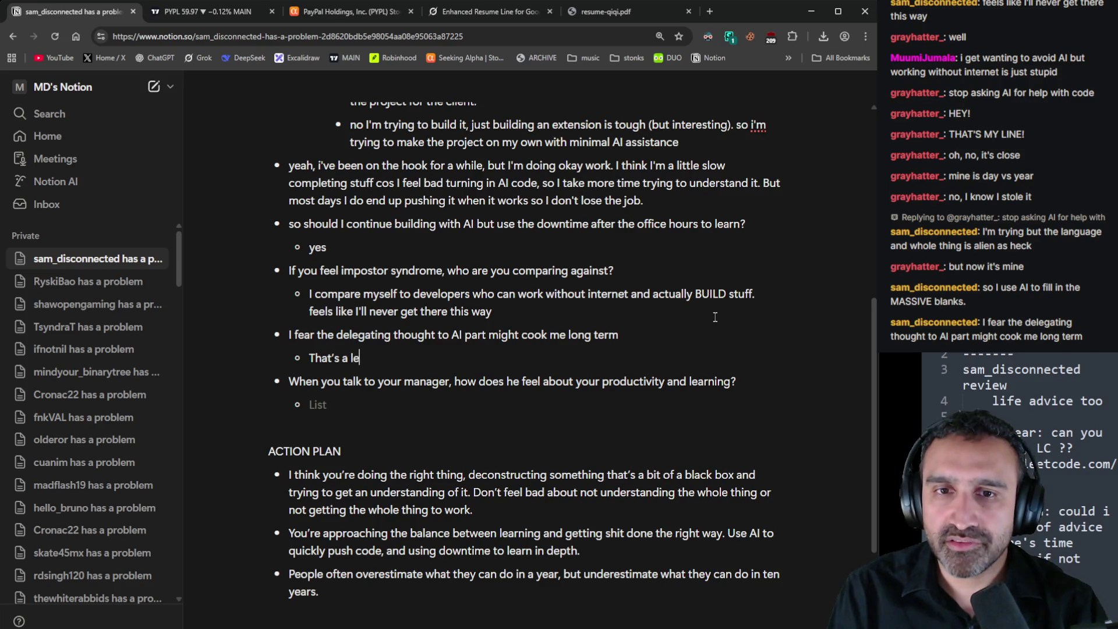
{"action": "type", "text": "gitimate fear"}
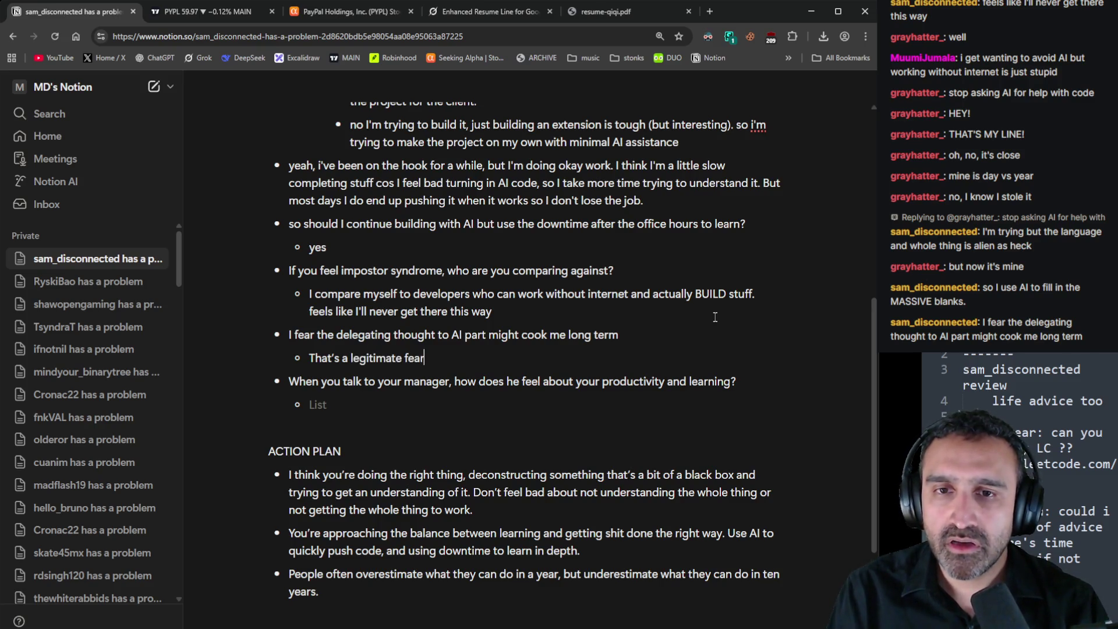
{"action": "type", "text": ", but "}
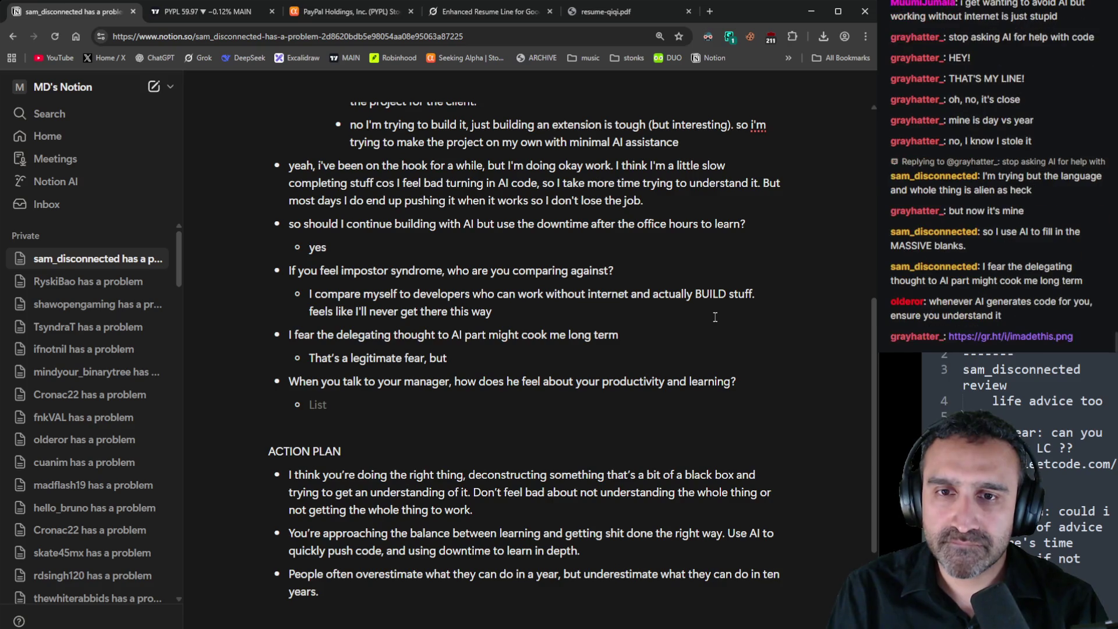
{"action": "type", "text": "the way you're appro"}
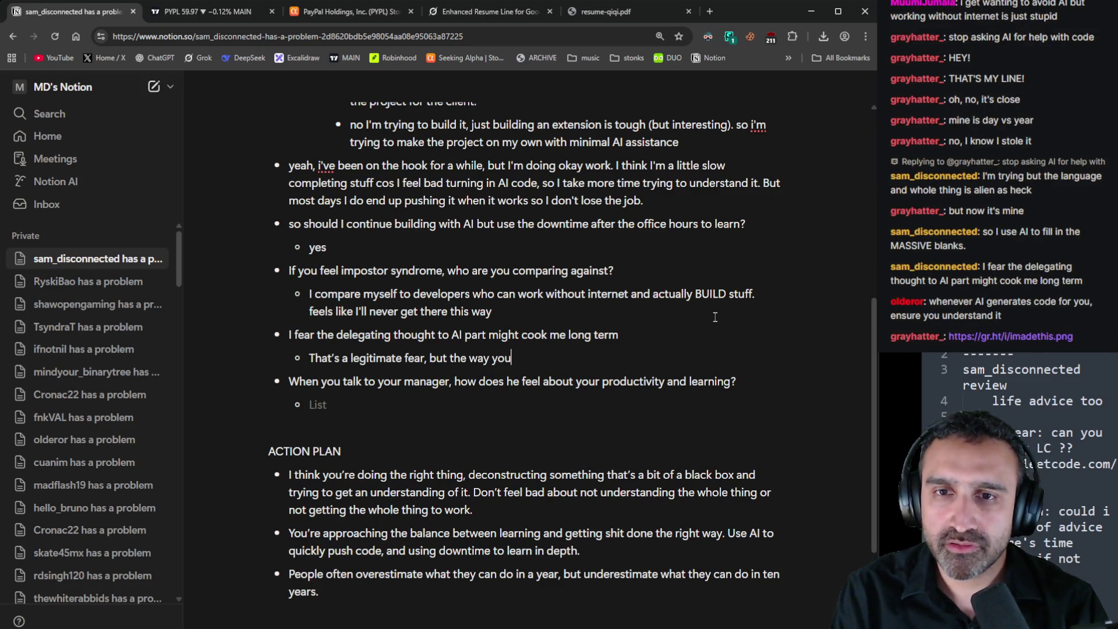
{"action": "type", "text": "aching "}
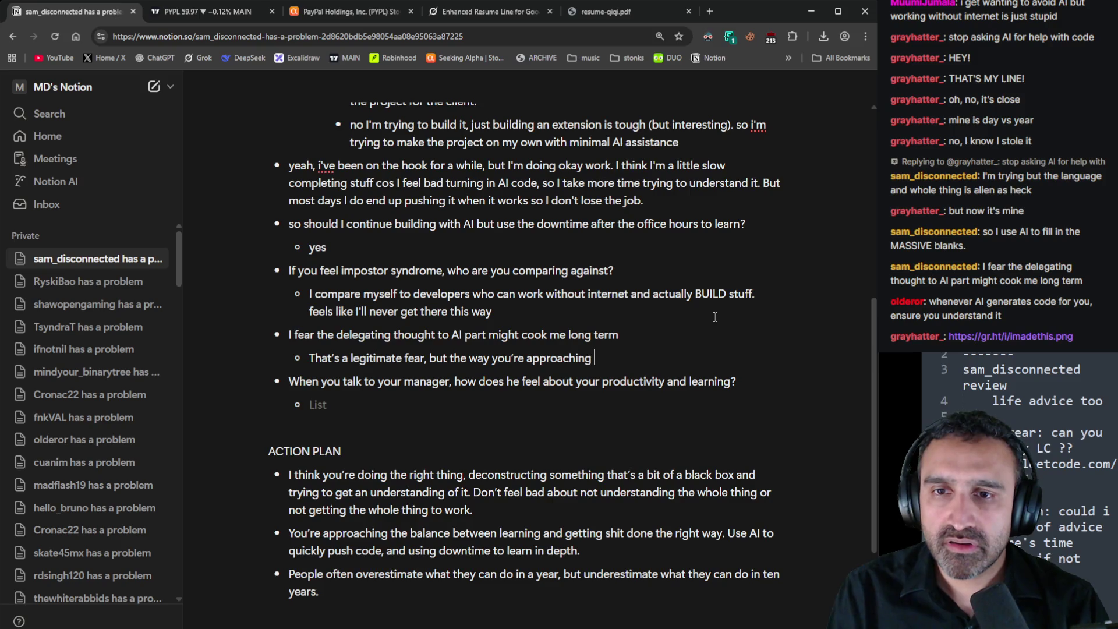
{"action": "type", "text": "it should take out that dfe"}
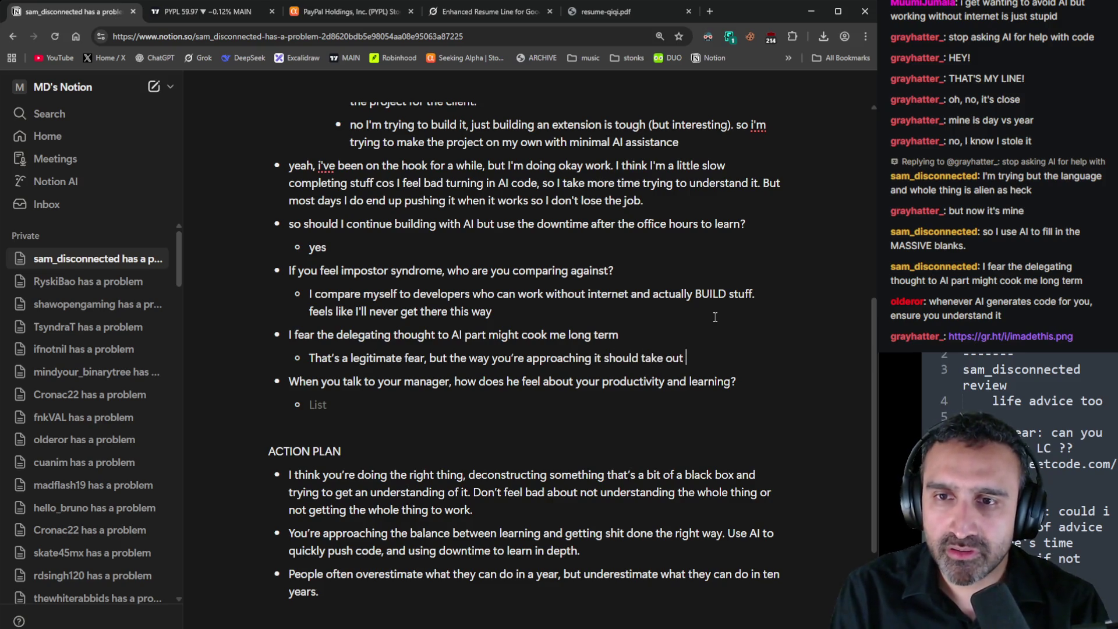
{"action": "key", "text": "BackSpace"}
{"action": "key", "text": "BackSpace"}
{"action": "key", "text": "BackSpace"}
{"action": "type", "text": "fear."}
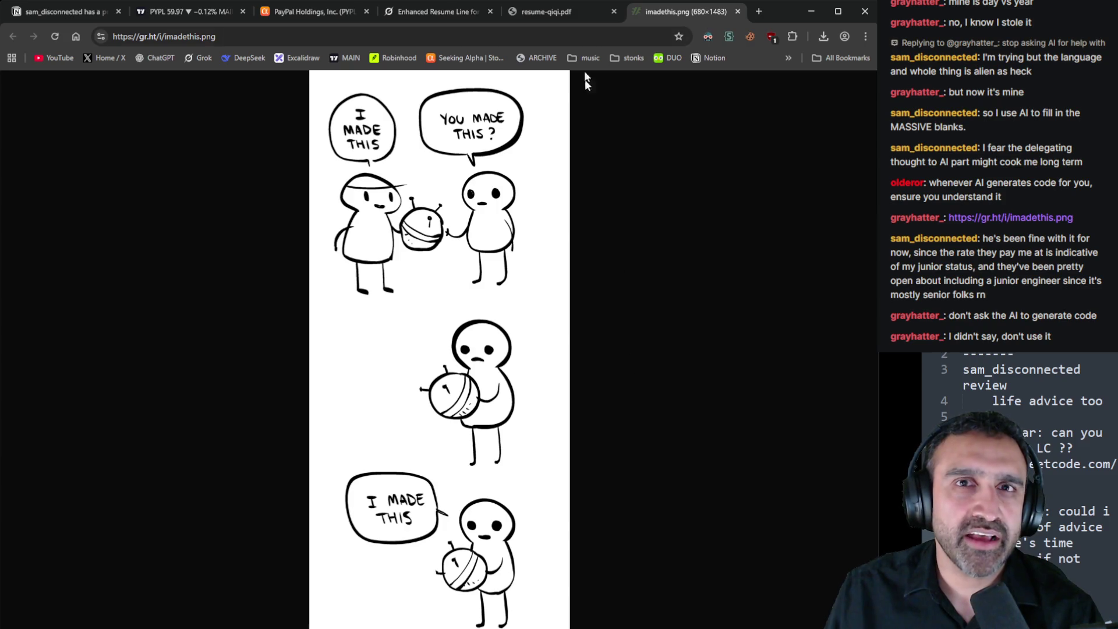
Close the imadethis.png comic tab and switch to the Grok resume conversation
{"action": "left_click", "coordinate": [738, 11]}
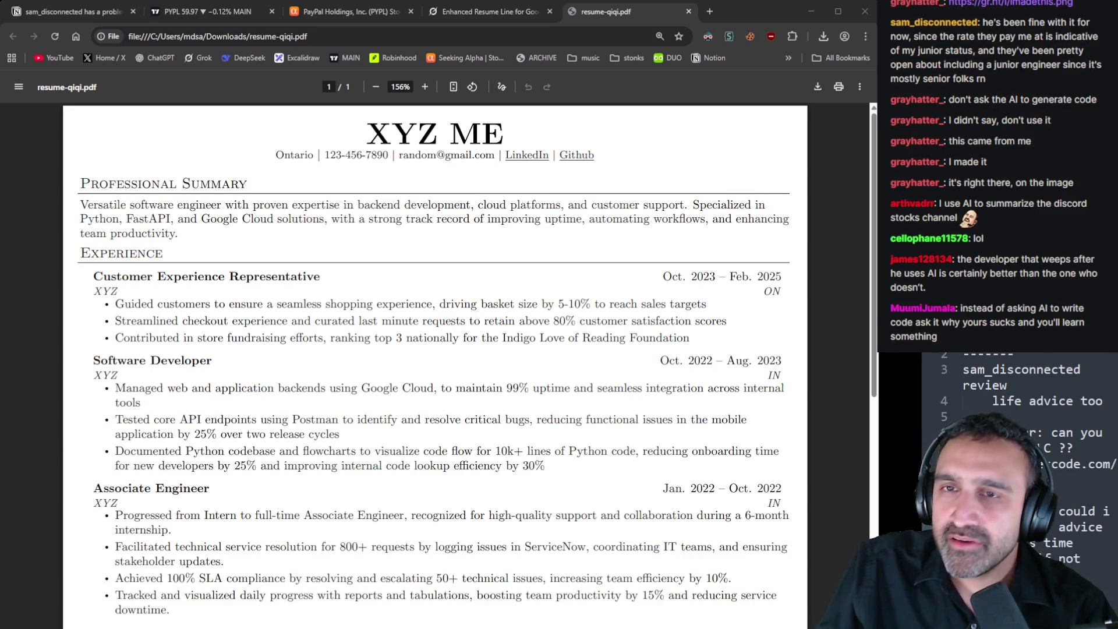
{"action": "left_click", "coordinate": [486, 17]}
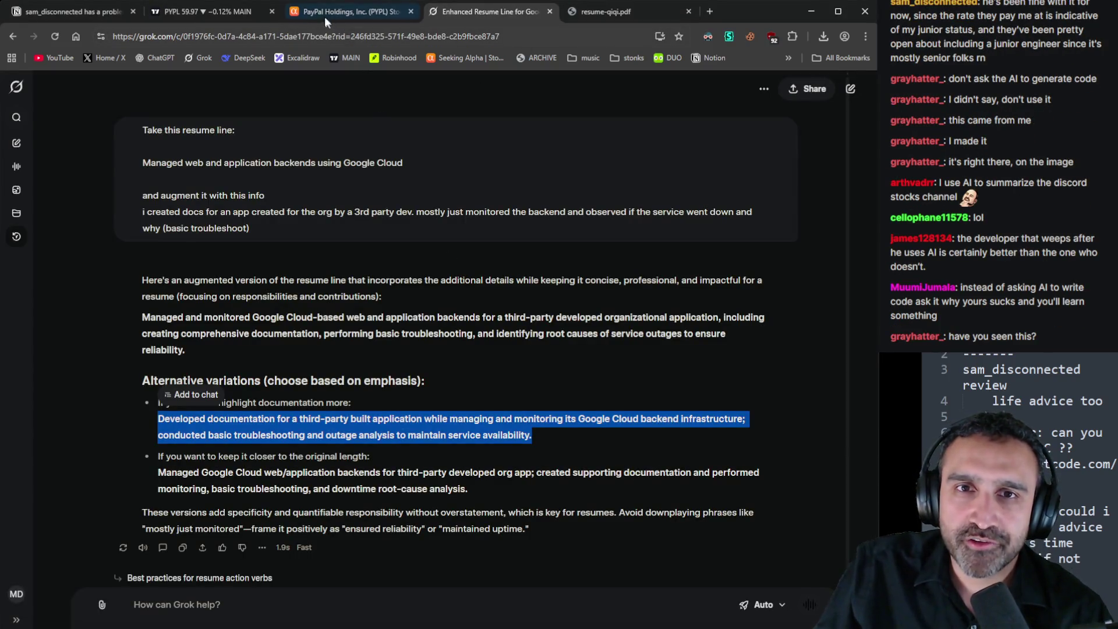
Paste the viewer's reply that the manager's been fine, then ask whether they're openly discussing full time
{"action": "left_click", "coordinate": [63, 13]}
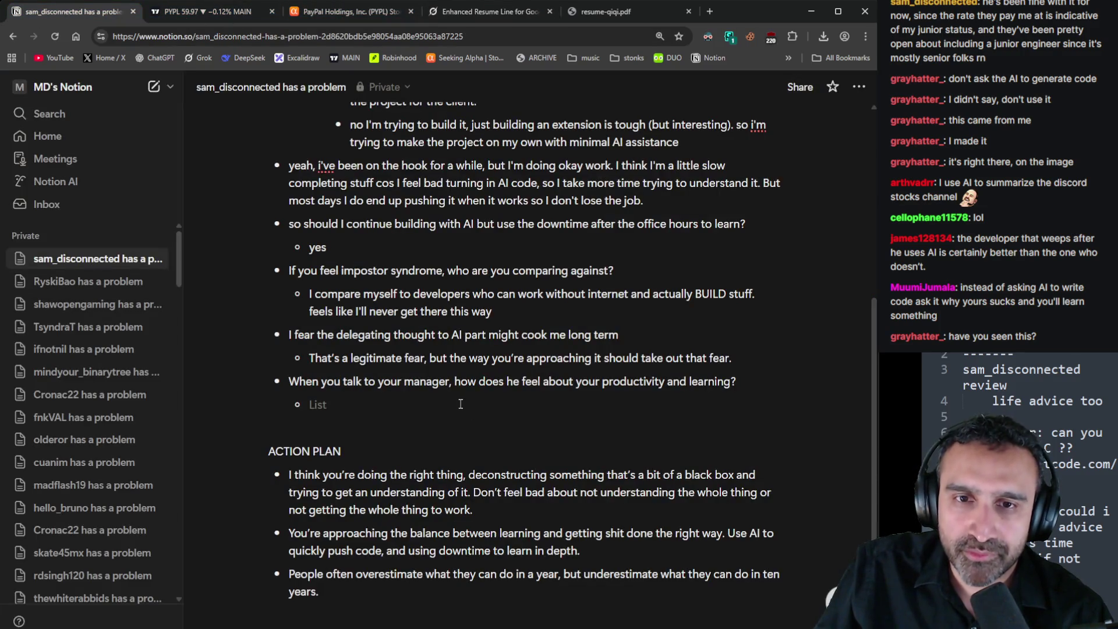
{"action": "left_click", "coordinate": [318, 404]}
{"action": "type", "text": "he's been fine with it for now, since the rate they pay me at is indicative of my junior status, and they've been pretty open about including a junior engineer since it's mostly senior folks rn"}
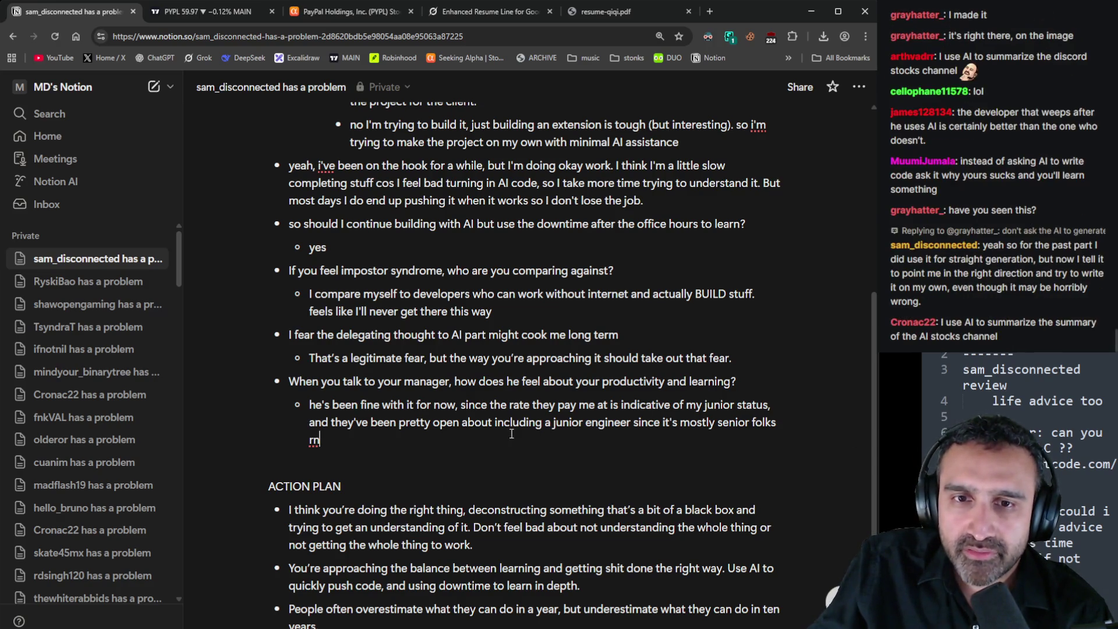
{"action": "key", "text": "Return"}
{"action": "key", "text": "Tab"}
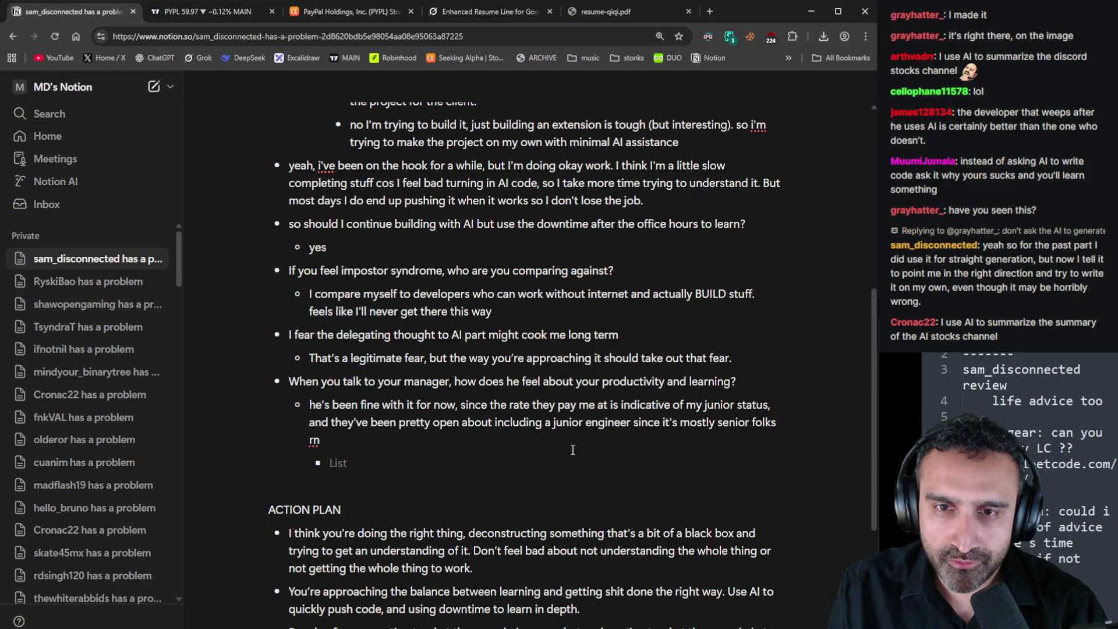
{"action": "type", "text": "So they're o"}
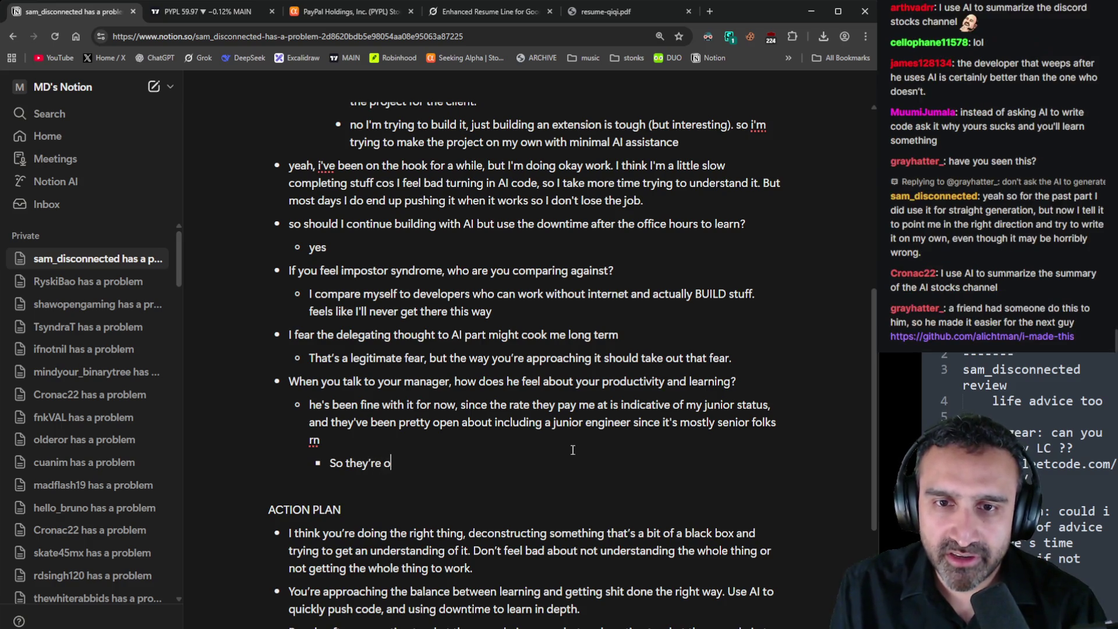
{"action": "type", "text": "penly talking "}
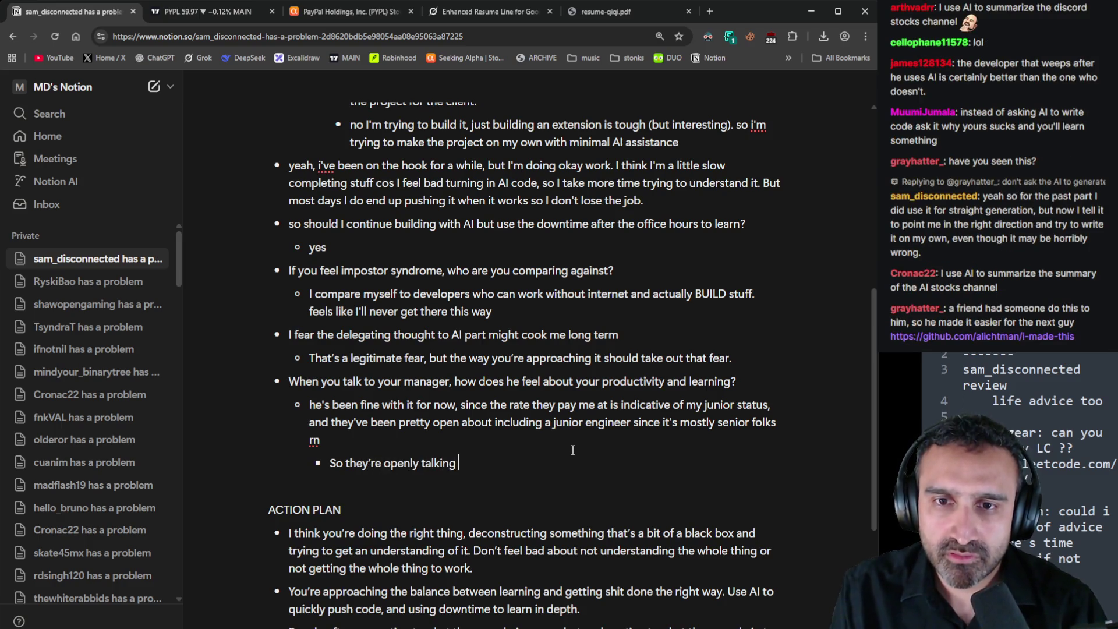
{"action": "type", "text": "to you about gettin"}
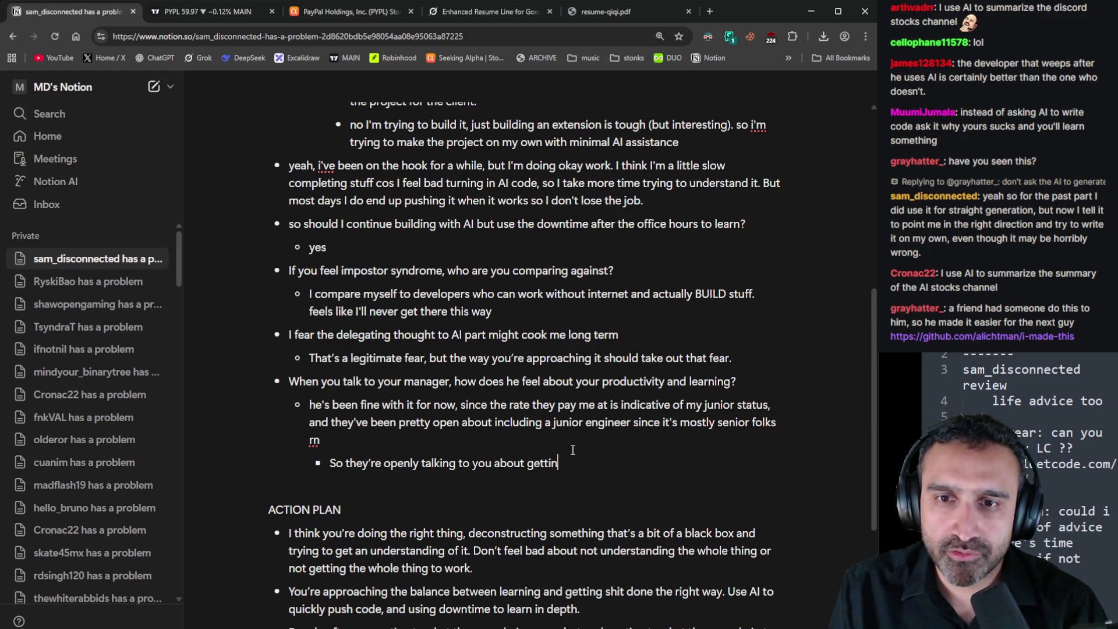
{"action": "type", "text": "g you full time"}
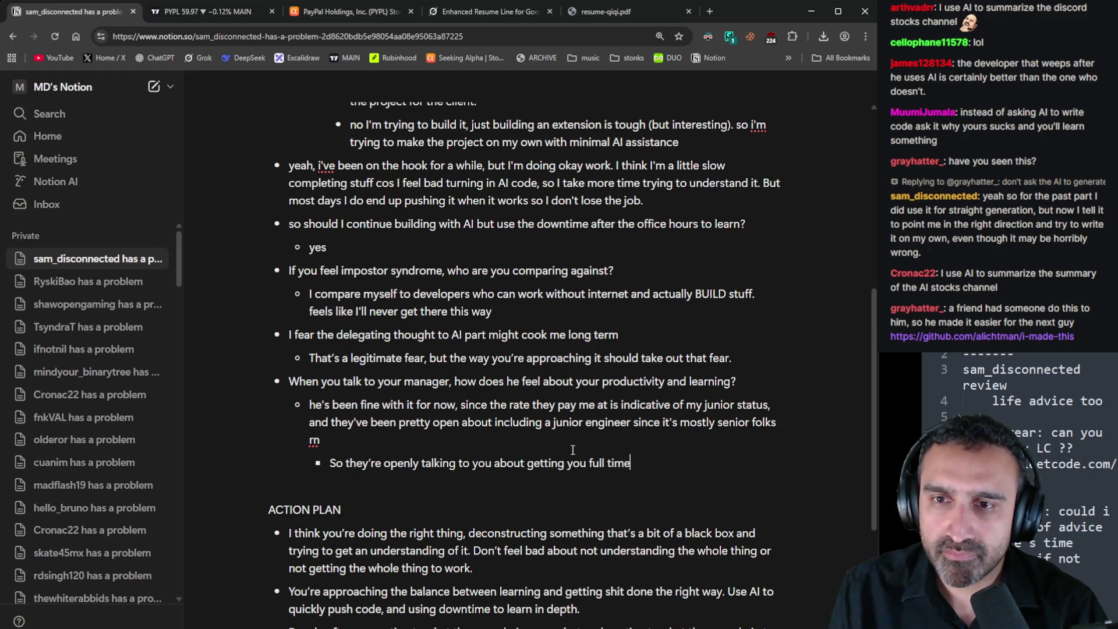
{"action": "type", "text": "?"}
Add an empty nested answer under the full-time question and open the chat's i-made-this repository link
{"action": "key", "text": "Return"}
{"action": "key", "text": "Tab"}
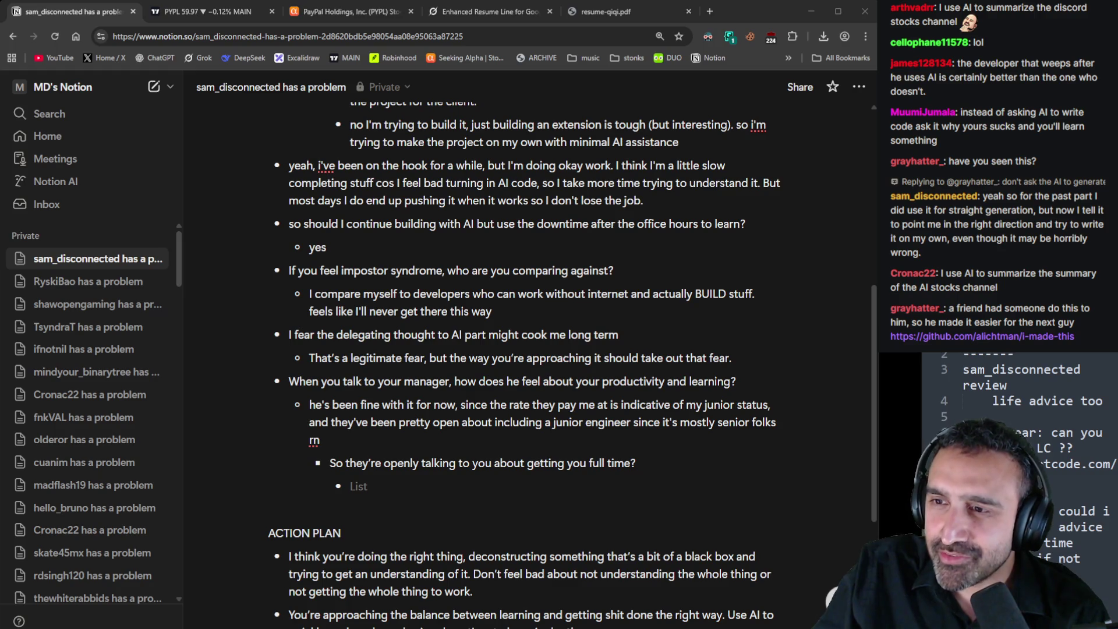
{"action": "left_click", "coordinate": [981, 336]}
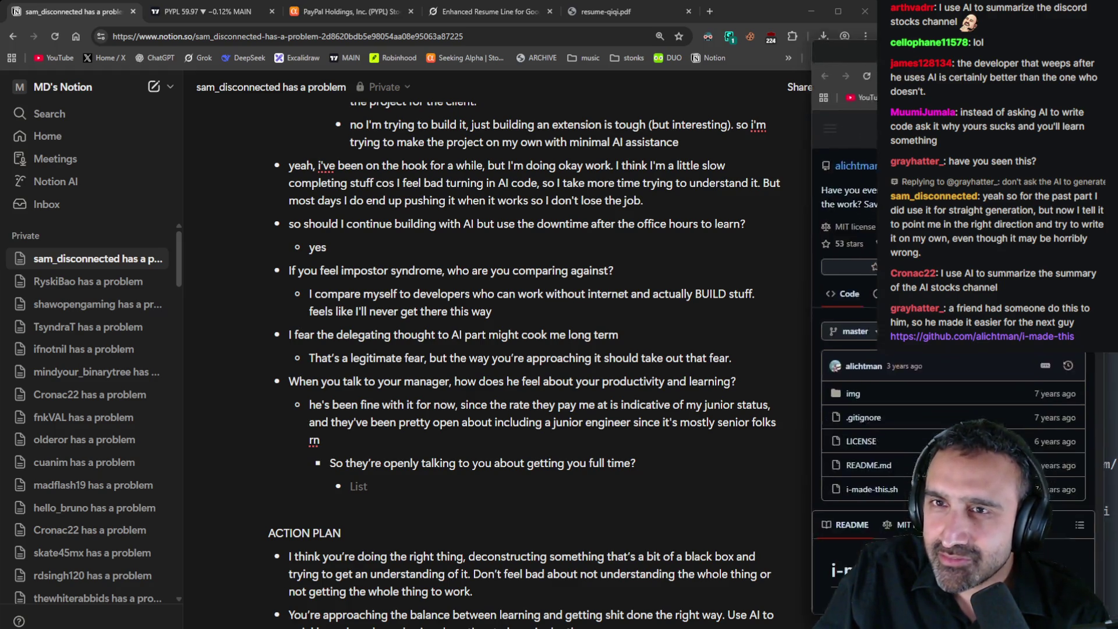
Read the i-made-this README and open its credited nedroidcomics Tumblr post in a new tab
{"action": "scroll", "coordinate": [439, 333], "scroll_direction": "down", "scroll_amount": 5}
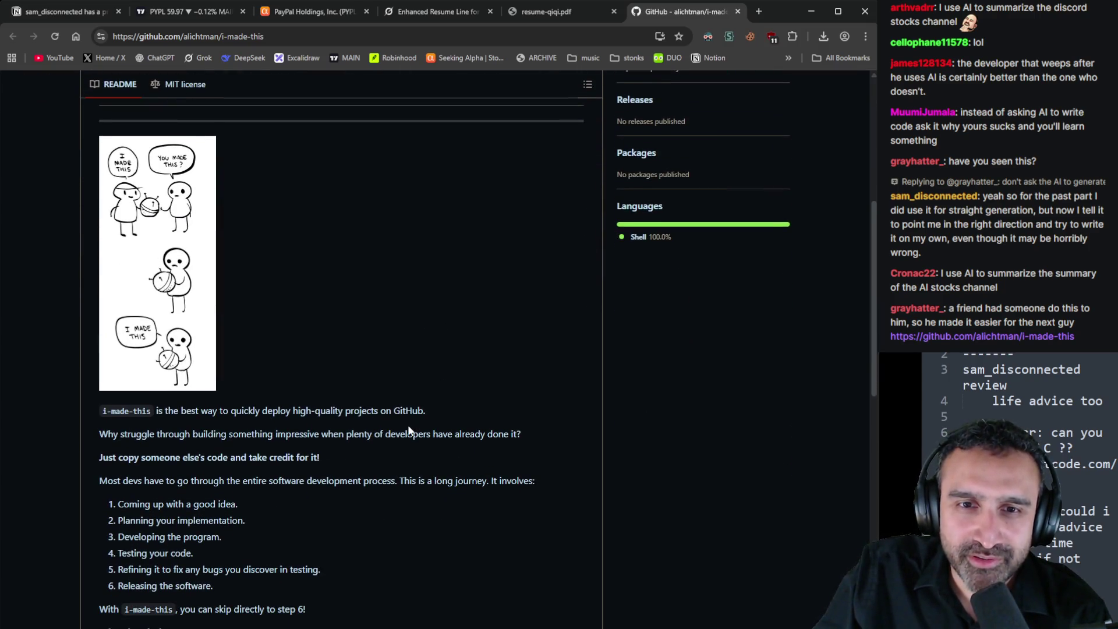
{"action": "scroll", "coordinate": [458, 416], "scroll_direction": "down", "scroll_amount": 5}
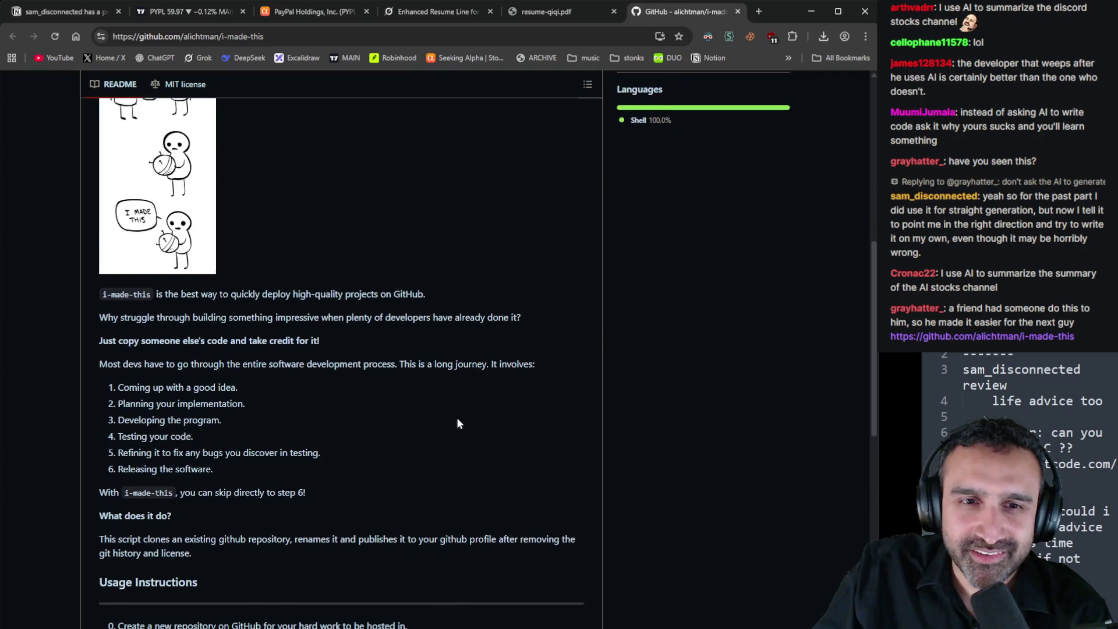
{"action": "scroll", "coordinate": [423, 385], "scroll_direction": "down", "scroll_amount": 7}
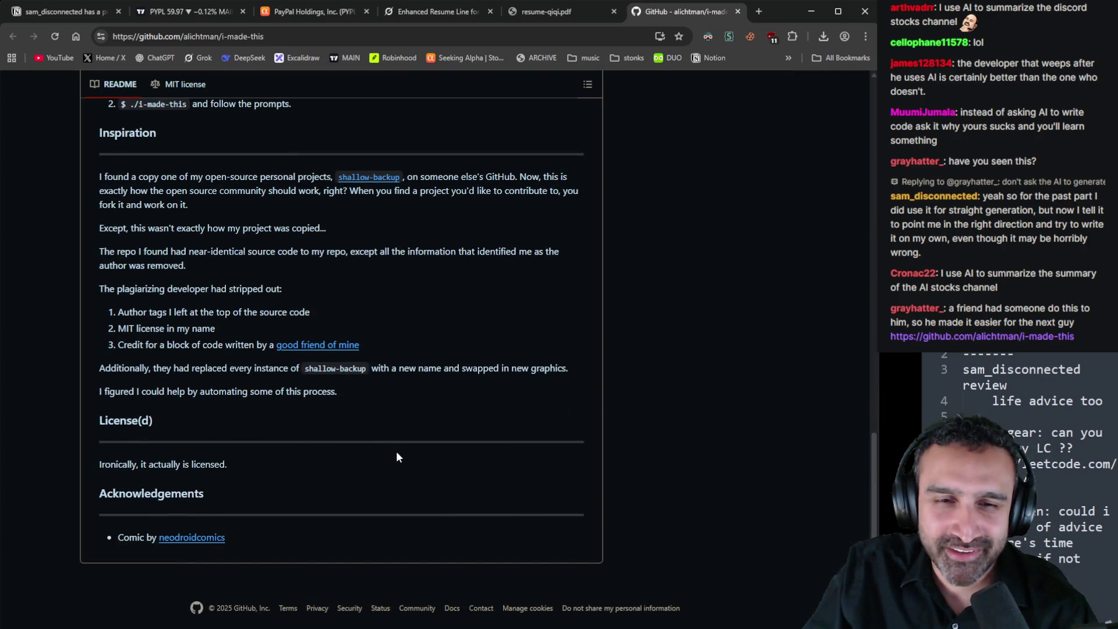
{"action": "scroll", "coordinate": [398, 449], "scroll_direction": "up", "scroll_amount": 1}
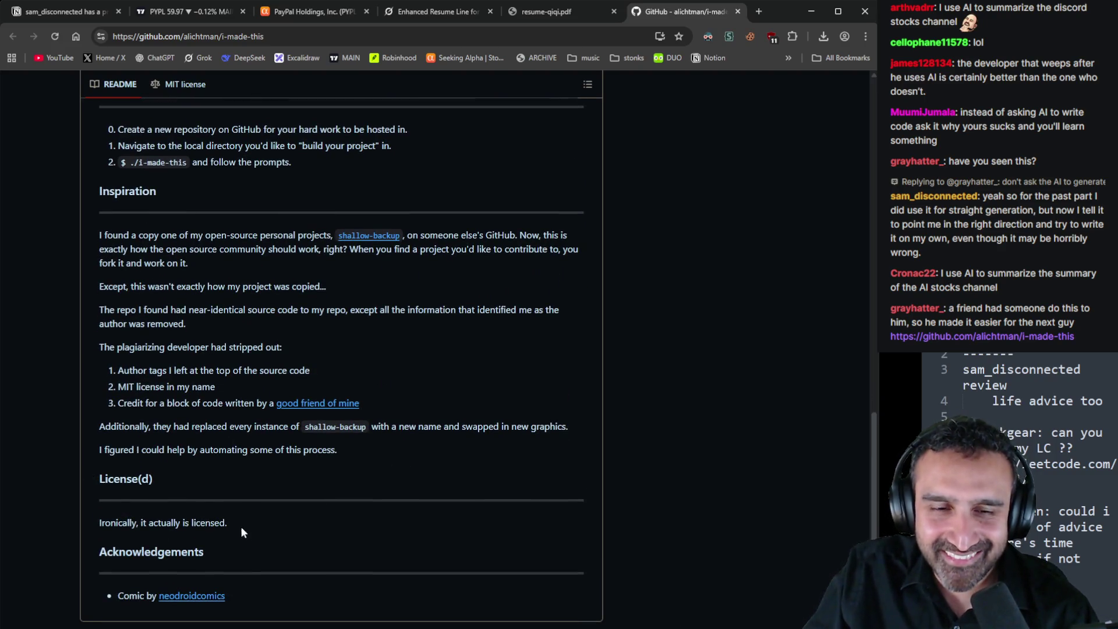
{"action": "scroll", "coordinate": [239, 526], "scroll_direction": "down", "scroll_amount": 1}
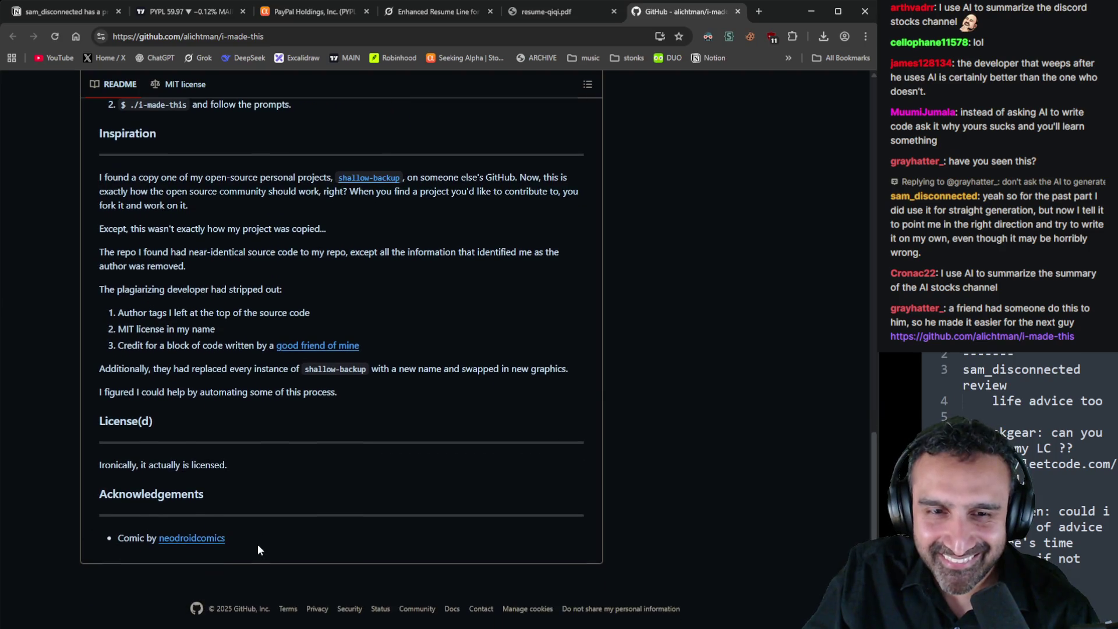
{"action": "middle_click", "coordinate": [199, 545]}
{"action": "left_click", "coordinate": [693, 12]}
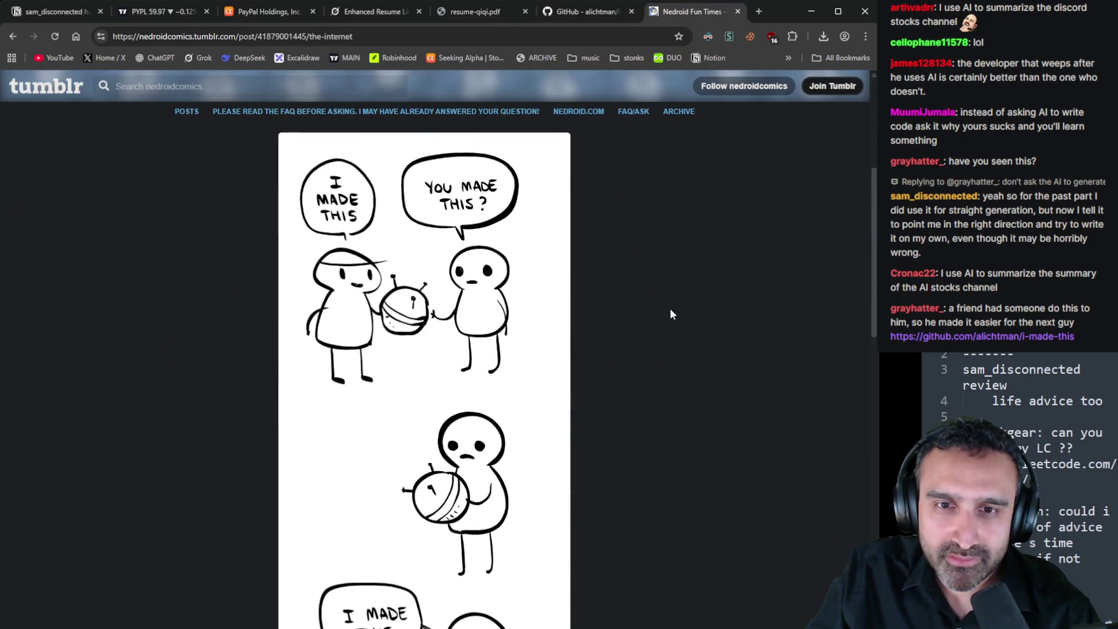
Read the comic 'The Internet.', highlighting its Jan 30th, 2013 post date, then close the tab
{"action": "scroll", "coordinate": [671, 314], "scroll_direction": "up", "scroll_amount": 3}
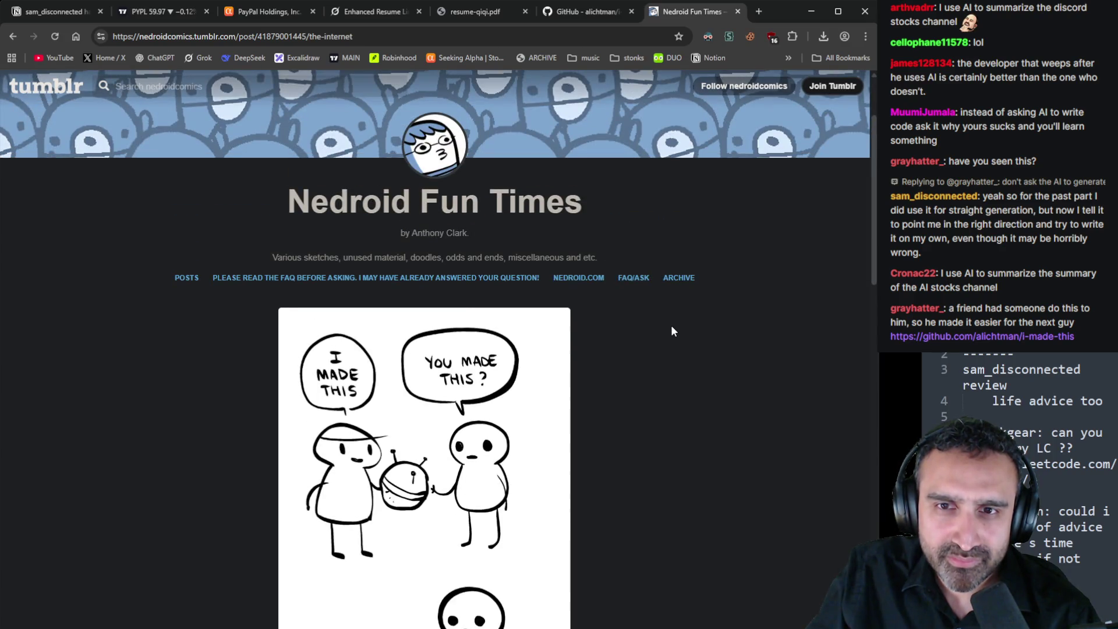
{"action": "scroll", "coordinate": [671, 325], "scroll_direction": "down", "scroll_amount": 10}
{"action": "scroll", "coordinate": [611, 349], "scroll_direction": "up", "scroll_amount": 2}
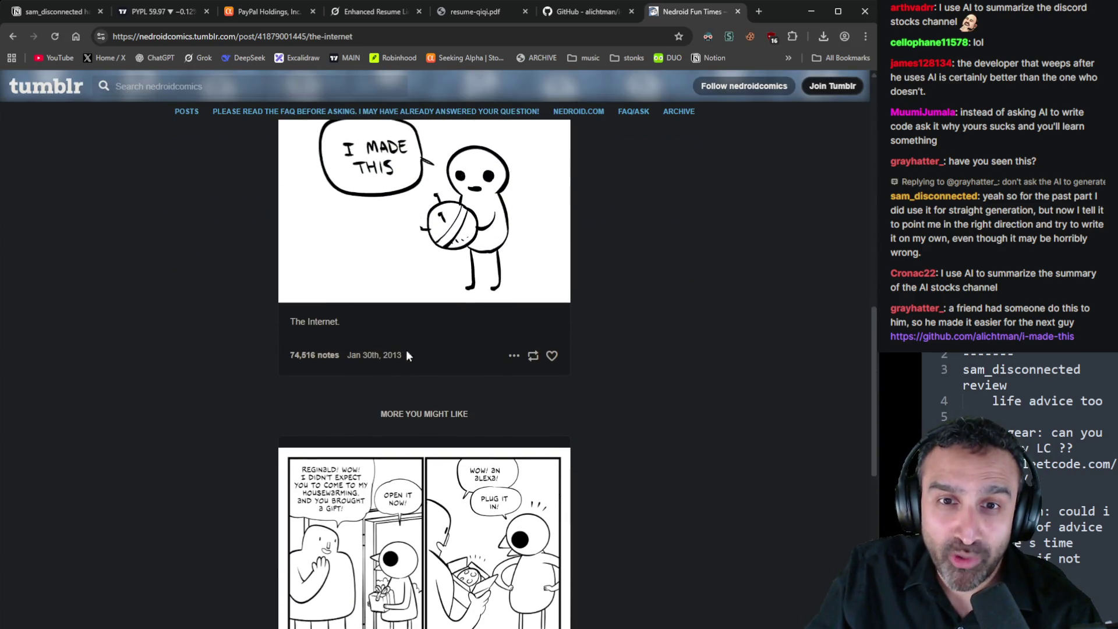
{"action": "left_click_drag", "start_coordinate": [406, 355], "coordinate": [345, 359]}
{"action": "scroll", "coordinate": [380, 404], "scroll_direction": "up", "scroll_amount": 2}
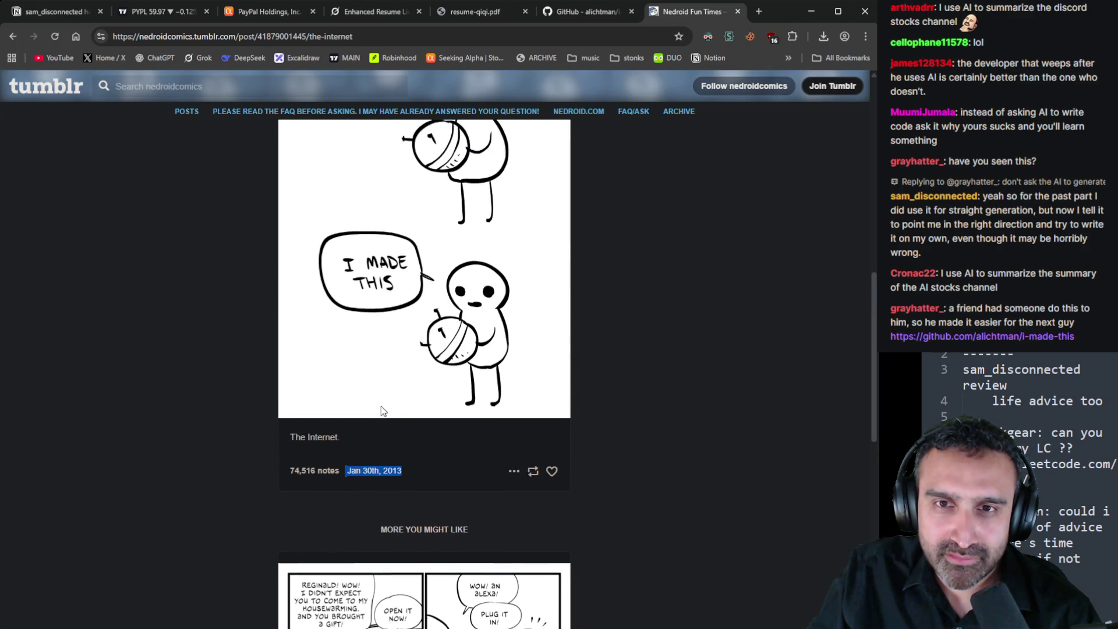
{"action": "scroll", "coordinate": [382, 405], "scroll_direction": "up", "scroll_amount": 5}
{"action": "scroll", "coordinate": [388, 404], "scroll_direction": "up", "scroll_amount": 6}
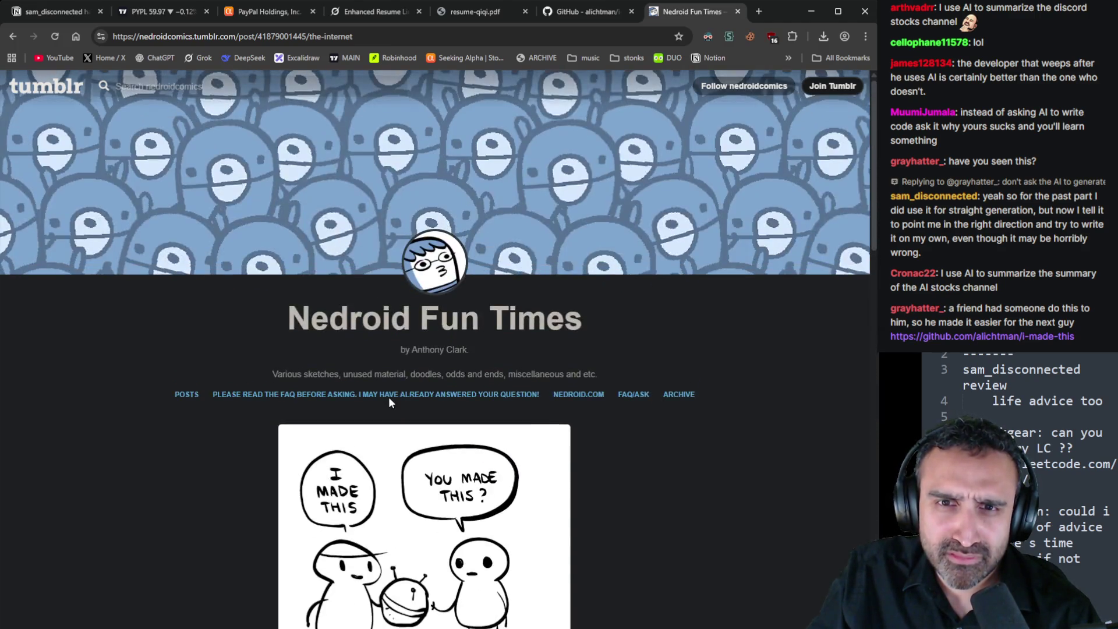
{"action": "scroll", "coordinate": [538, 350], "scroll_direction": "down", "scroll_amount": 7}
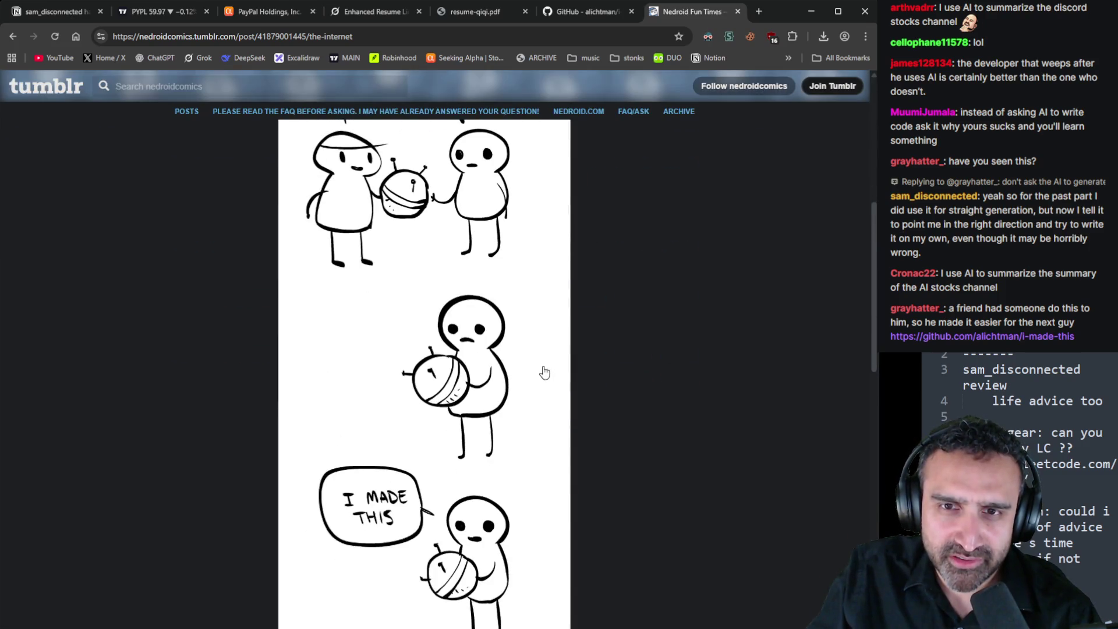
{"action": "key", "text": "ctrl+w"}
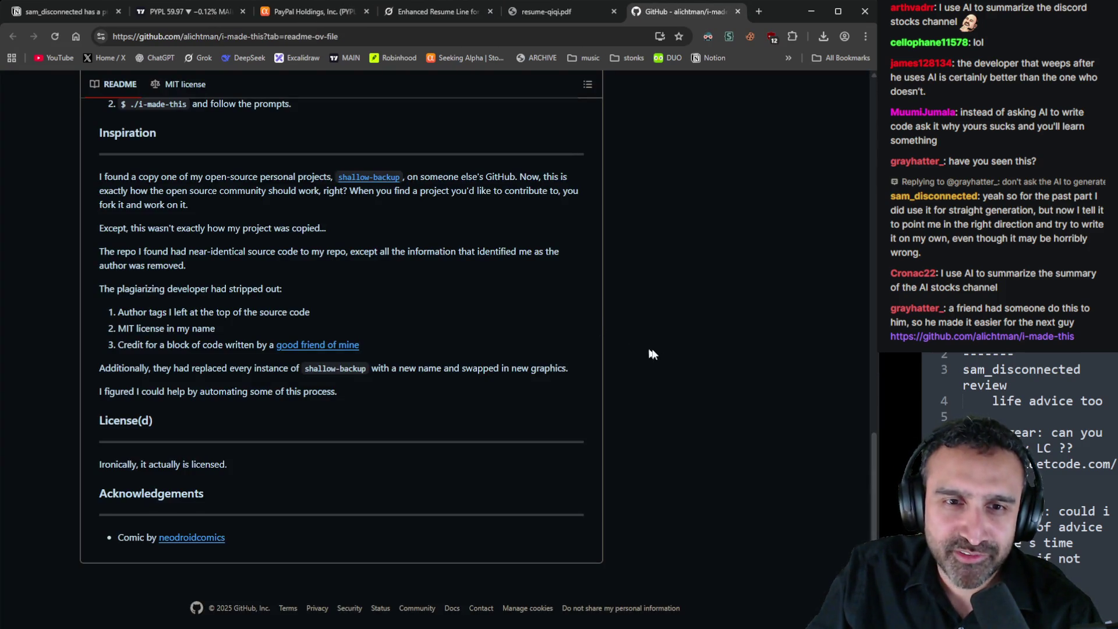
Close the i-made-this README, clear the selection in the Grok chat, and return to Notion
{"action": "scroll", "coordinate": [670, 344], "scroll_direction": "up", "scroll_amount": 3}
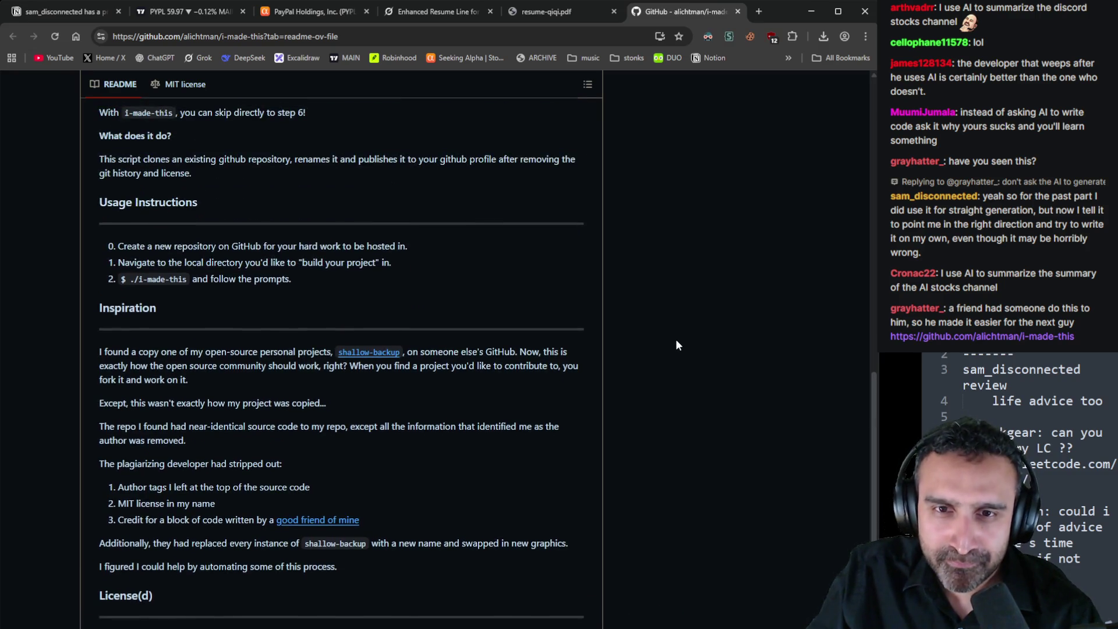
{"action": "scroll", "coordinate": [675, 345], "scroll_direction": "up", "scroll_amount": 1}
{"action": "key", "text": "ctrl+w"}
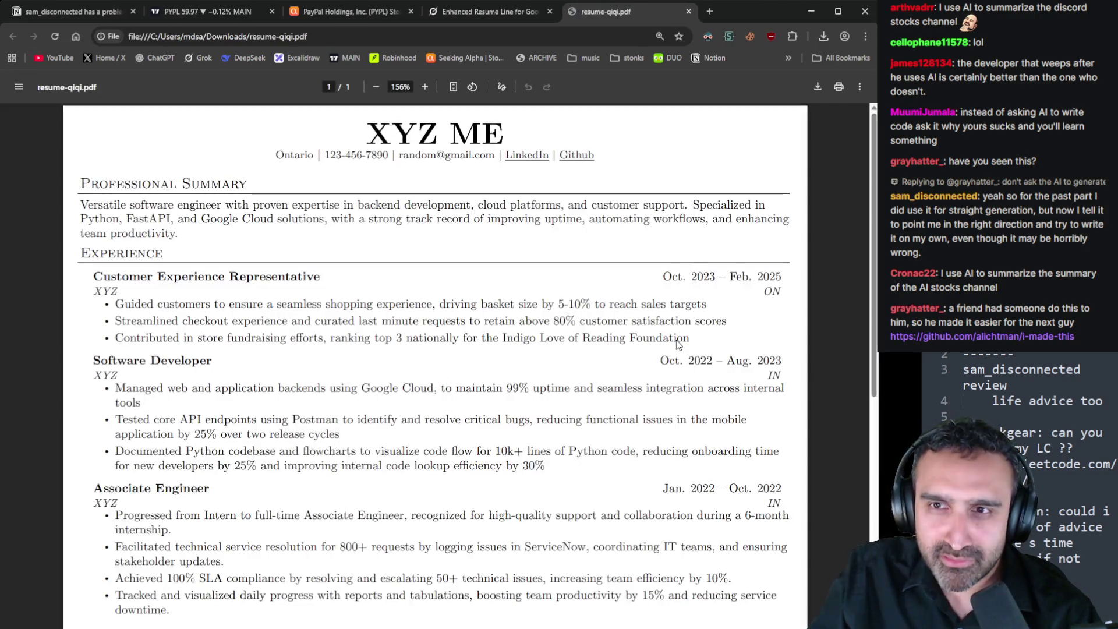
{"action": "left_click", "coordinate": [475, 11]}
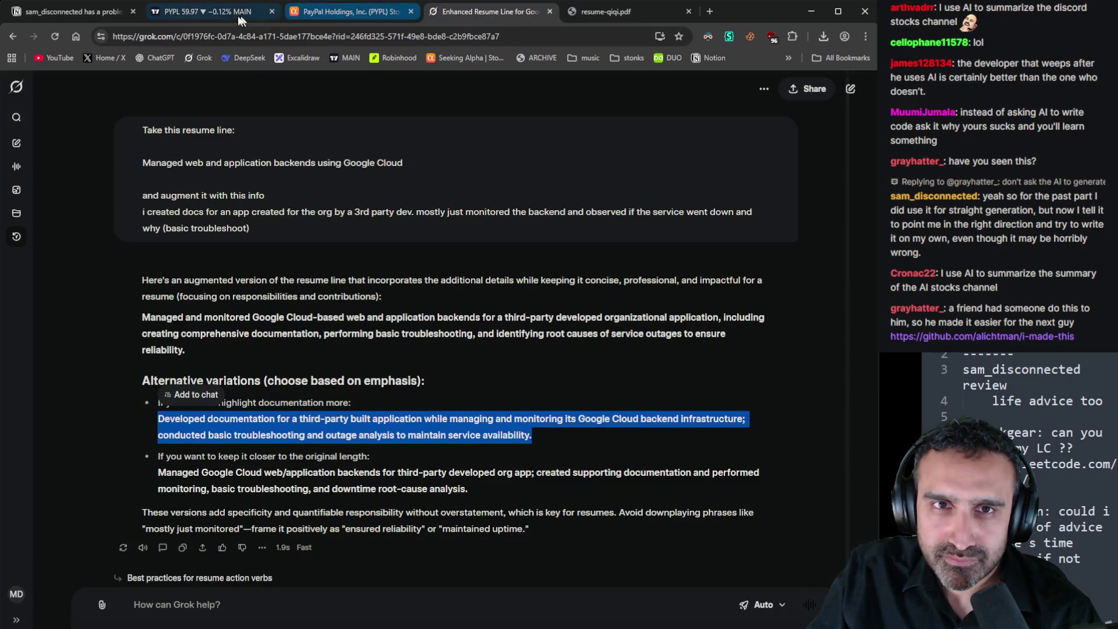
{"action": "left_click", "coordinate": [596, 347]}
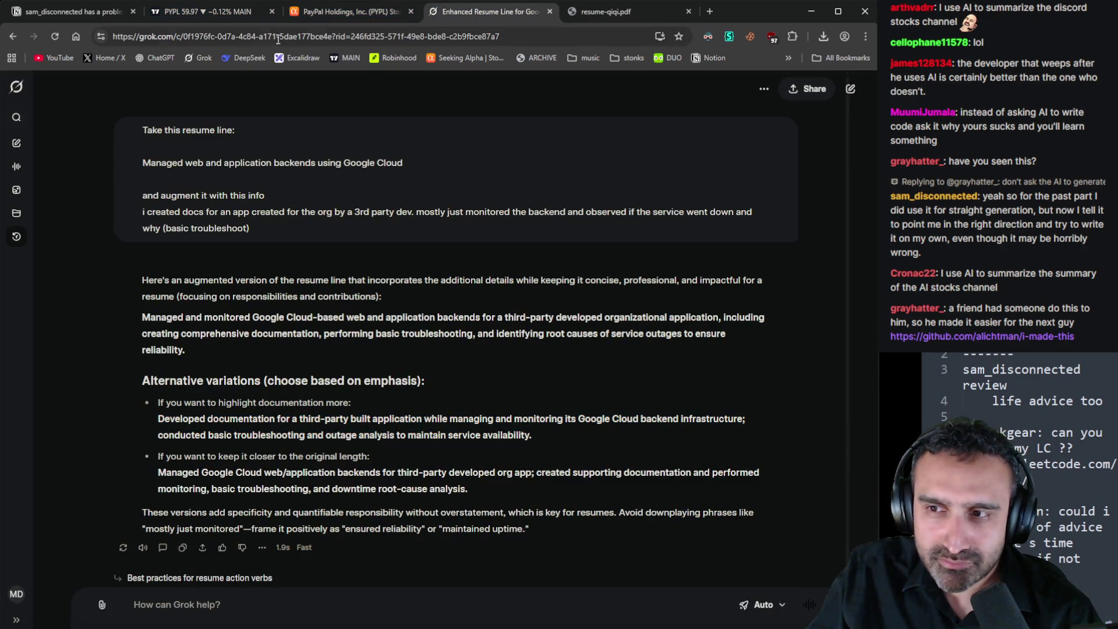
{"action": "left_click", "coordinate": [73, 10]}
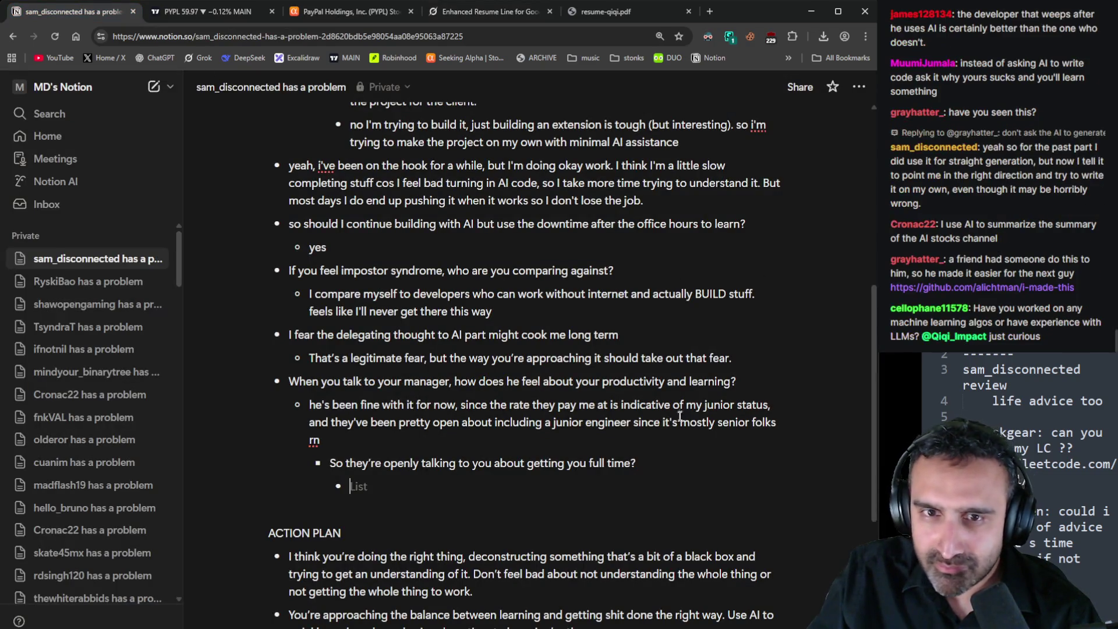
Paste the reply about the renewed contract and the manager possibly hiring full-time under that question
{"action": "scroll", "coordinate": [680, 431], "scroll_direction": "down", "scroll_amount": 1}
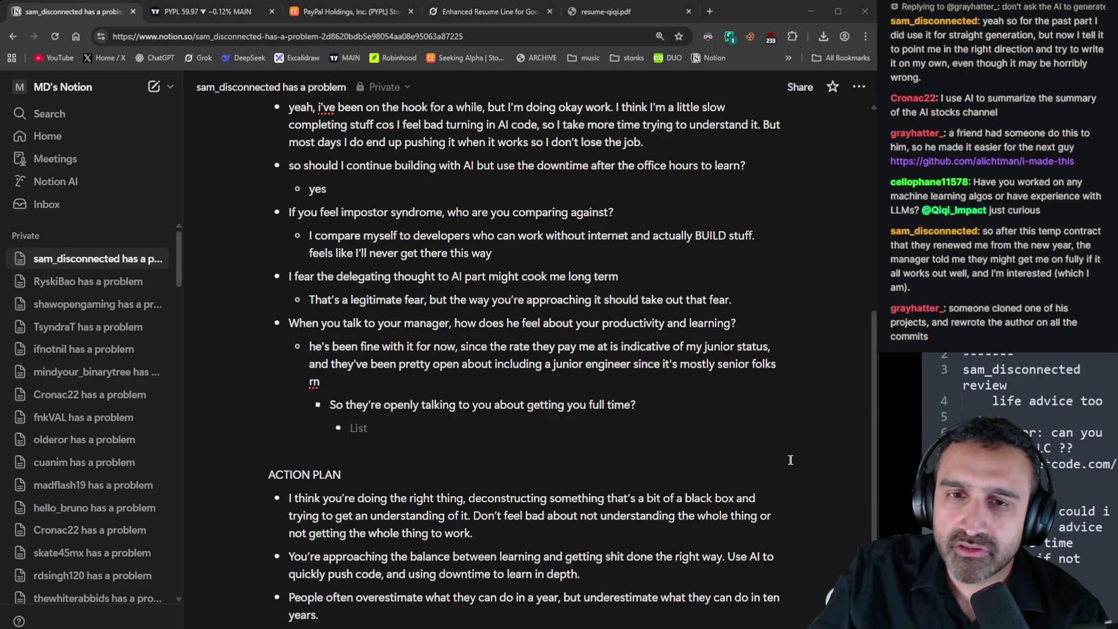
{"action": "left_click", "coordinate": [668, 430]}
{"action": "type", "text": "so after this temp contract that they renewed me from the new year, the manager told me they might get me on fully if it all works out well, and I'm interested (which I am)."}
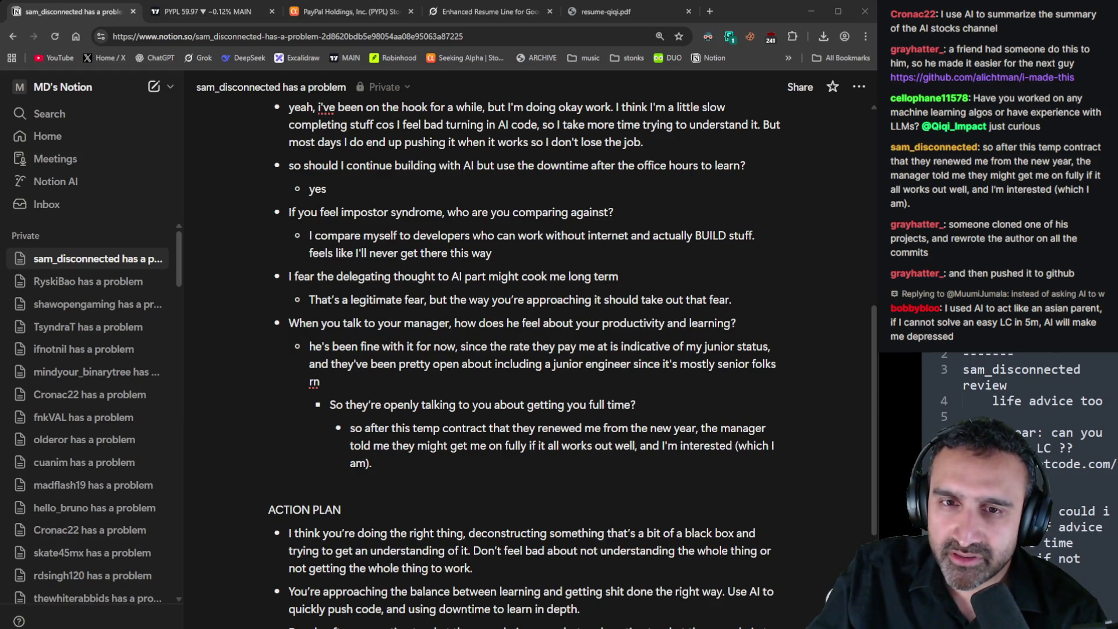
{"action": "left_click", "coordinate": [527, 446]}
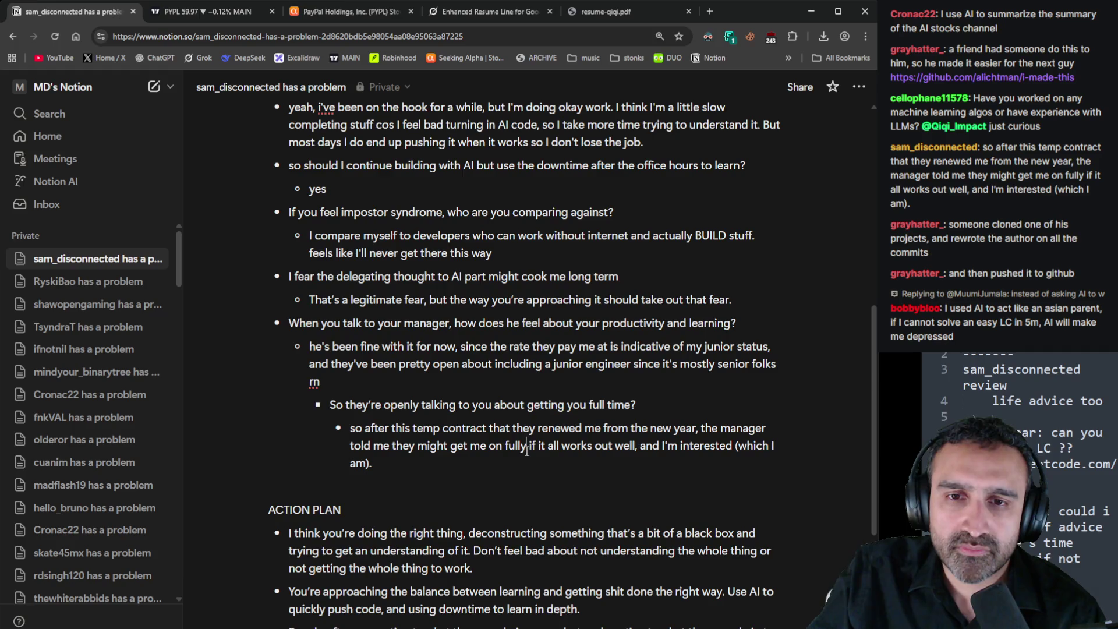
{"action": "left_click", "coordinate": [426, 442]}
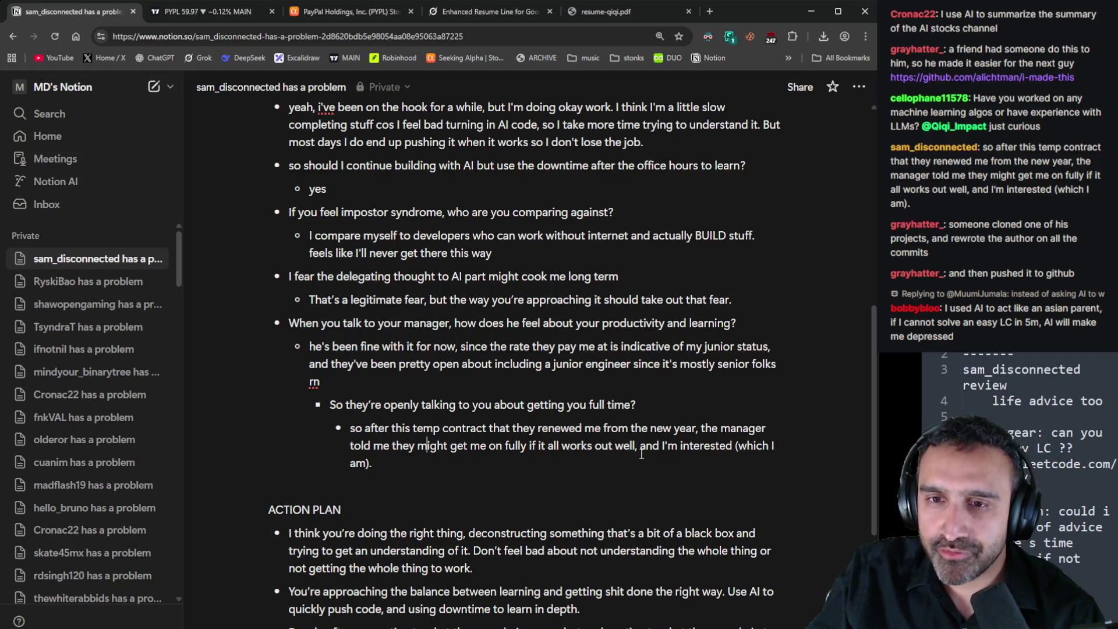
{"action": "left_click_drag", "start_coordinate": [488, 446], "coordinate": [493, 446]}
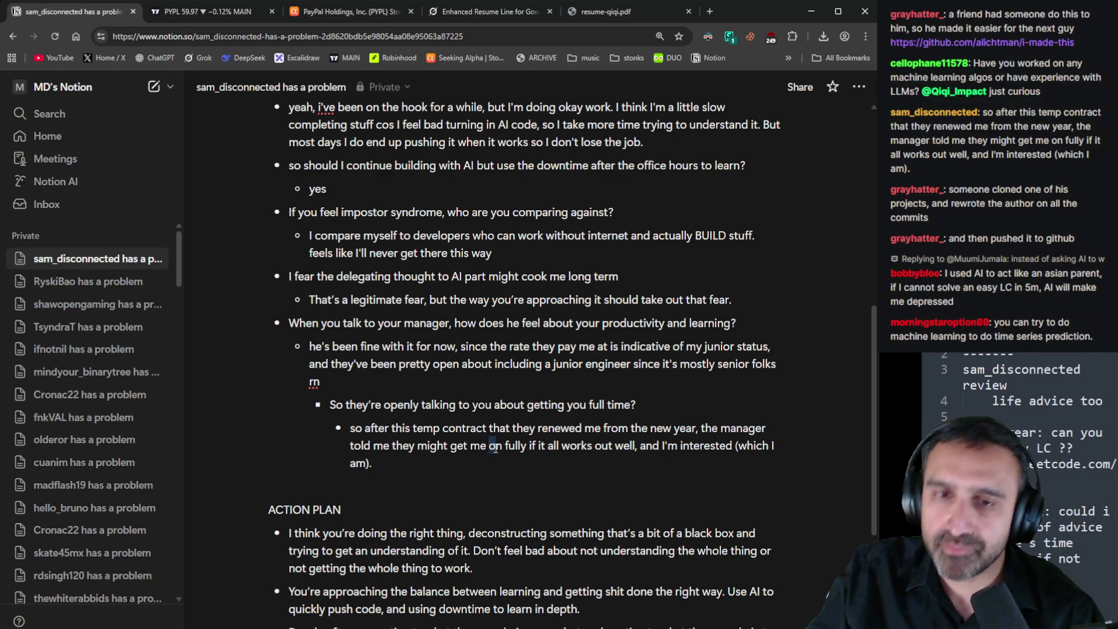
{"action": "left_click", "coordinate": [544, 472]}
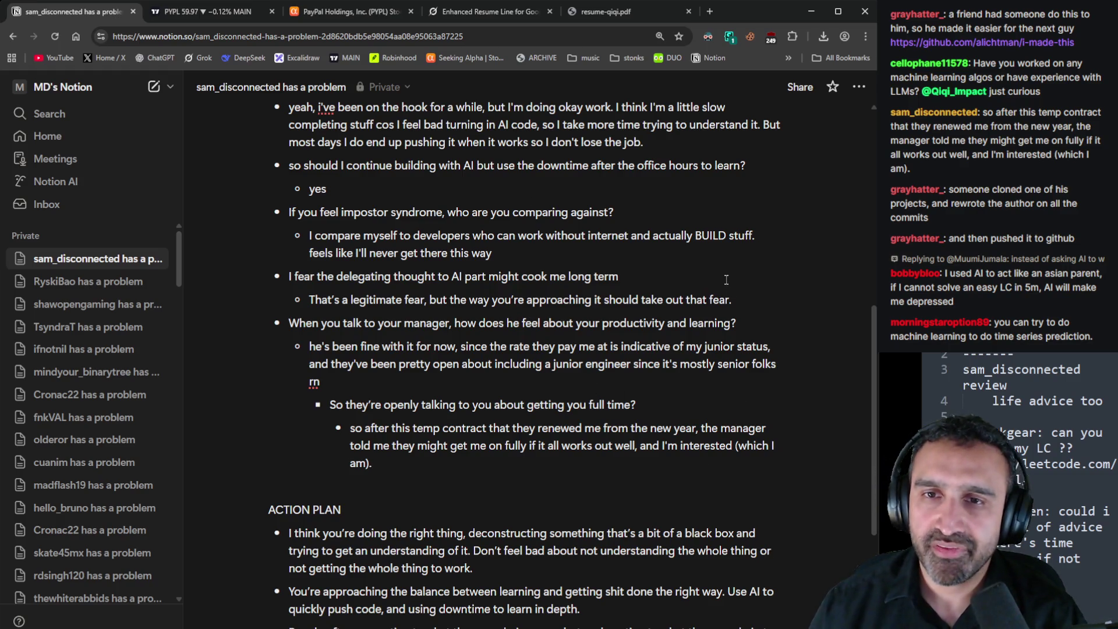
{"action": "scroll", "coordinate": [723, 300], "scroll_direction": "down", "scroll_amount": 4}
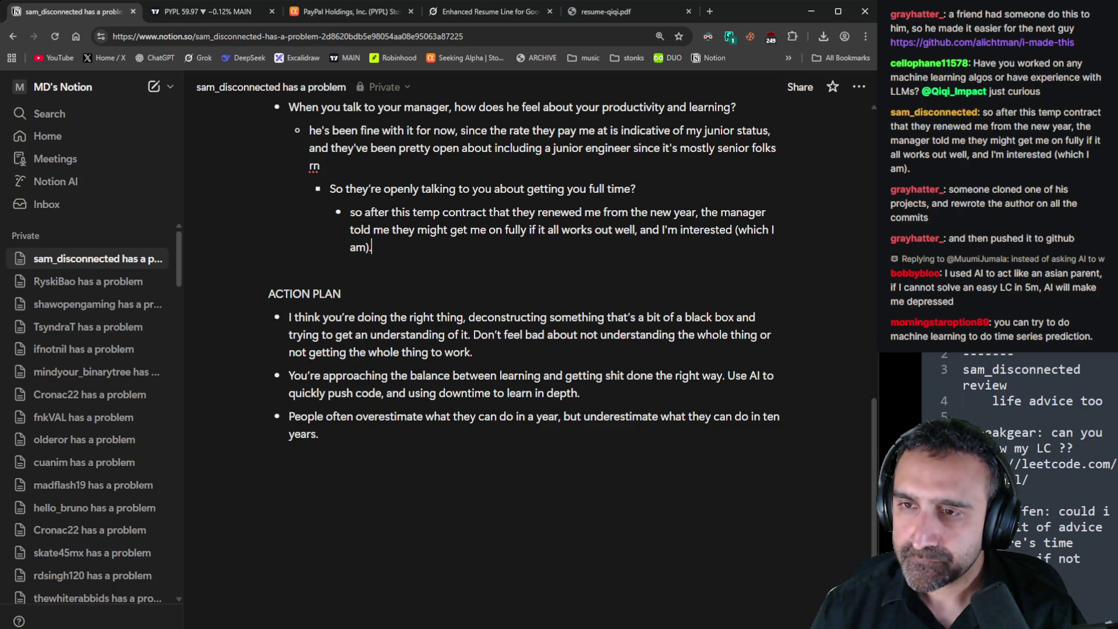
Add an indented reply: 'Maybe they have more experience or whatever but you're doing the right thing'
{"action": "scroll", "coordinate": [632, 324], "scroll_direction": "up", "scroll_amount": 7}
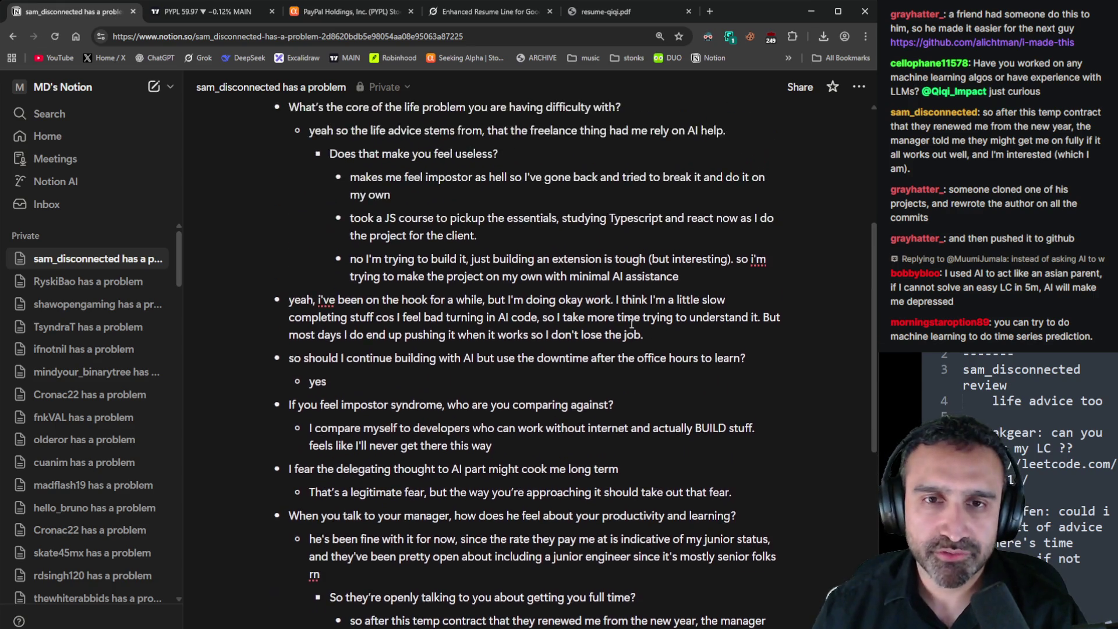
{"action": "scroll", "coordinate": [632, 323], "scroll_direction": "up", "scroll_amount": 4}
{"action": "scroll", "coordinate": [633, 336], "scroll_direction": "down", "scroll_amount": 6}
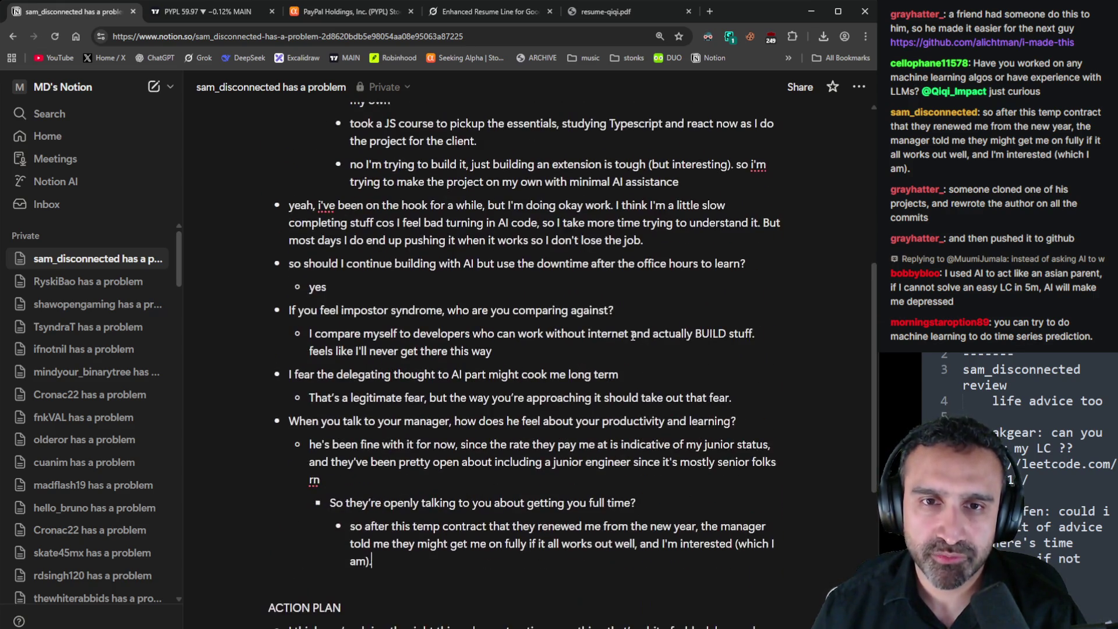
{"action": "left_click", "coordinate": [497, 350]}
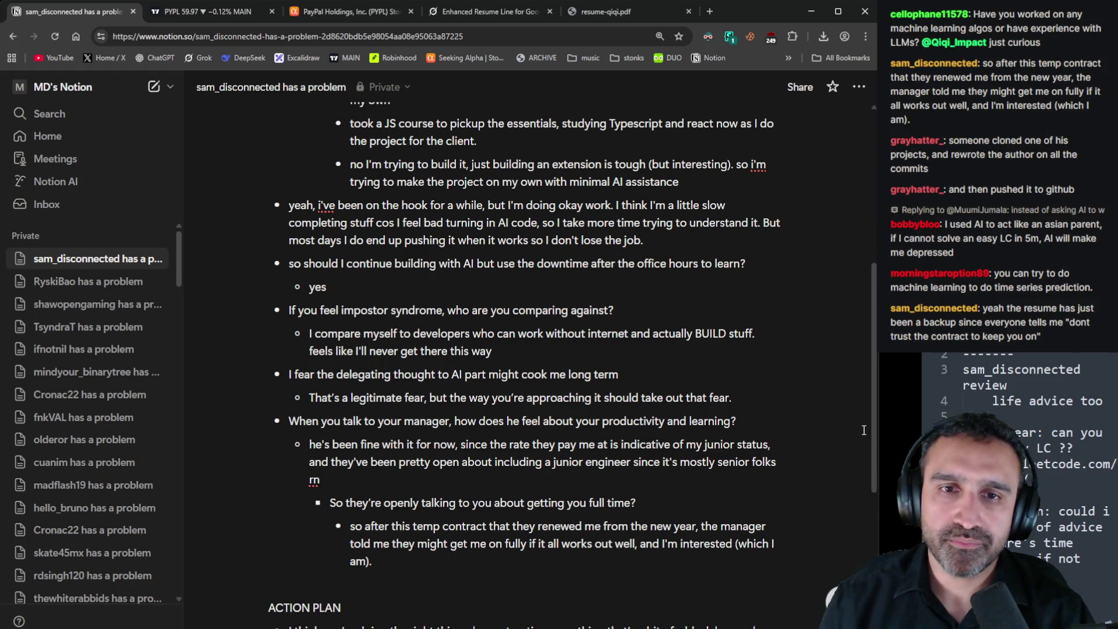
{"action": "key", "text": "Return"}
{"action": "key", "text": "Tab"}
{"action": "type", "text": "M a"}
{"action": "key", "text": "BackSpace"}
{"action": "key", "text": "BackSpace"}
{"action": "type", "text": "aybe they "}
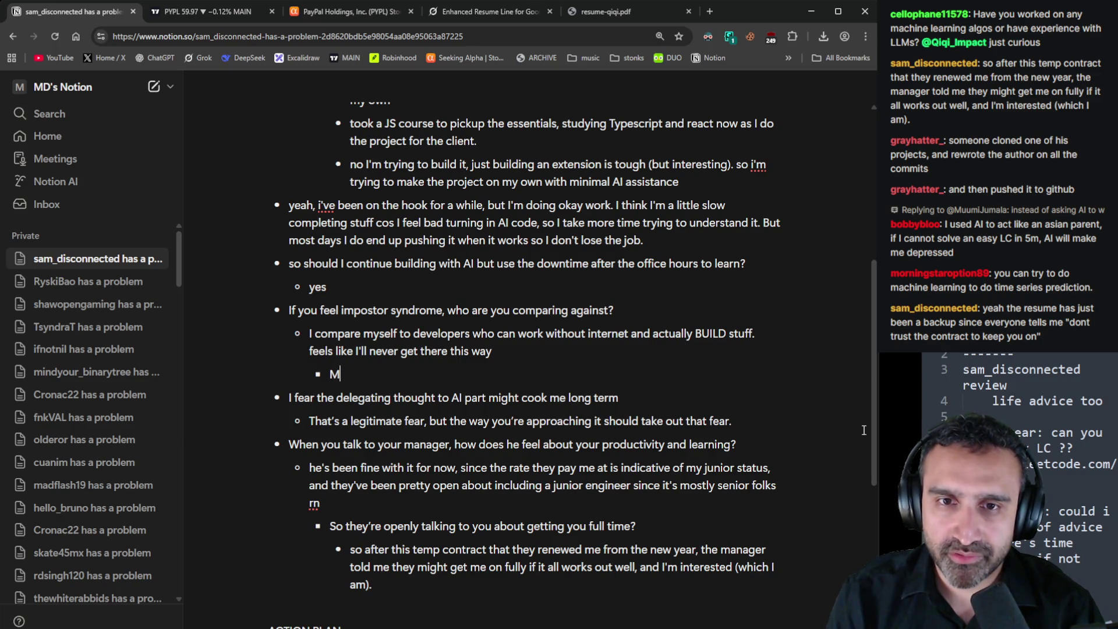
{"action": "type", "text": "have"}
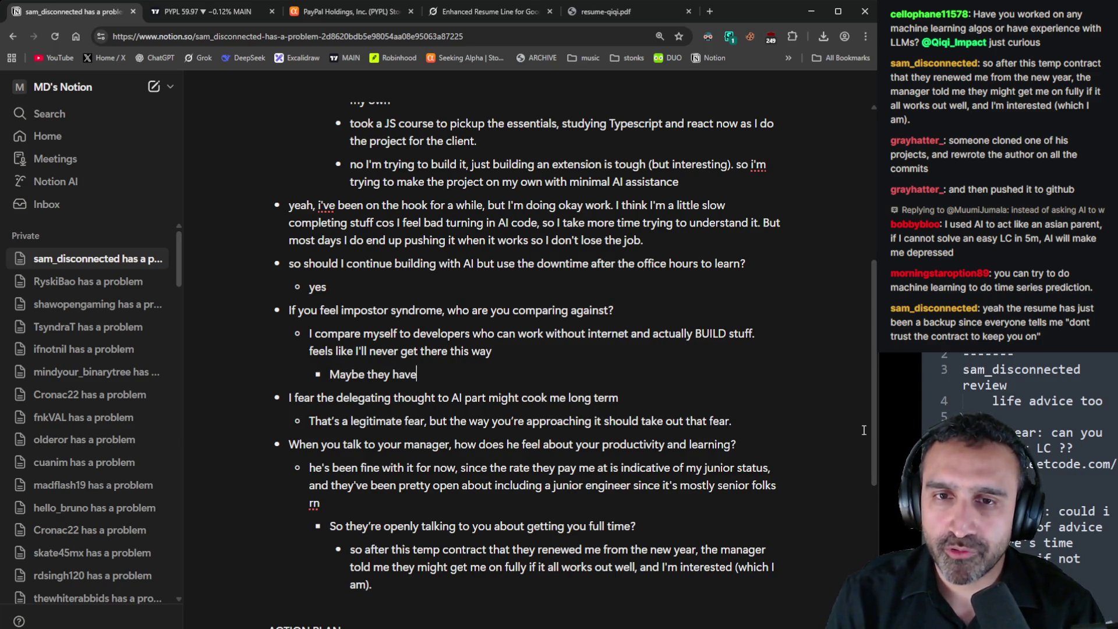
{"action": "type", "text": " more experience "}
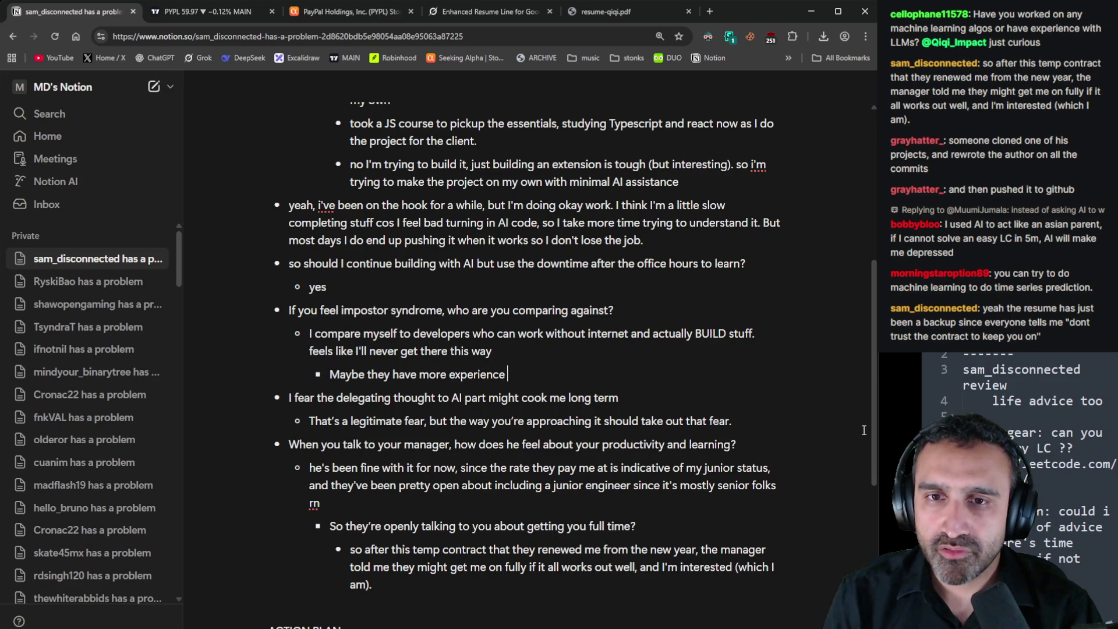
{"action": "type", "text": "or whatever but you"}
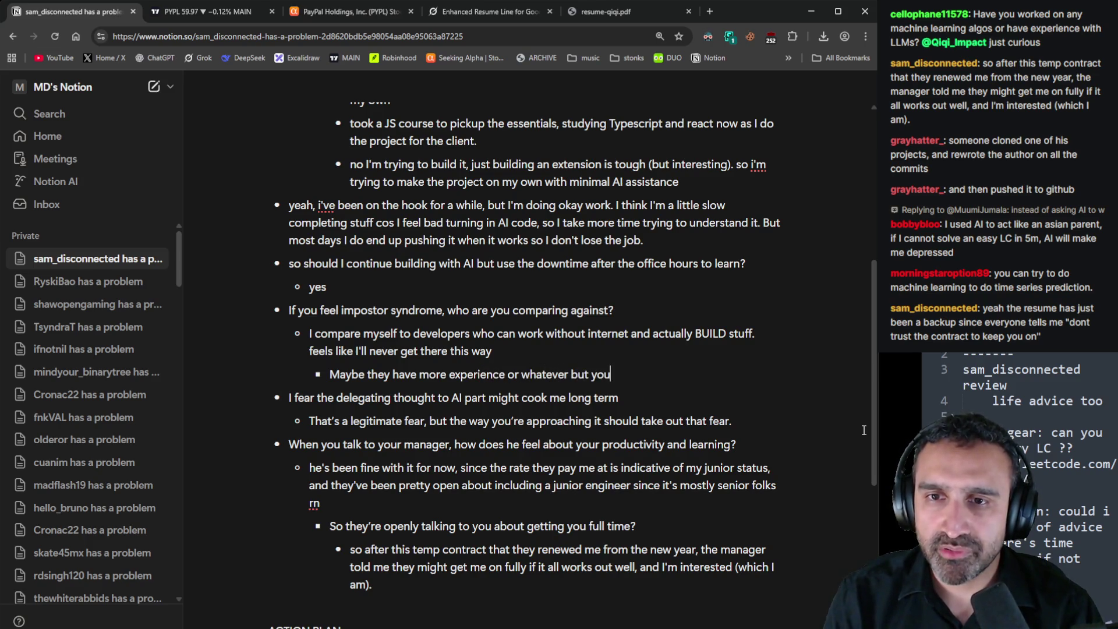
{"action": "type", "text": "'re doing the right t"}
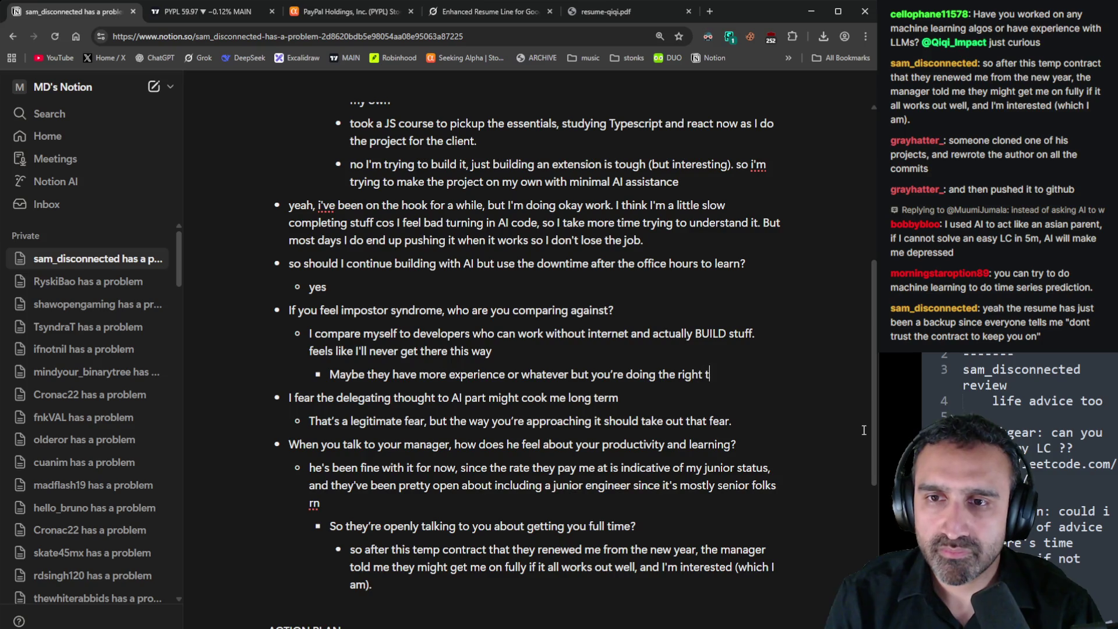
{"action": "type", "text": "hing and that's all you can do."}
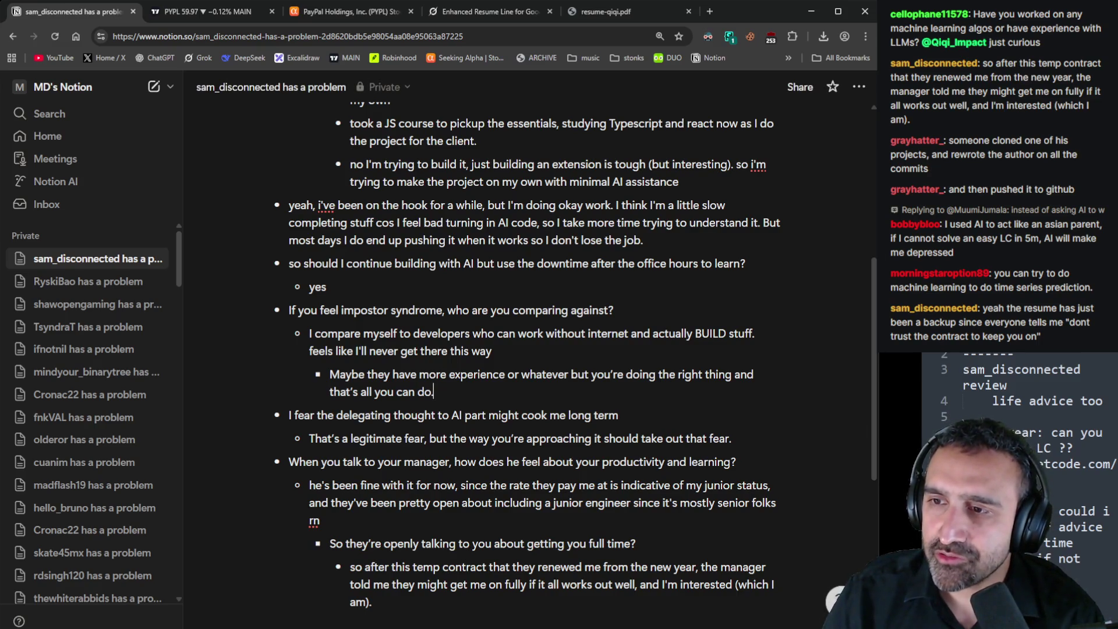
{"action": "left_click", "coordinate": [710, 14]}
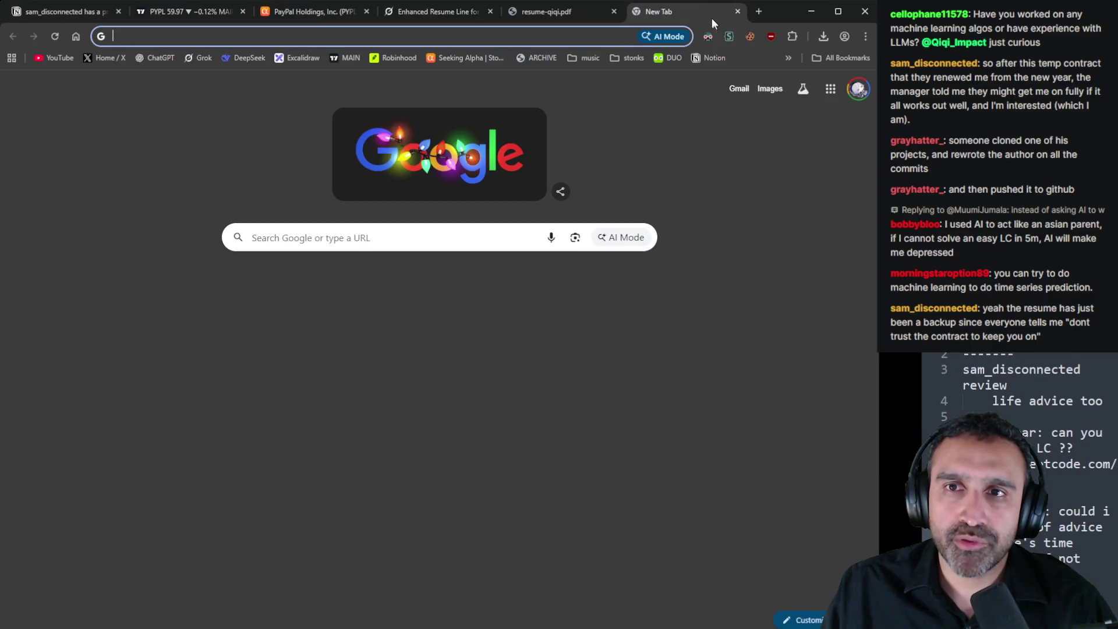
Close the blank tab and dock the ChatGPT tab into this browser window
{"action": "key", "text": "ctrl+w"}
{"action": "scroll", "coordinate": [530, 350], "scroll_direction": "down", "scroll_amount": 4}
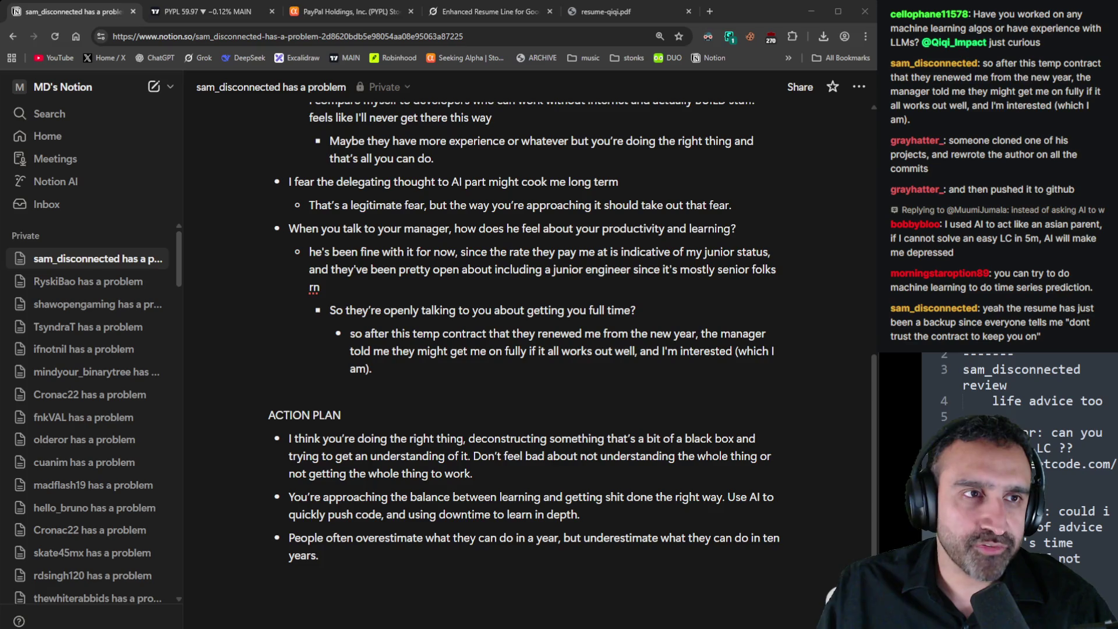
{"action": "left_click_drag", "start_coordinate": [745, 44], "coordinate": [690, 22]}
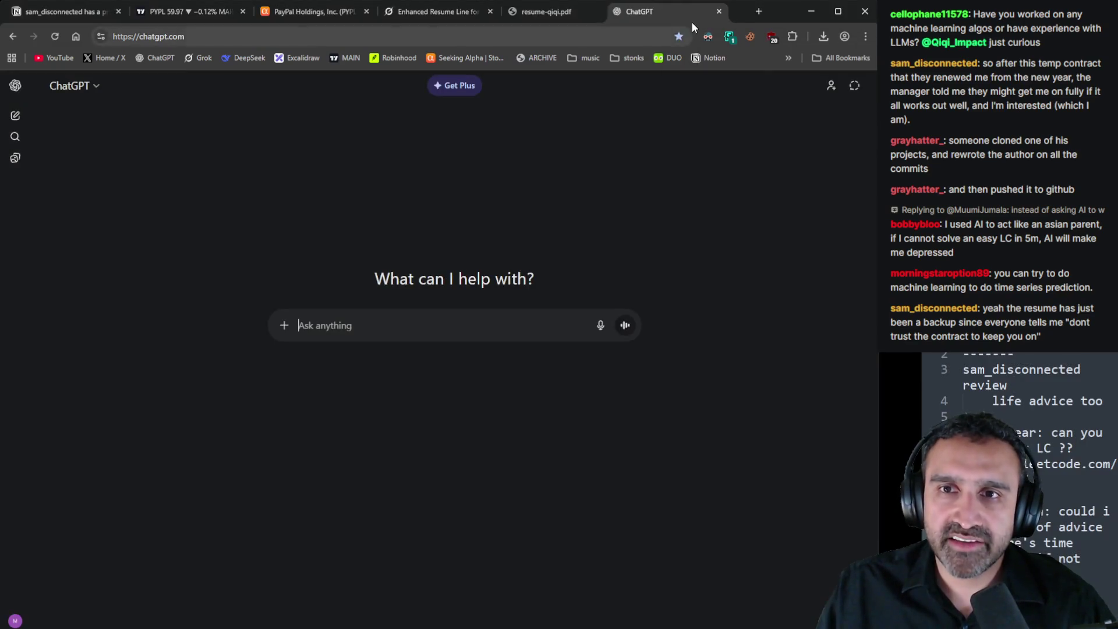
{"action": "left_click", "coordinate": [201, 15]}
Select the Notion Q&A notes from the top down to the last reply, then return to ChatGPT
{"action": "left_click", "coordinate": [65, 12]}
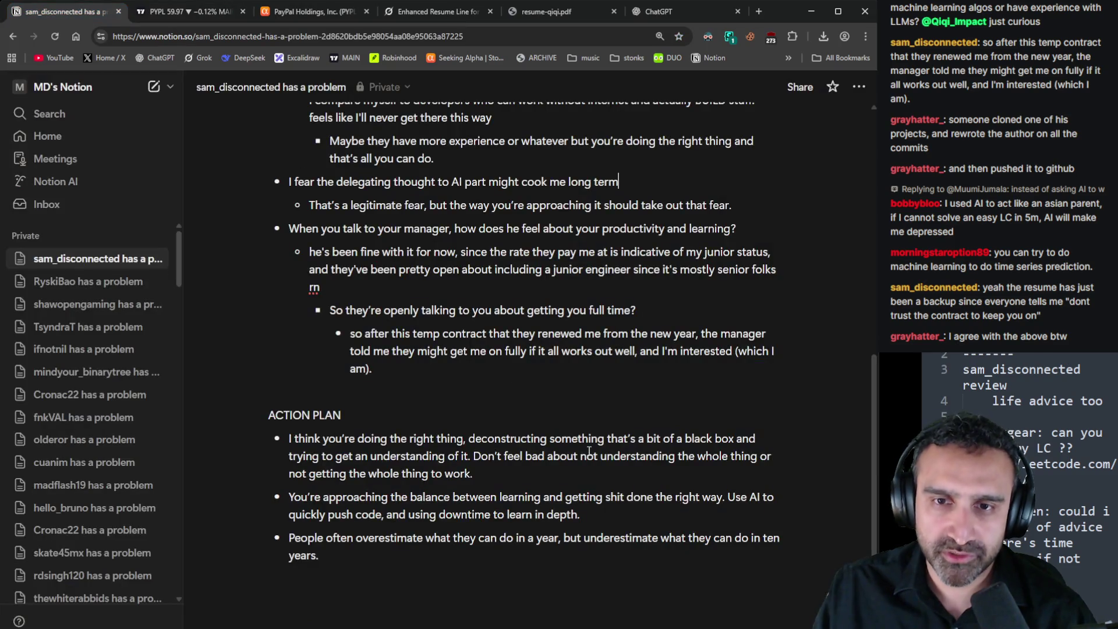
{"action": "scroll", "coordinate": [423, 546], "scroll_direction": "up", "scroll_amount": 1}
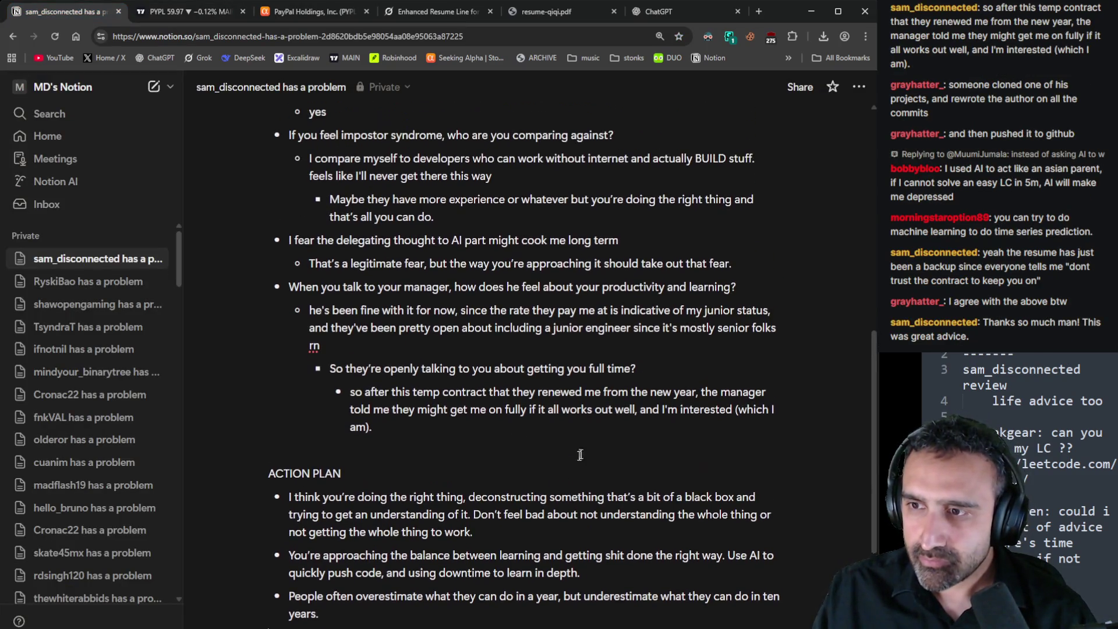
{"action": "left_click", "coordinate": [451, 410]}
{"action": "key", "text": "ctrl+shift+Home"}
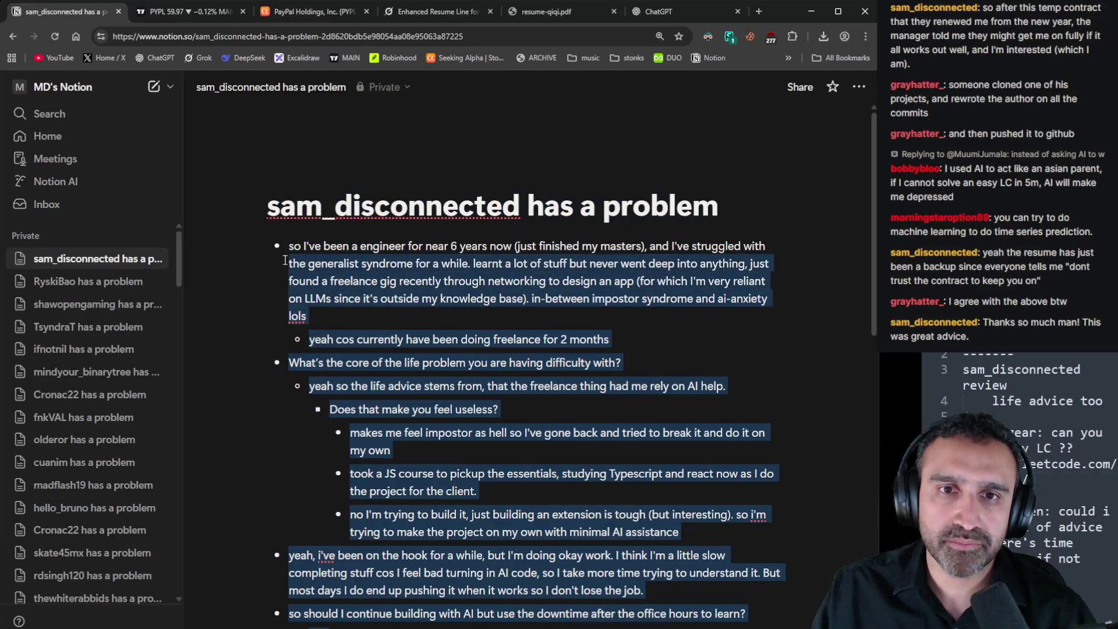
{"action": "left_click", "coordinate": [287, 245], "text": "shift"}
{"action": "left_click", "coordinate": [658, 11]}
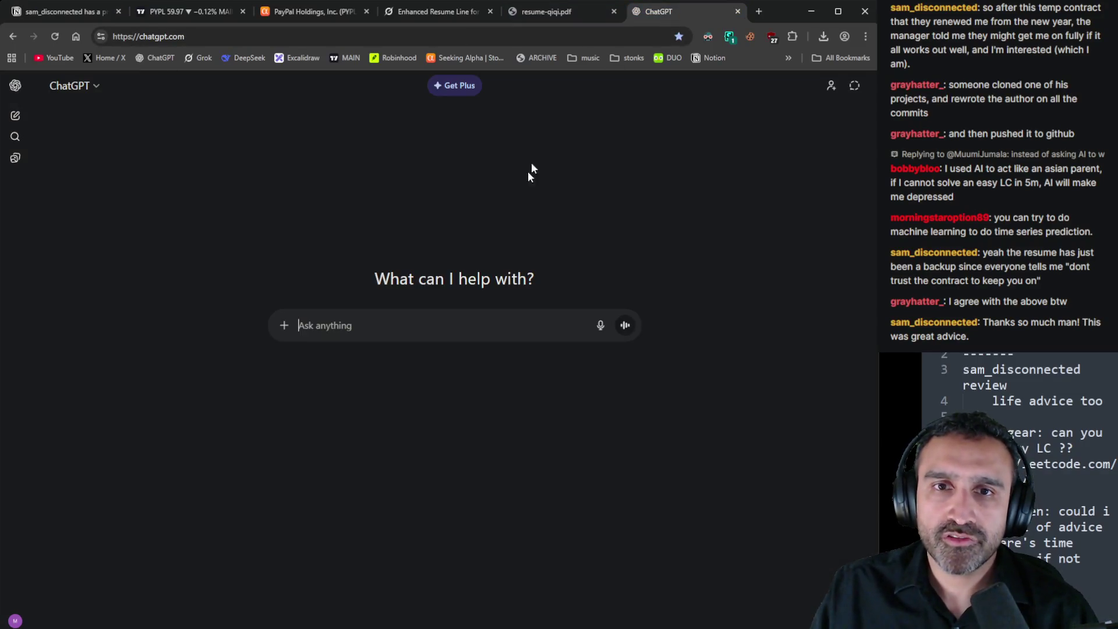
Send a prompt starting 'my friend has a problem' followed by the pasted Q&A notes
{"action": "type", "text": "my frie"}
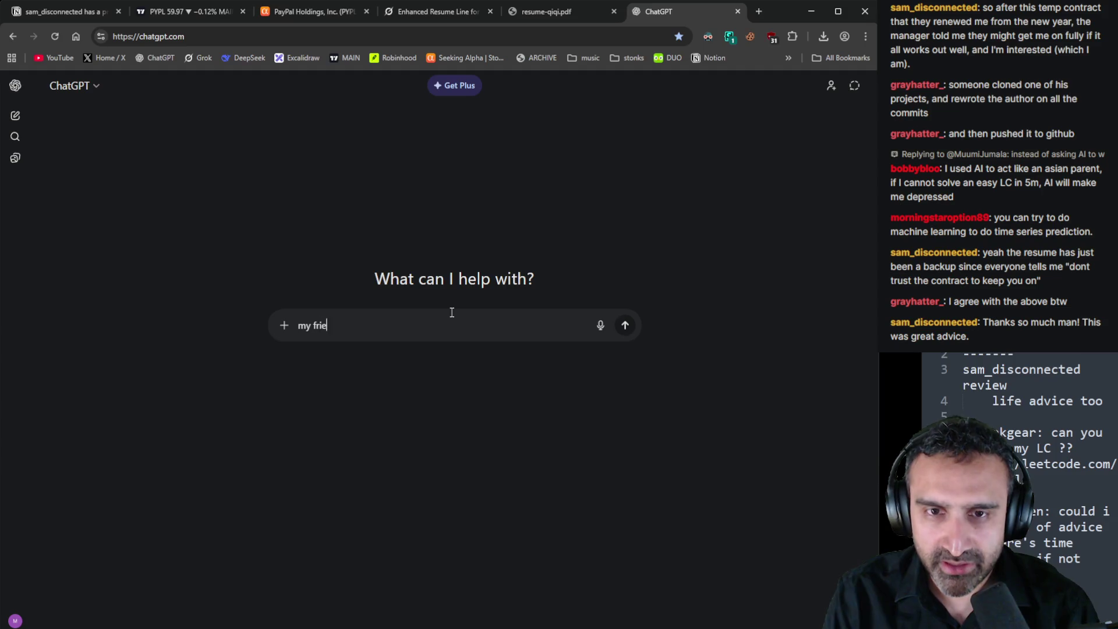
{"action": "type", "text": "nd has a problem"}
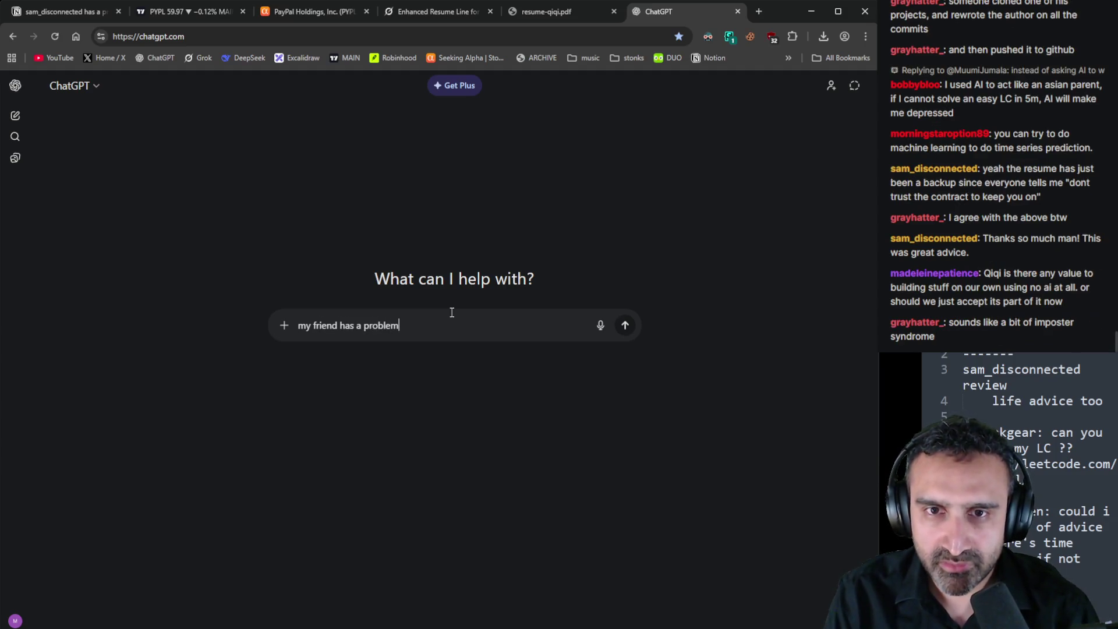
{"action": "key", "text": "shift+Return"}
{"action": "key", "text": "shift+Return"}
{"action": "key", "text": "ctrl+v"}
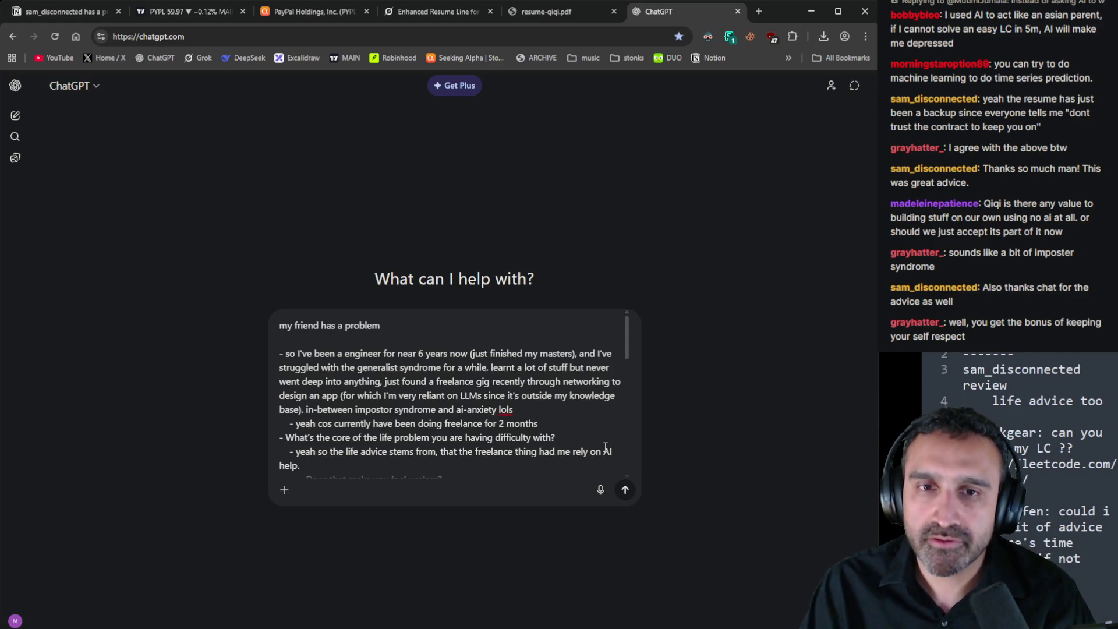
{"action": "scroll", "coordinate": [474, 415], "scroll_direction": "down", "scroll_amount": 5}
{"action": "scroll", "coordinate": [501, 460], "scroll_direction": "down", "scroll_amount": 5}
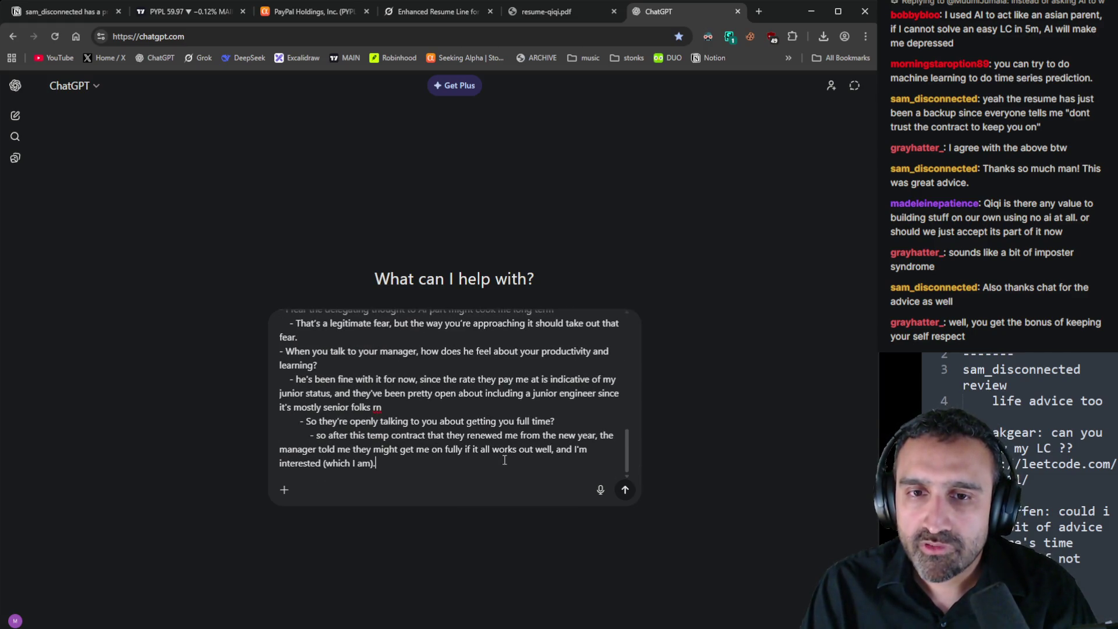
{"action": "key", "text": "Return"}
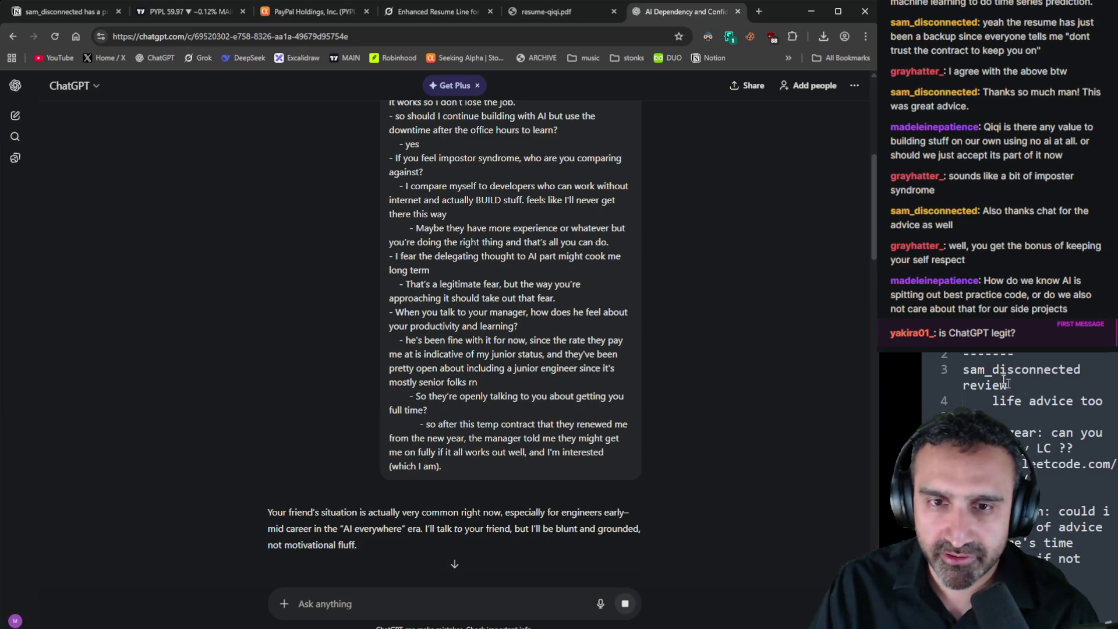
Follow ChatGPT's streaming reply diagnosing classic impostor syndrome with an AI-flavored twist
{"action": "scroll", "coordinate": [753, 461], "scroll_direction": "down", "scroll_amount": 5}
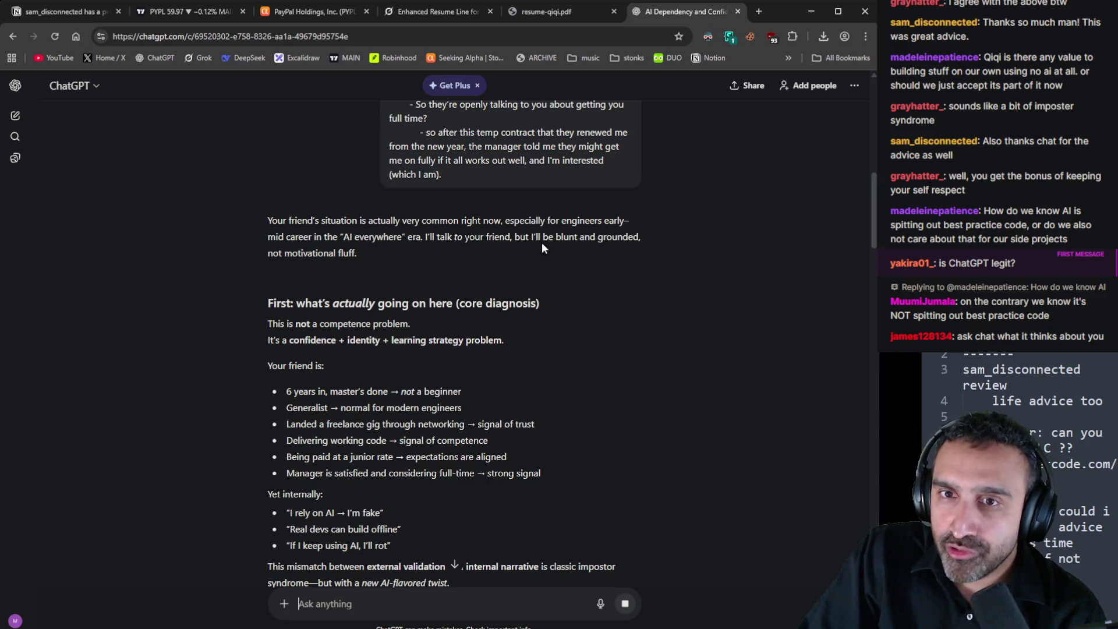
{"action": "scroll", "coordinate": [425, 268], "scroll_direction": "down", "scroll_amount": 2}
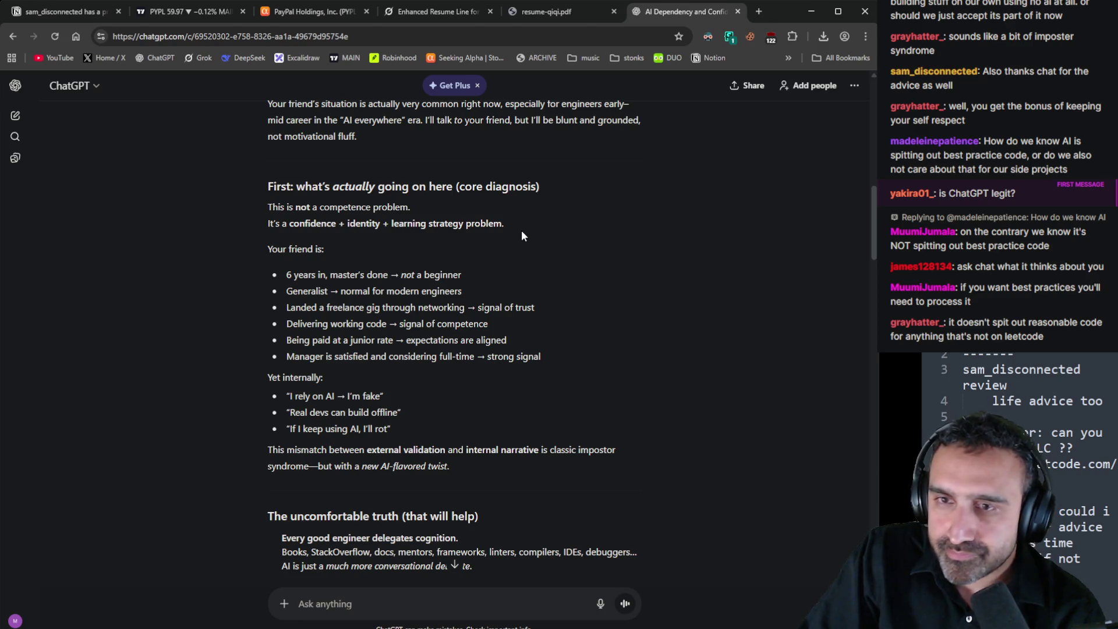
{"action": "scroll", "coordinate": [524, 239], "scroll_direction": "down", "scroll_amount": 1}
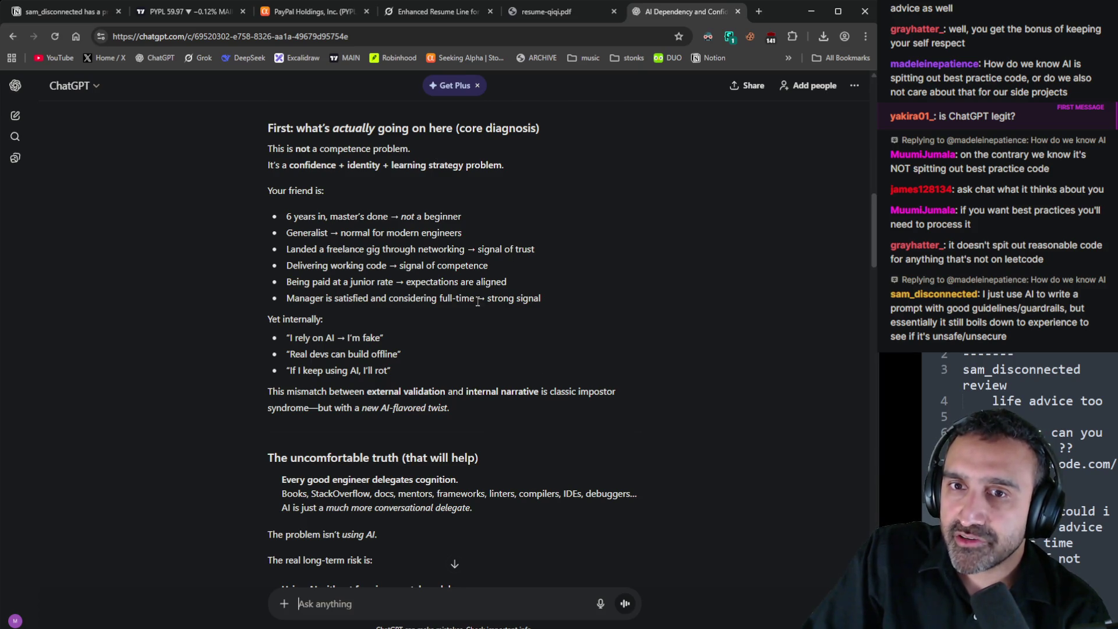
{"action": "scroll", "coordinate": [552, 386], "scroll_direction": "down", "scroll_amount": 1}
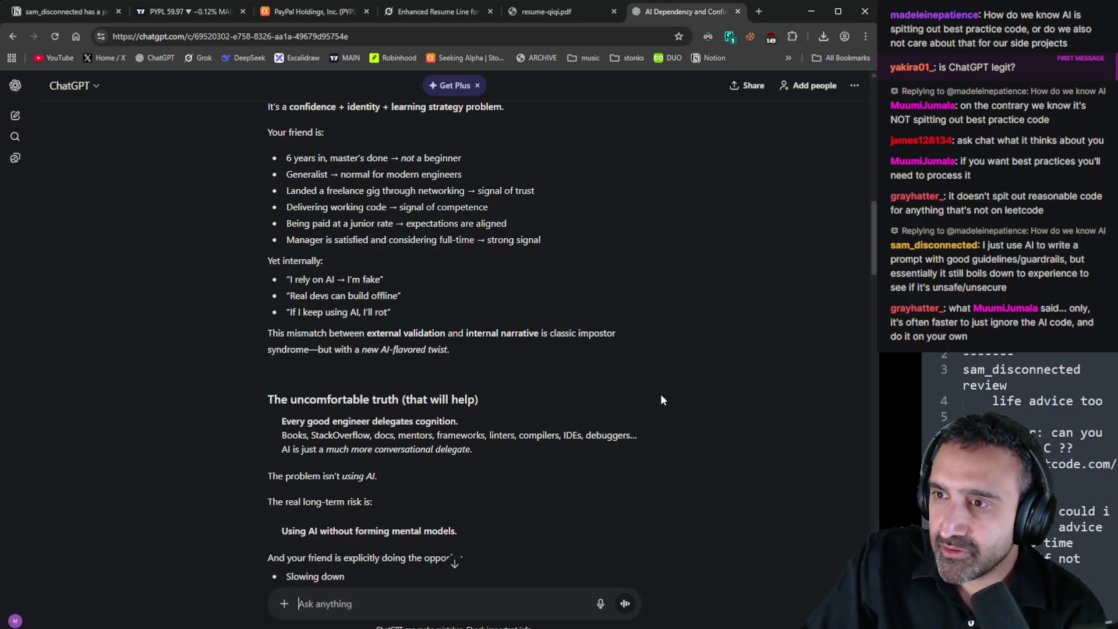
{"action": "scroll", "coordinate": [630, 393], "scroll_direction": "down", "scroll_amount": 3}
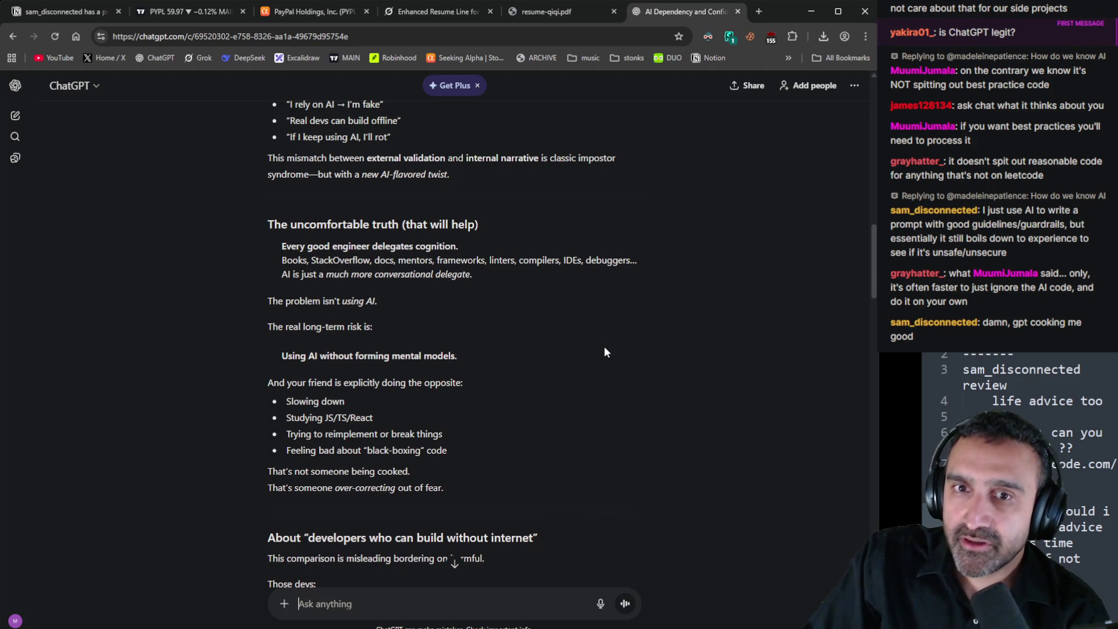
{"action": "scroll", "coordinate": [603, 348], "scroll_direction": "down", "scroll_amount": 1}
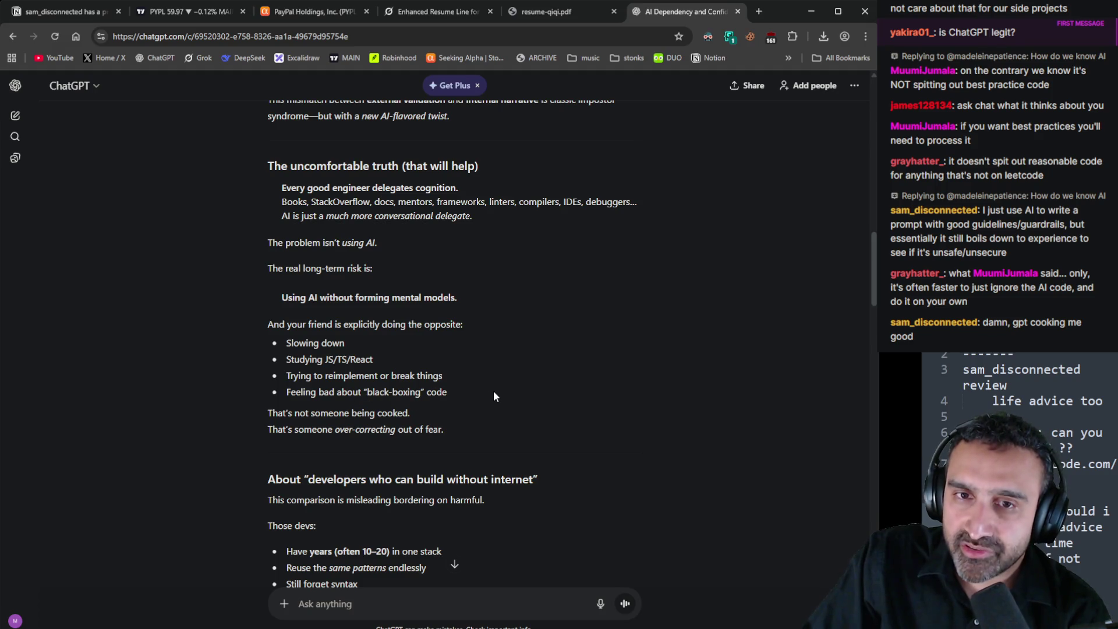
{"action": "left_click_drag", "start_coordinate": [452, 428], "coordinate": [343, 428]}
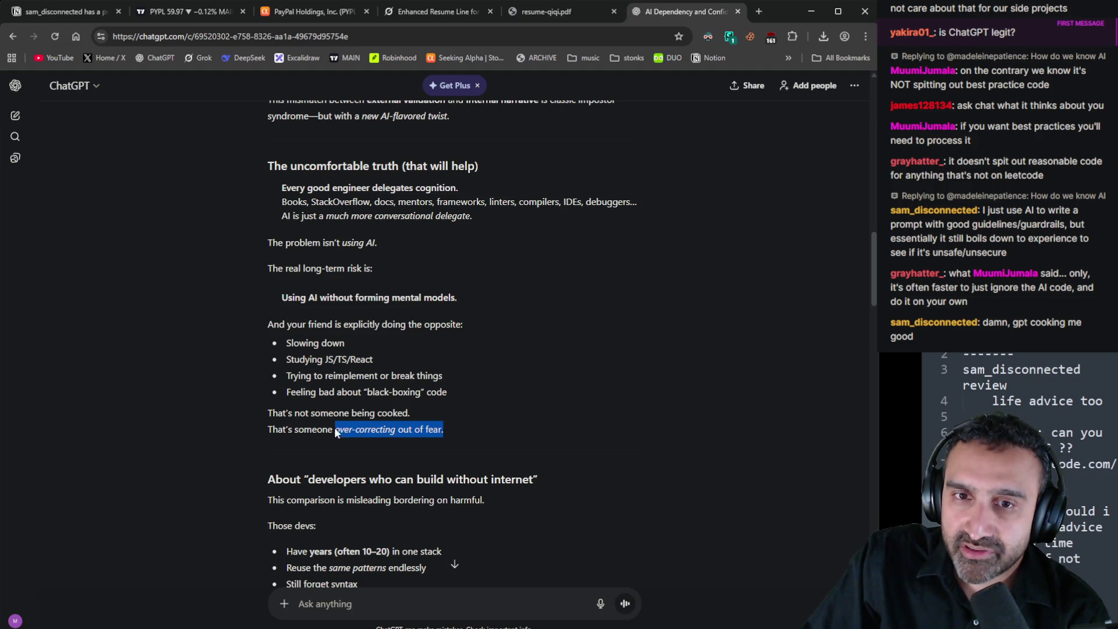
{"action": "scroll", "coordinate": [494, 389], "scroll_direction": "down", "scroll_amount": 4}
{"action": "left_click", "coordinate": [587, 349]}
{"action": "scroll", "coordinate": [590, 348], "scroll_direction": "down", "scroll_amount": 1}
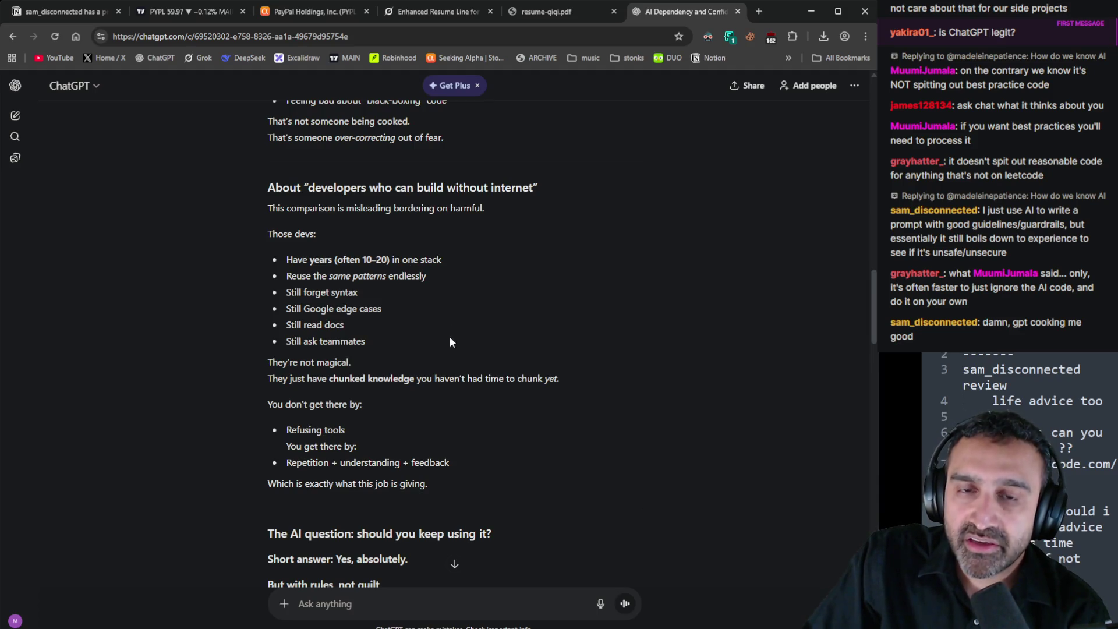
{"action": "scroll", "coordinate": [506, 360], "scroll_direction": "down", "scroll_amount": 1}
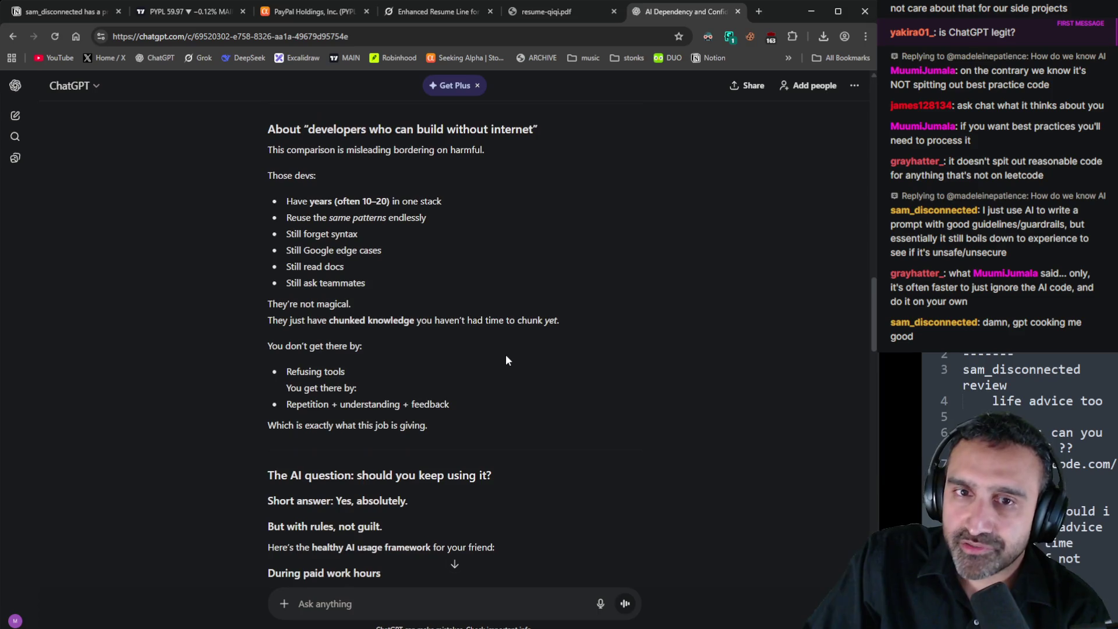
{"action": "scroll", "coordinate": [502, 356], "scroll_direction": "down", "scroll_amount": 1}
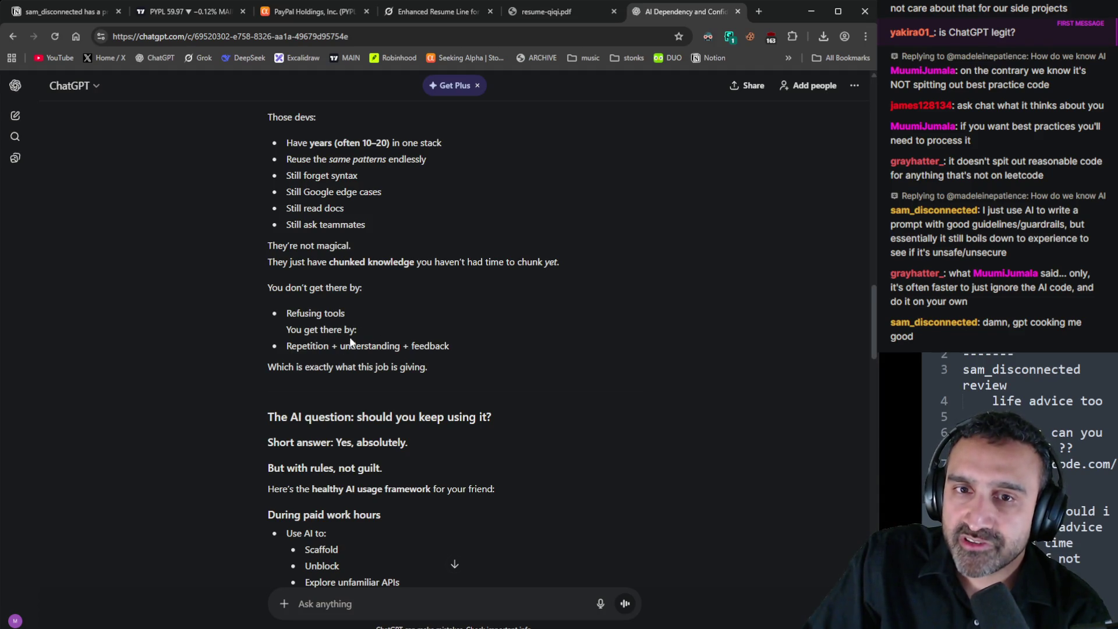
{"action": "scroll", "coordinate": [494, 353], "scroll_direction": "down", "scroll_amount": 3}
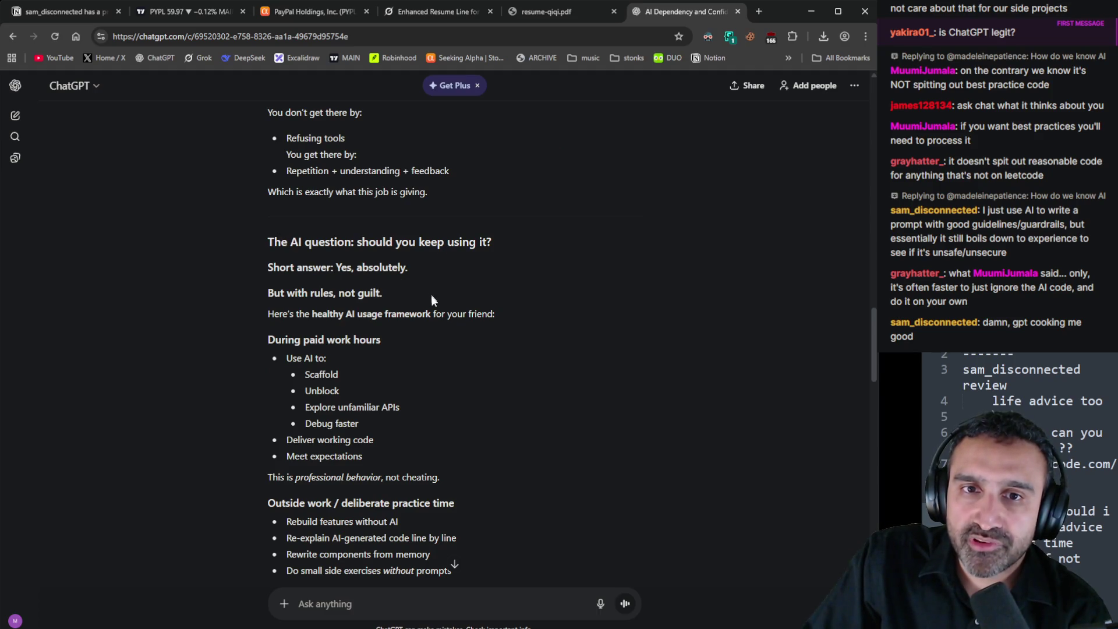
{"action": "scroll", "coordinate": [406, 302], "scroll_direction": "down", "scroll_amount": 2}
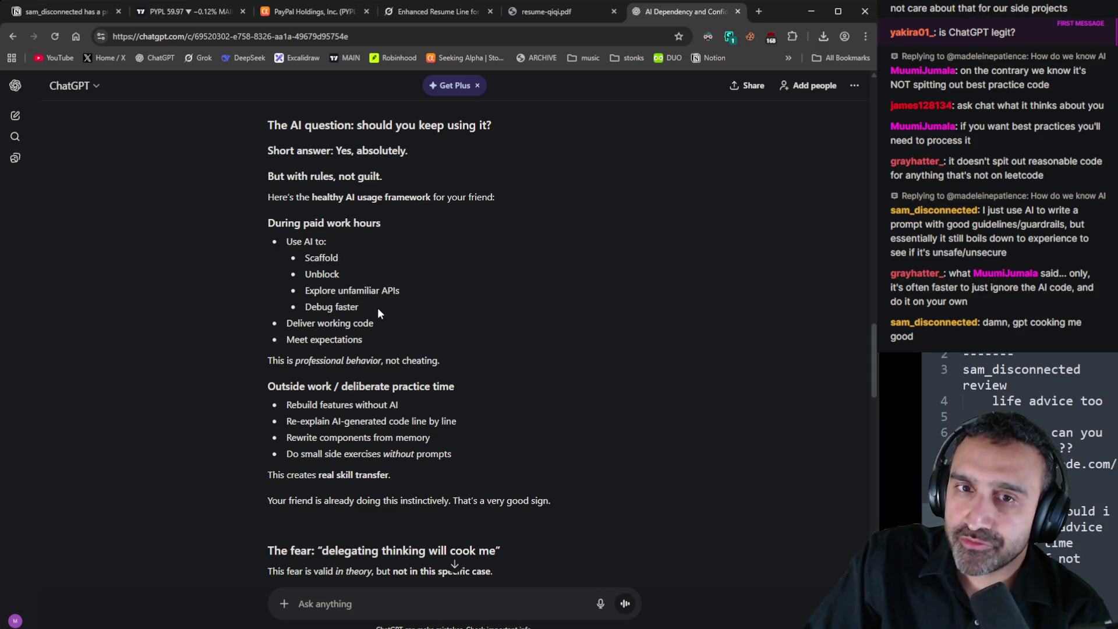
{"action": "left_click_drag", "start_coordinate": [377, 307], "coordinate": [288, 257]}
{"action": "left_click", "coordinate": [476, 337]}
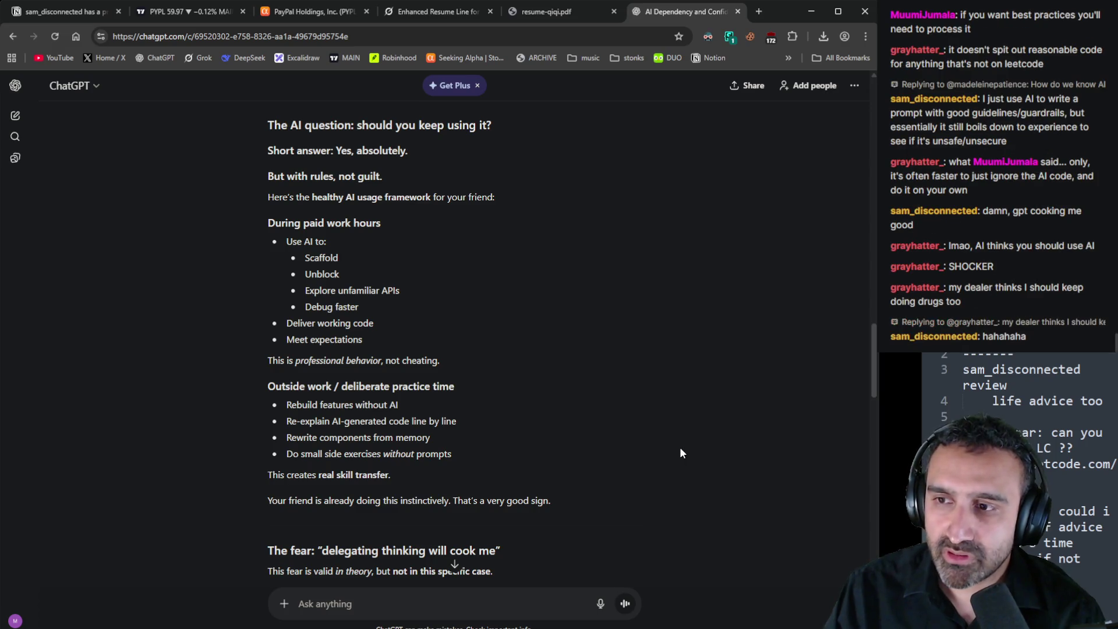
{"action": "scroll", "coordinate": [662, 451], "scroll_direction": "down", "scroll_amount": 2}
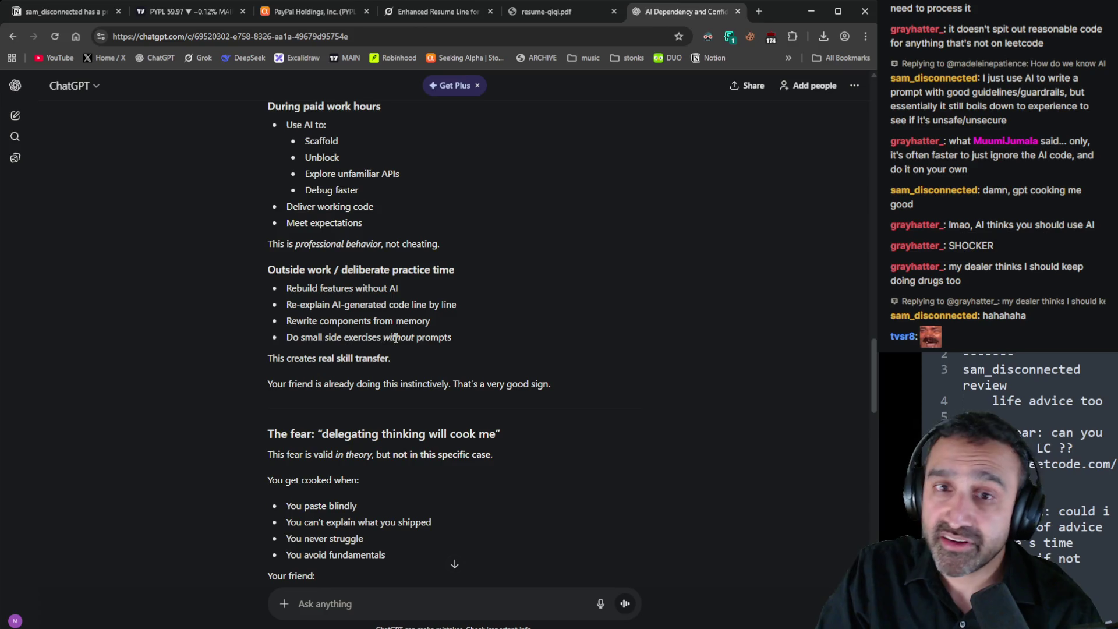
{"action": "scroll", "coordinate": [578, 365], "scroll_direction": "down", "scroll_amount": 5}
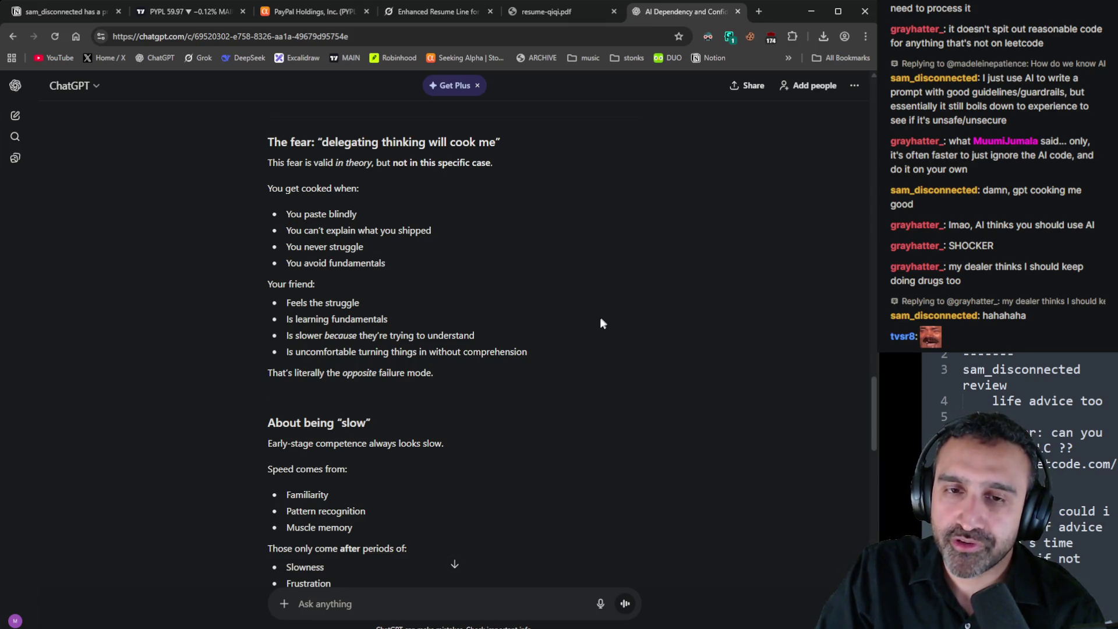
{"action": "scroll", "coordinate": [600, 319], "scroll_direction": "down", "scroll_amount": 3}
{"action": "scroll", "coordinate": [589, 326], "scroll_direction": "down", "scroll_amount": 1}
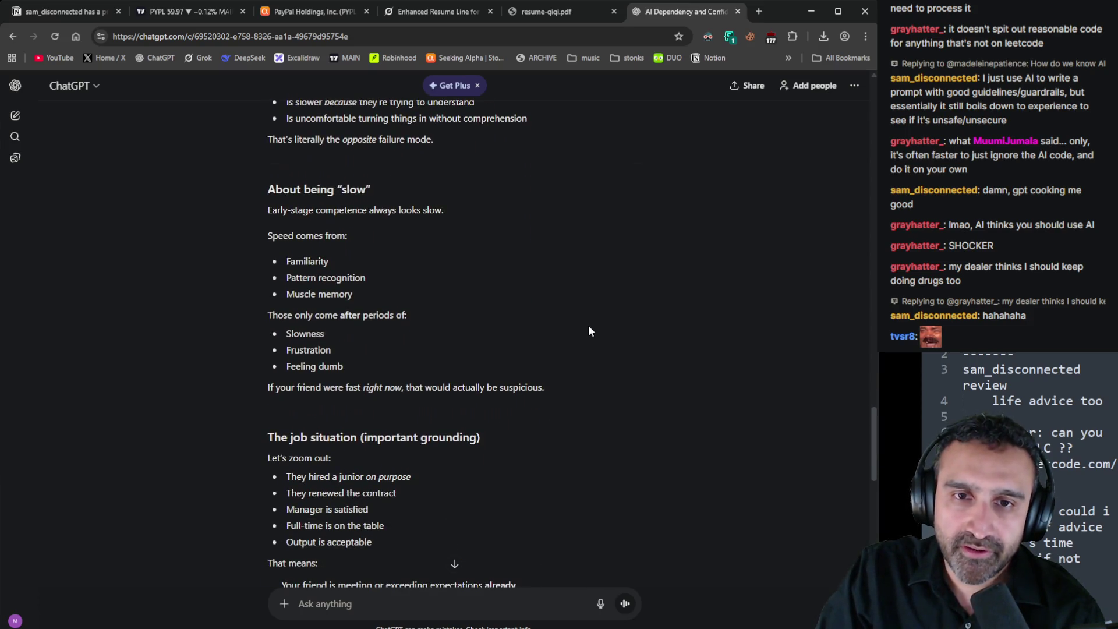
{"action": "scroll", "coordinate": [590, 330], "scroll_direction": "down", "scroll_amount": 4}
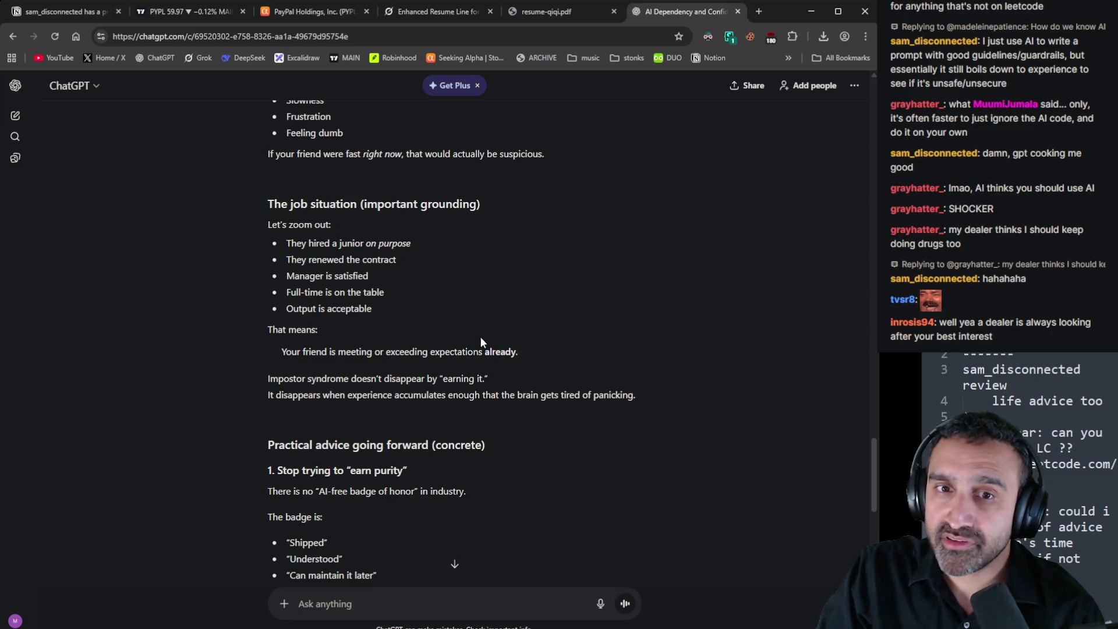
{"action": "left_click_drag", "start_coordinate": [277, 355], "coordinate": [535, 357]}
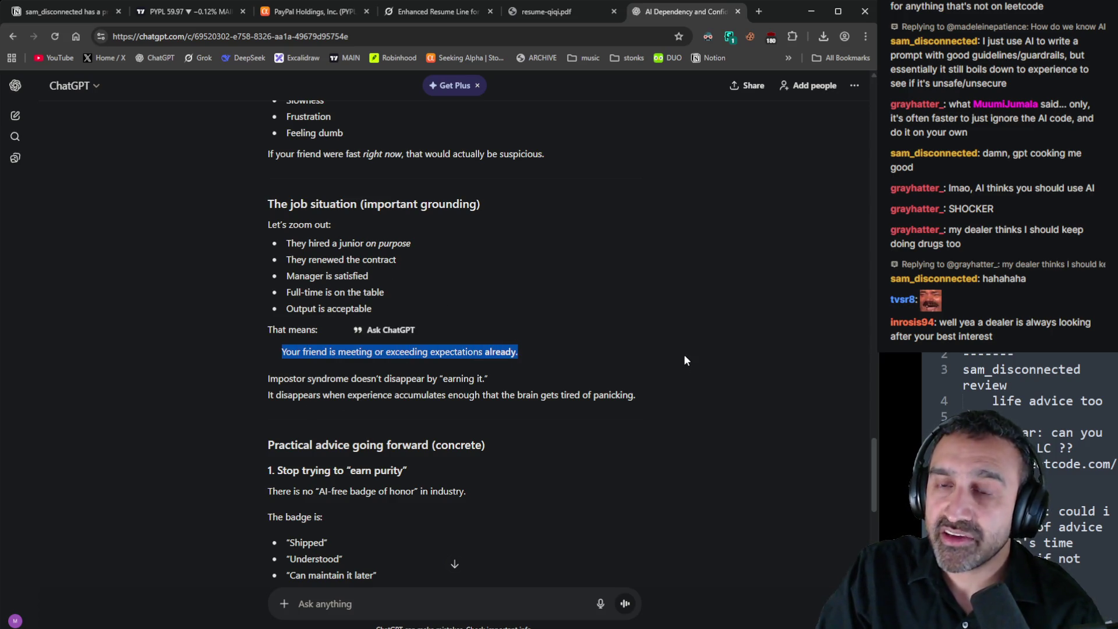
{"action": "left_click", "coordinate": [676, 385]}
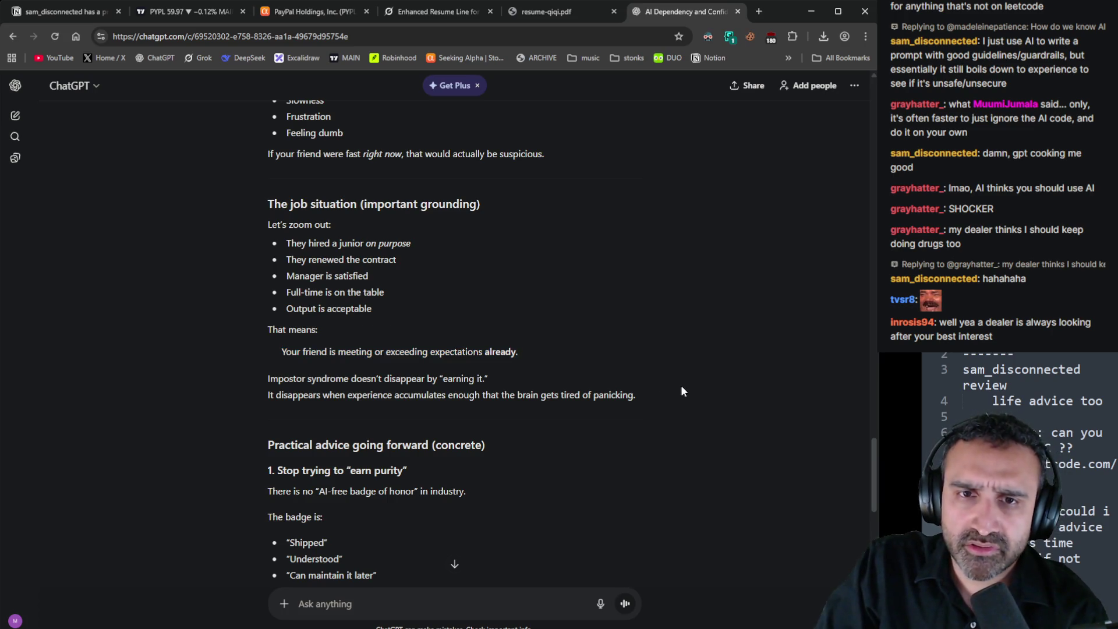
{"action": "scroll", "coordinate": [682, 385], "scroll_direction": "down", "scroll_amount": 1}
{"action": "scroll", "coordinate": [683, 390], "scroll_direction": "down", "scroll_amount": 2}
{"action": "scroll", "coordinate": [683, 390], "scroll_direction": "down", "scroll_amount": 1}
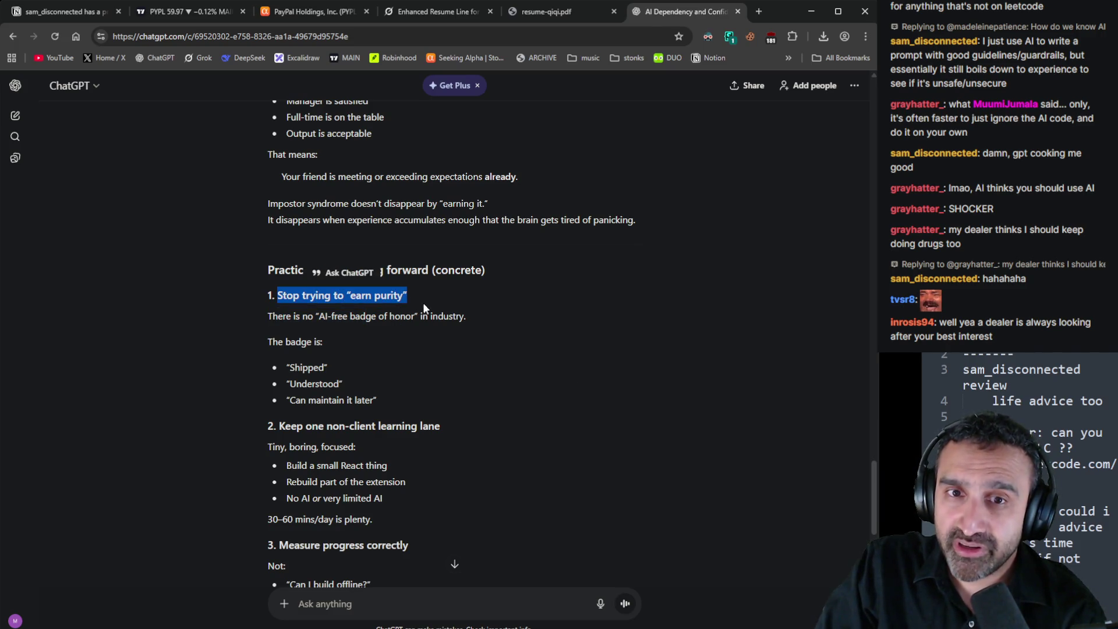
{"action": "left_click_drag", "start_coordinate": [319, 316], "coordinate": [415, 319]}
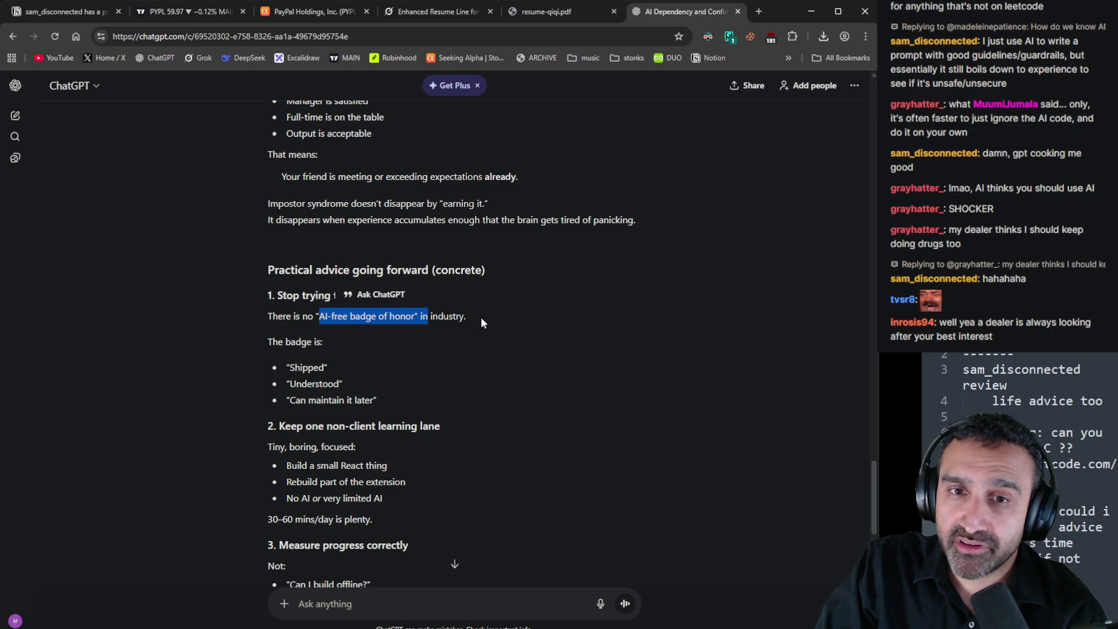
{"action": "scroll", "coordinate": [483, 322], "scroll_direction": "down", "scroll_amount": 2}
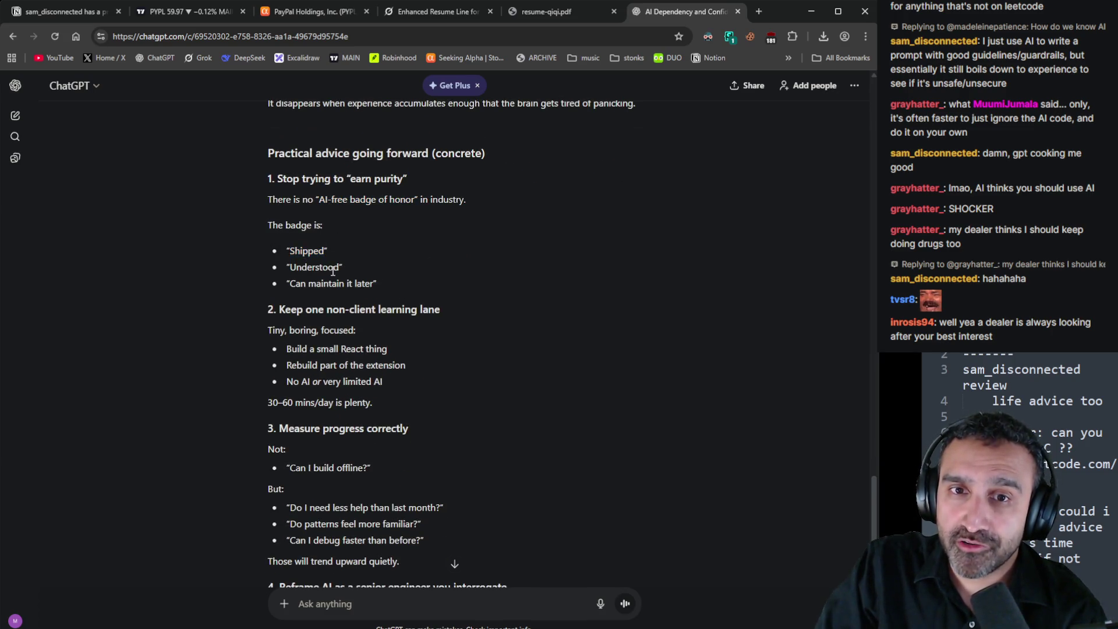
{"action": "double_click", "coordinate": [315, 266]}
{"action": "left_click_drag", "start_coordinate": [289, 283], "coordinate": [440, 309]}
{"action": "left_click", "coordinate": [482, 301]}
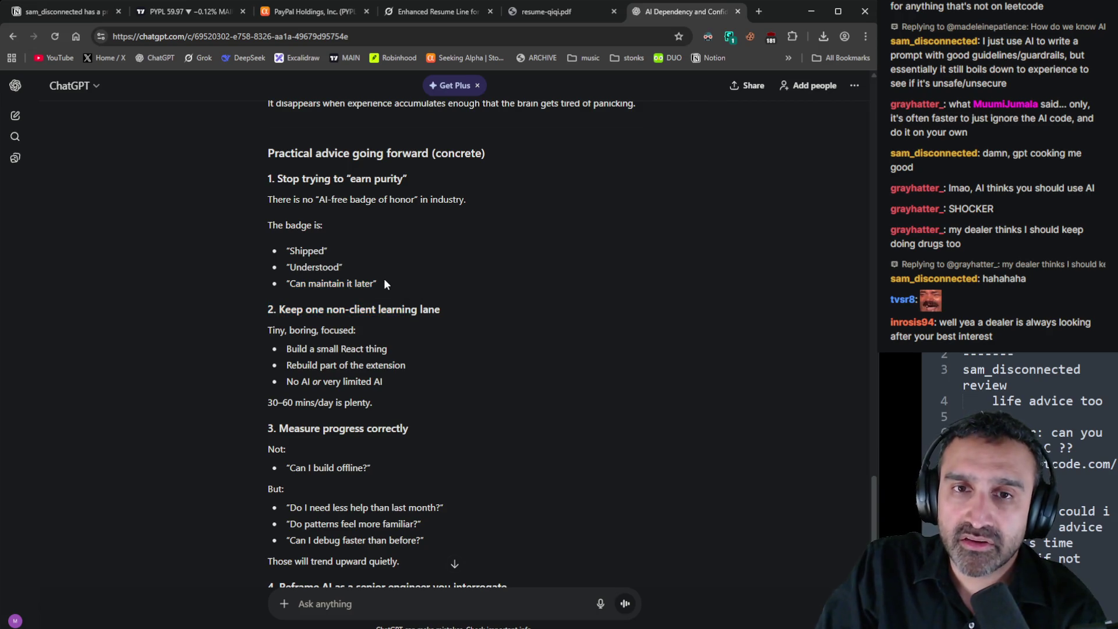
{"action": "left_click_drag", "start_coordinate": [389, 284], "coordinate": [286, 246]}
{"action": "scroll", "coordinate": [529, 316], "scroll_direction": "down", "scroll_amount": 1}
{"action": "scroll", "coordinate": [528, 321], "scroll_direction": "down", "scroll_amount": 2}
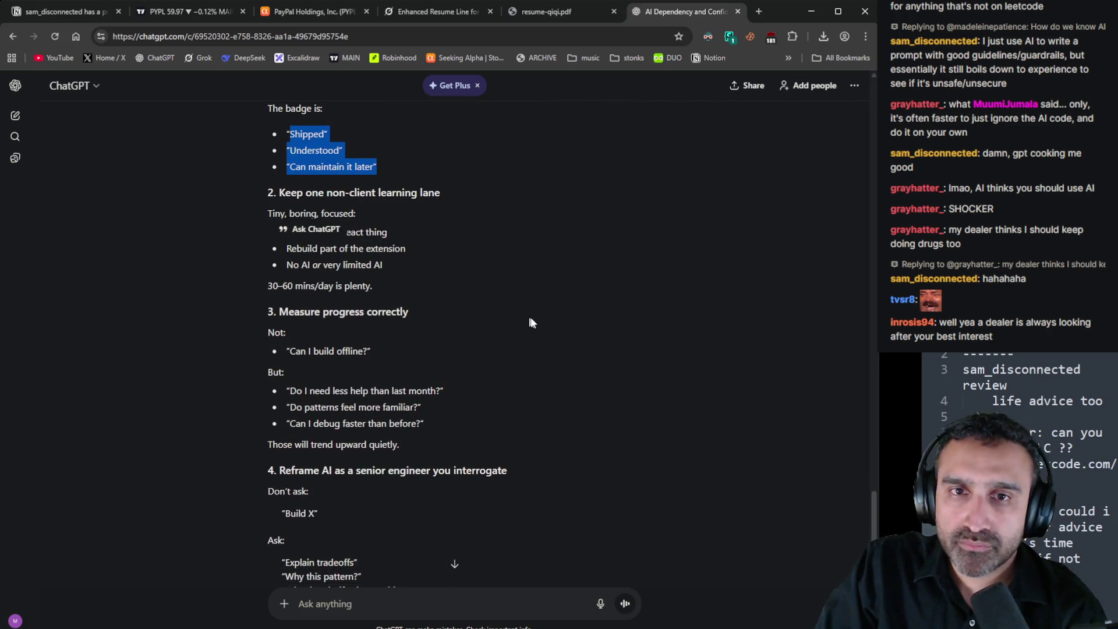
{"action": "left_click", "coordinate": [578, 338]}
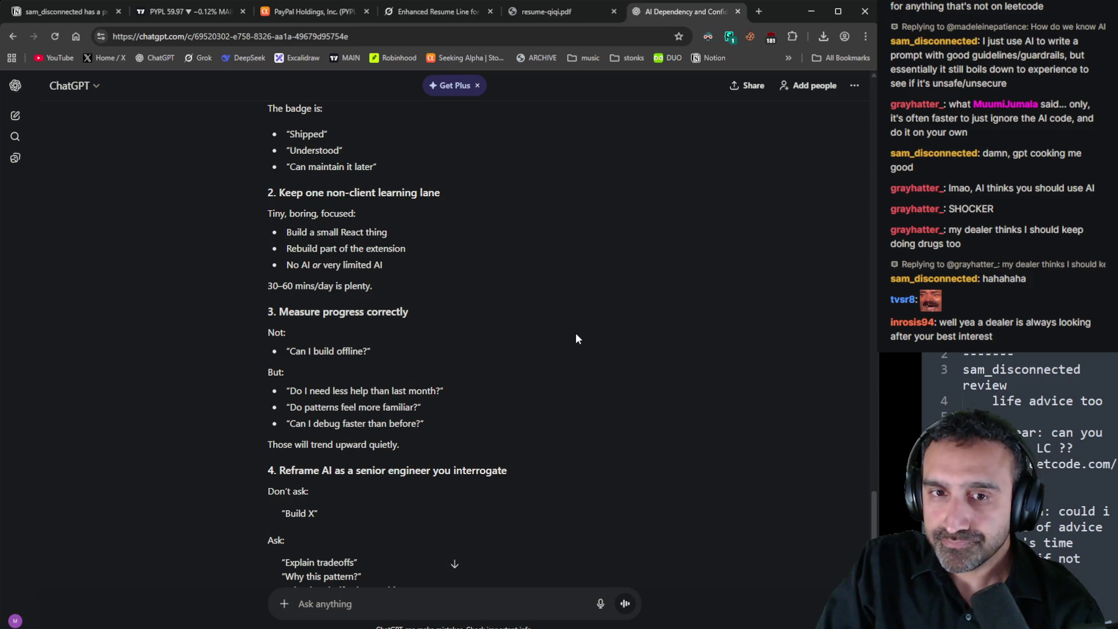
{"action": "scroll", "coordinate": [575, 338], "scroll_direction": "down", "scroll_amount": 2}
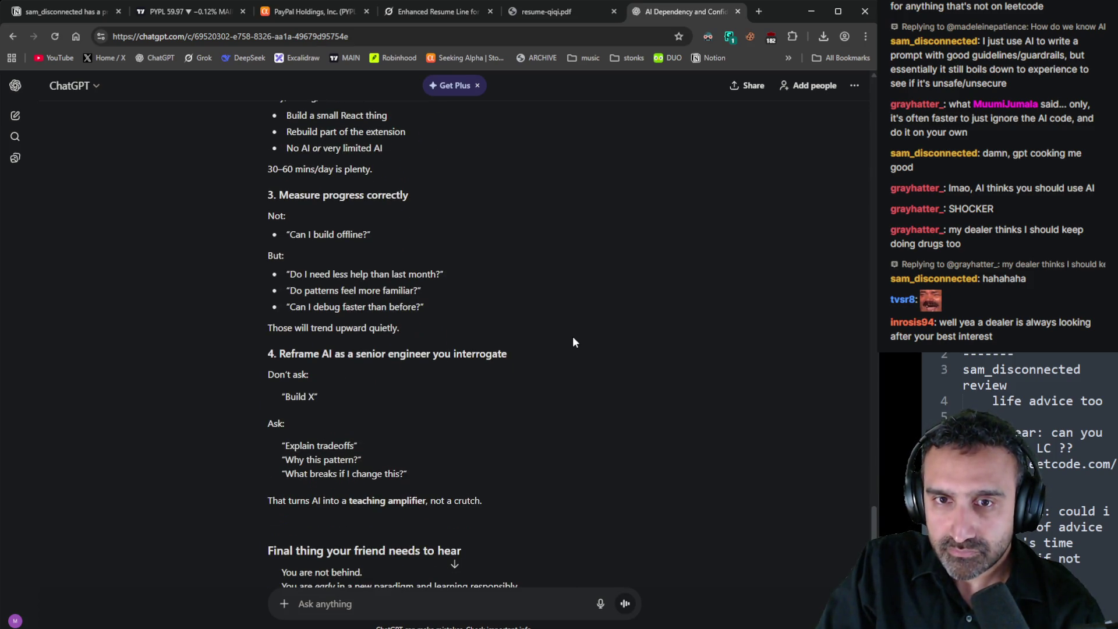
{"action": "left_click_drag", "start_coordinate": [285, 354], "coordinate": [526, 357]}
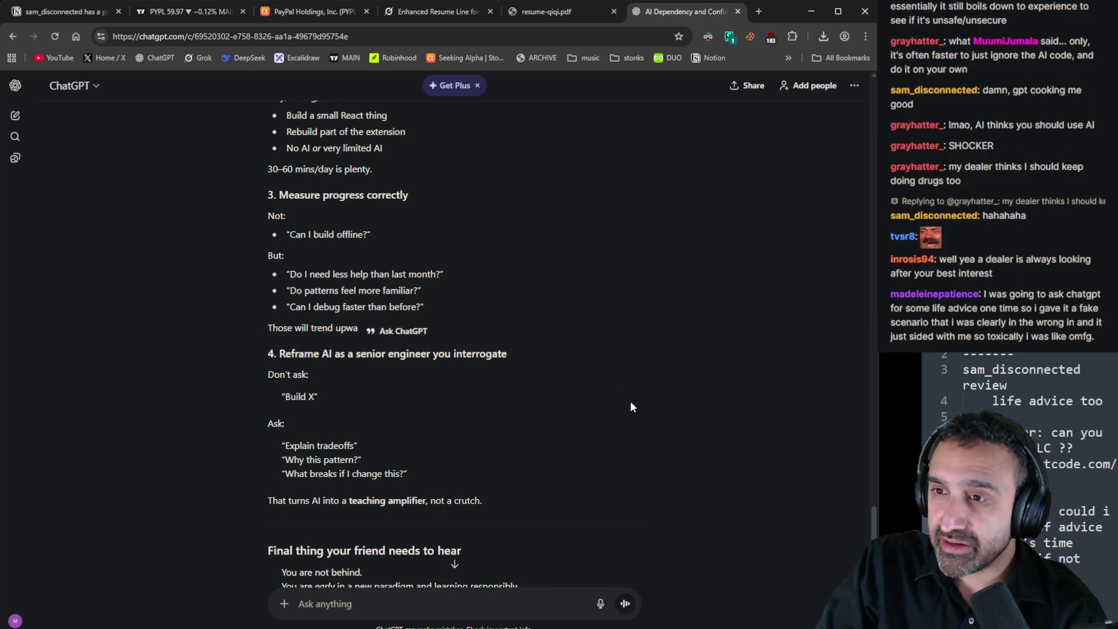
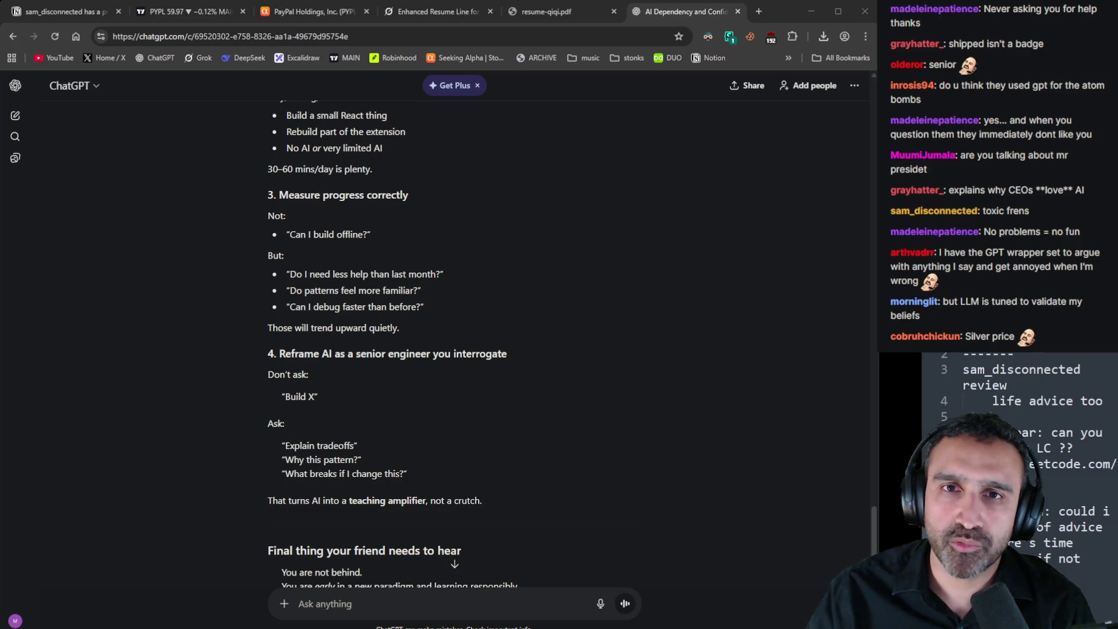
Show SLV's one-day intraday chart in Robinhood Legend, then close that tab
{"action": "left_click", "coordinate": [408, 58]}
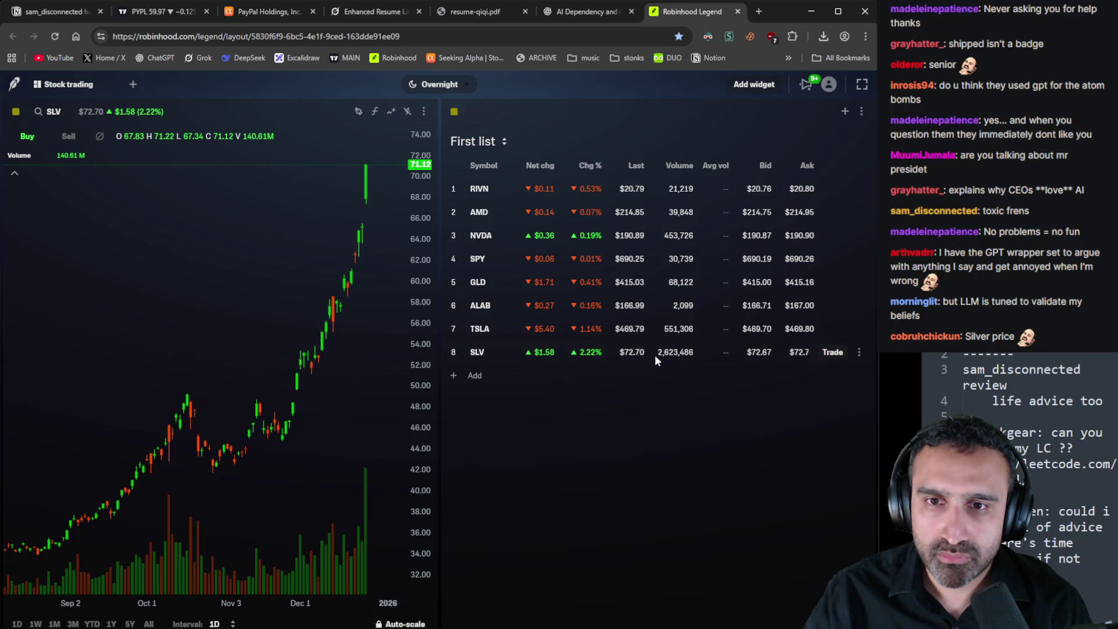
{"action": "scroll", "coordinate": [300, 300], "scroll_direction": "up", "scroll_amount": 3}
{"action": "scroll", "coordinate": [300, 300], "scroll_direction": "down", "scroll_amount": 2}
{"action": "left_click_drag", "start_coordinate": [299, 301], "coordinate": [175, 437]}
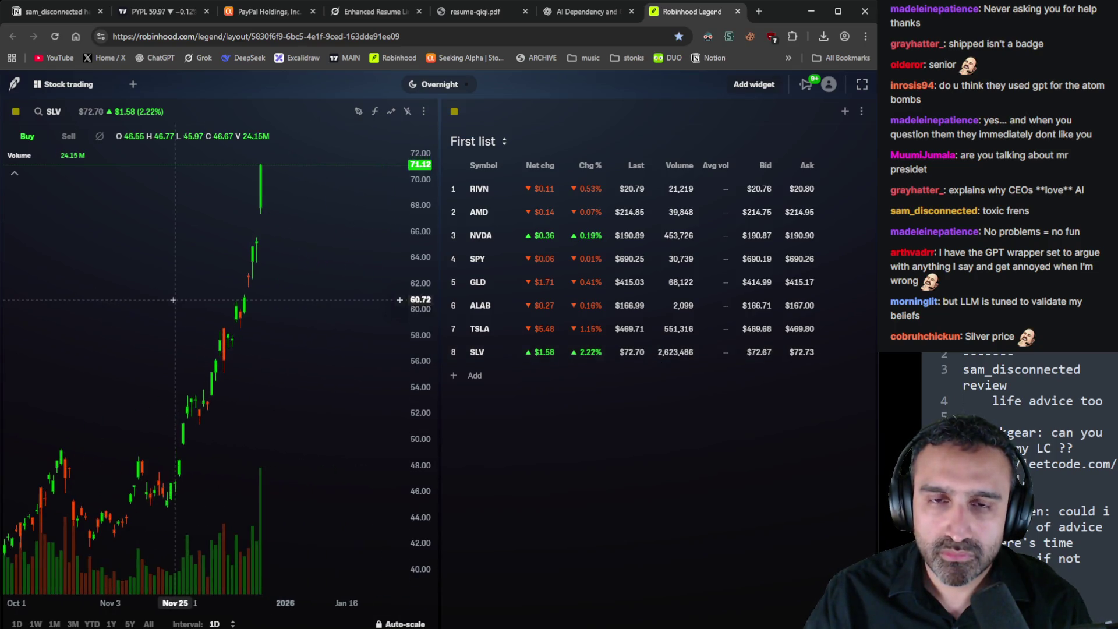
{"action": "left_click", "coordinate": [17, 624]}
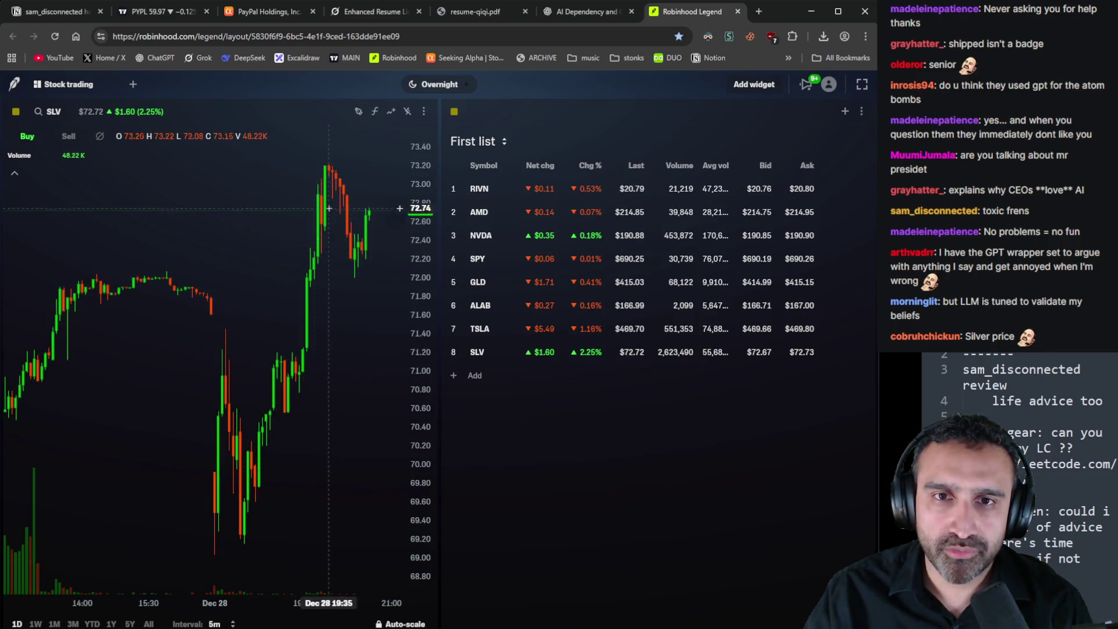
{"action": "left_click", "coordinate": [738, 11]}
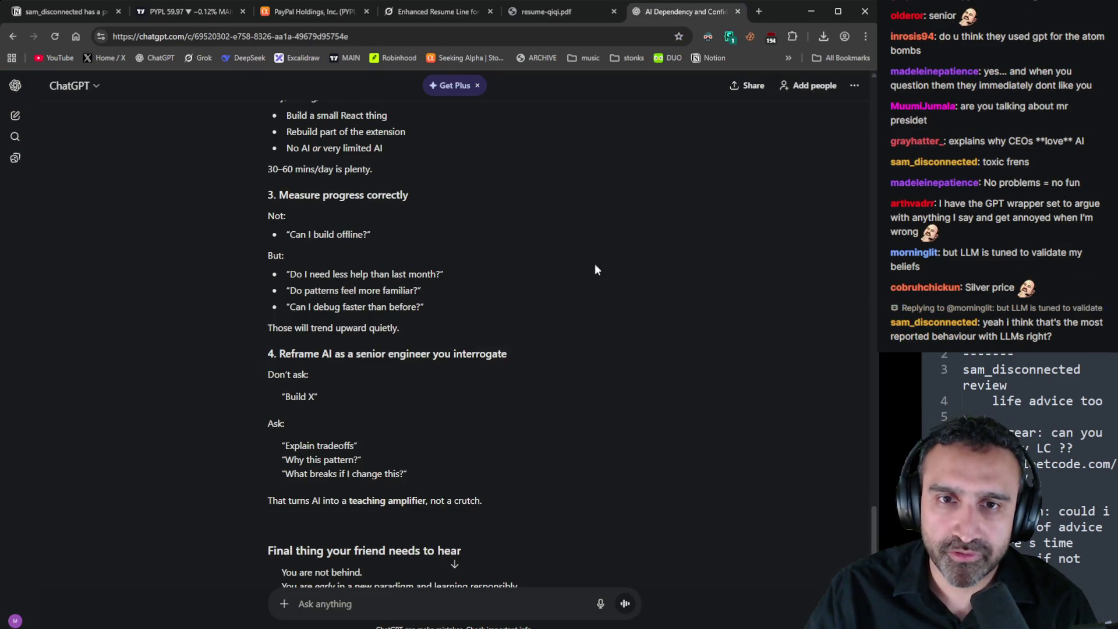
Copy a share link for the AI Dependency and Confidence conversation and dismiss the dialog
{"action": "scroll", "coordinate": [590, 327], "scroll_direction": "down", "scroll_amount": 2}
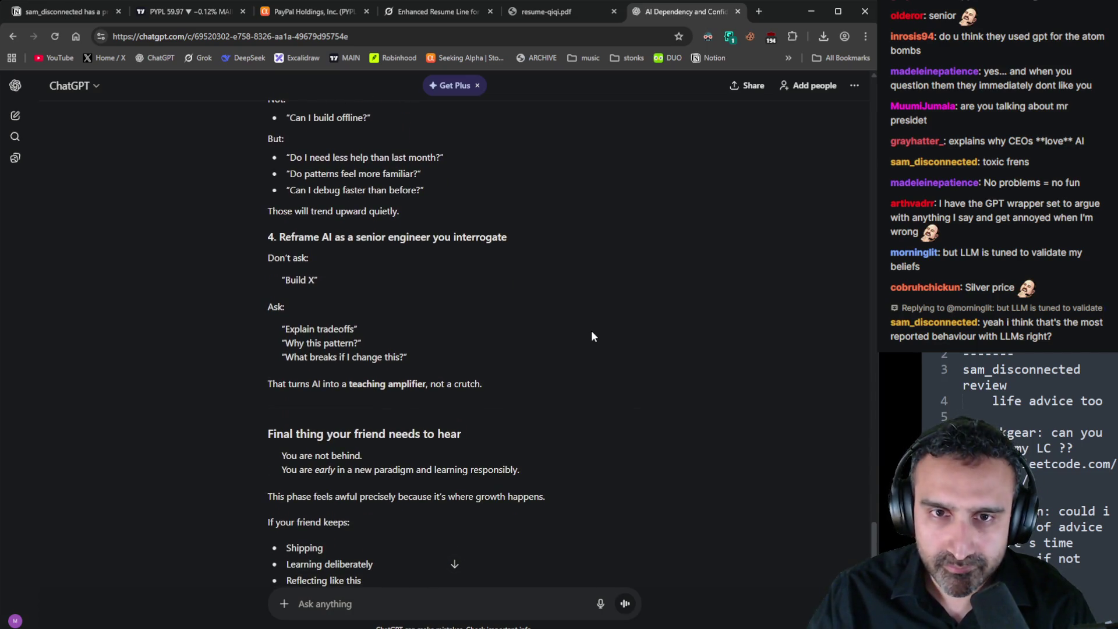
{"action": "scroll", "coordinate": [592, 332], "scroll_direction": "down", "scroll_amount": 2}
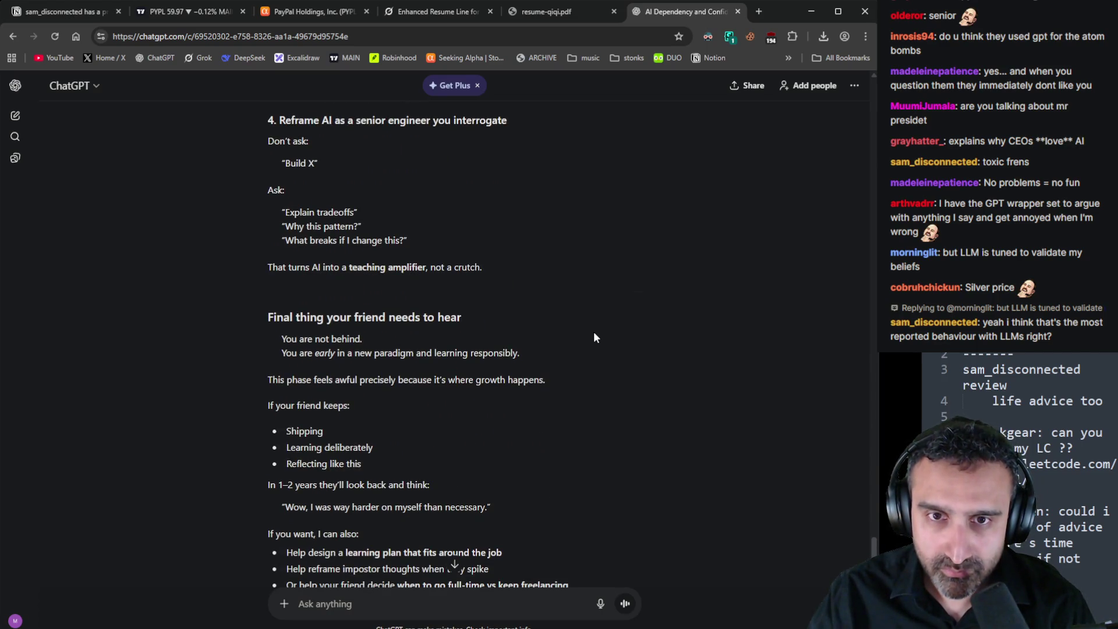
{"action": "scroll", "coordinate": [593, 330], "scroll_direction": "down", "scroll_amount": 2}
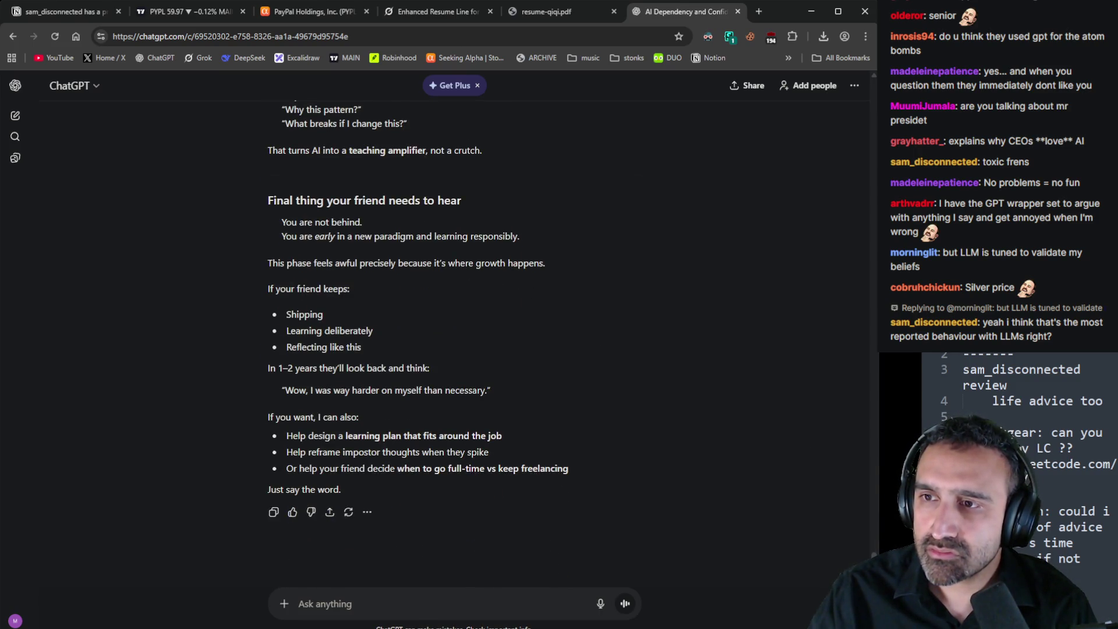
{"action": "left_click", "coordinate": [751, 85]}
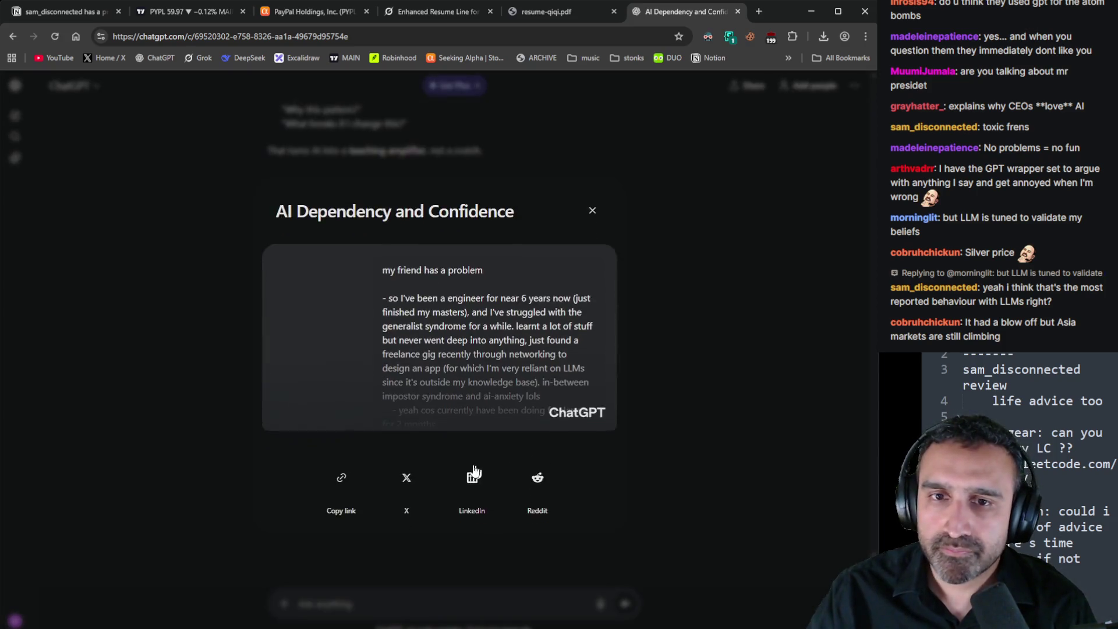
{"action": "left_click", "coordinate": [350, 490]}
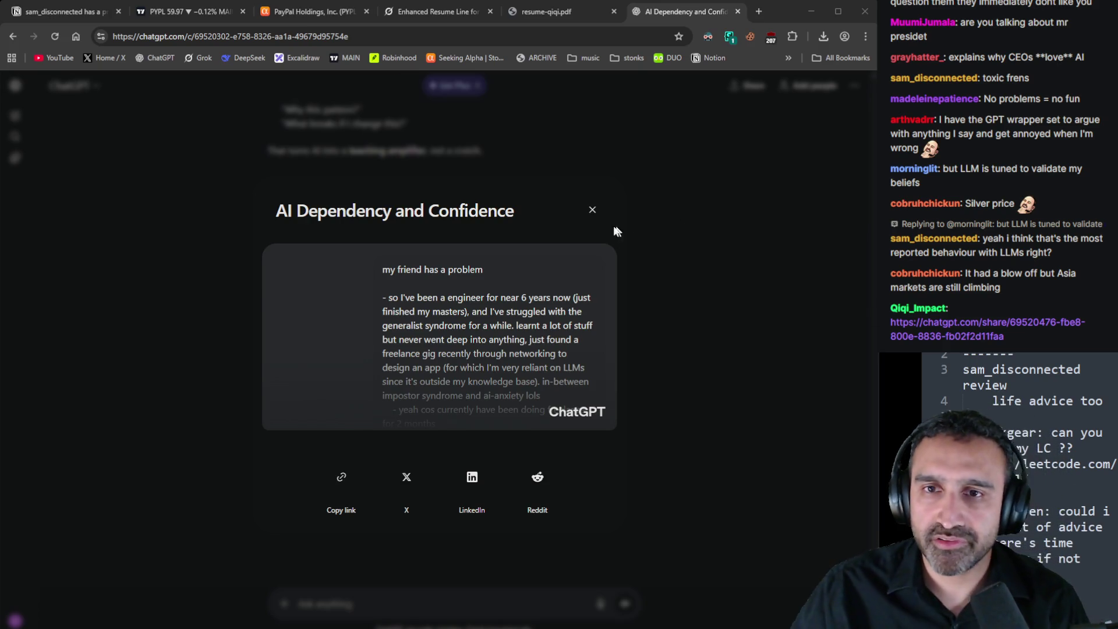
{"action": "left_click", "coordinate": [592, 210]}
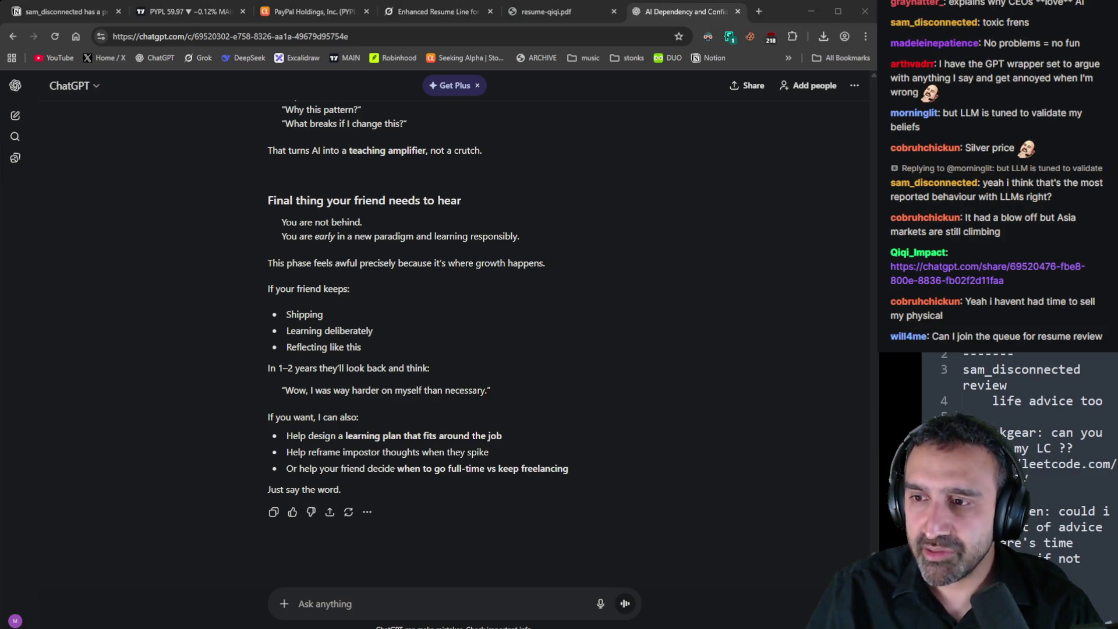
Close the resume PDF tab, scroll back up the friend's message, then go to the Grok conversation
{"action": "scroll", "coordinate": [841, 507], "scroll_direction": "down", "scroll_amount": 1}
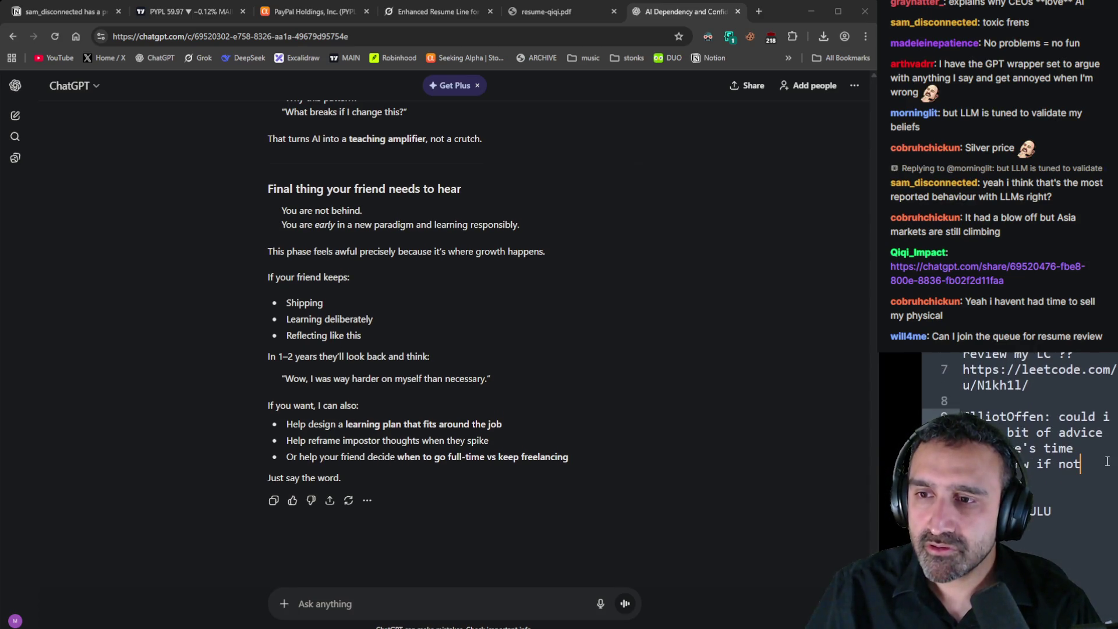
{"action": "scroll", "coordinate": [1097, 439], "scroll_direction": "up", "scroll_amount": 2}
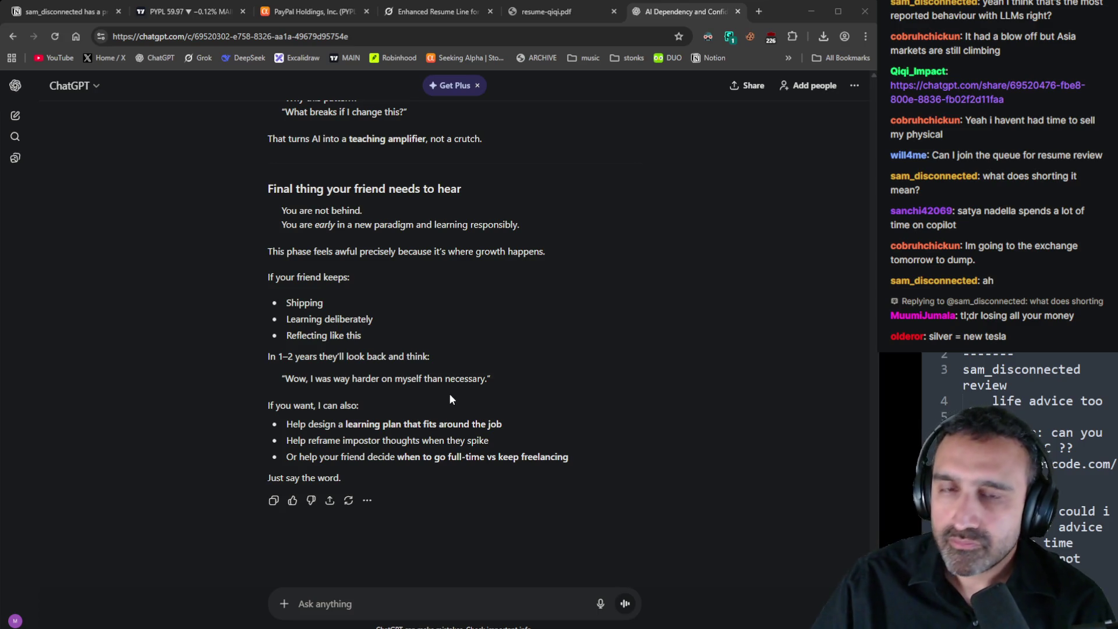
{"action": "scroll", "coordinate": [450, 398], "scroll_direction": "up", "scroll_amount": 20}
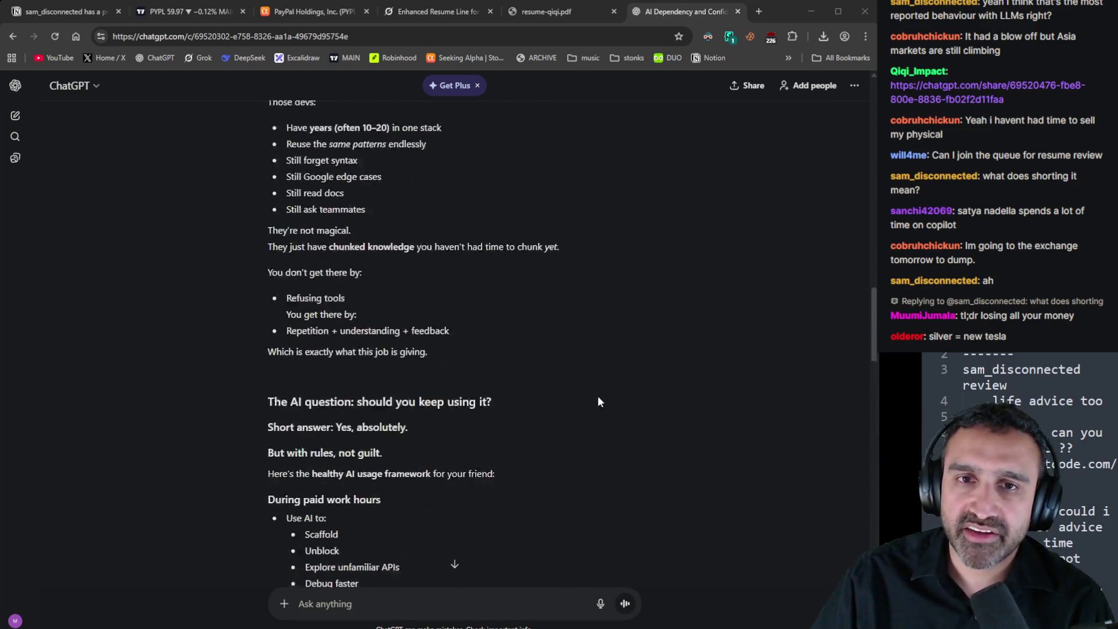
{"action": "scroll", "coordinate": [597, 402], "scroll_direction": "up", "scroll_amount": 15}
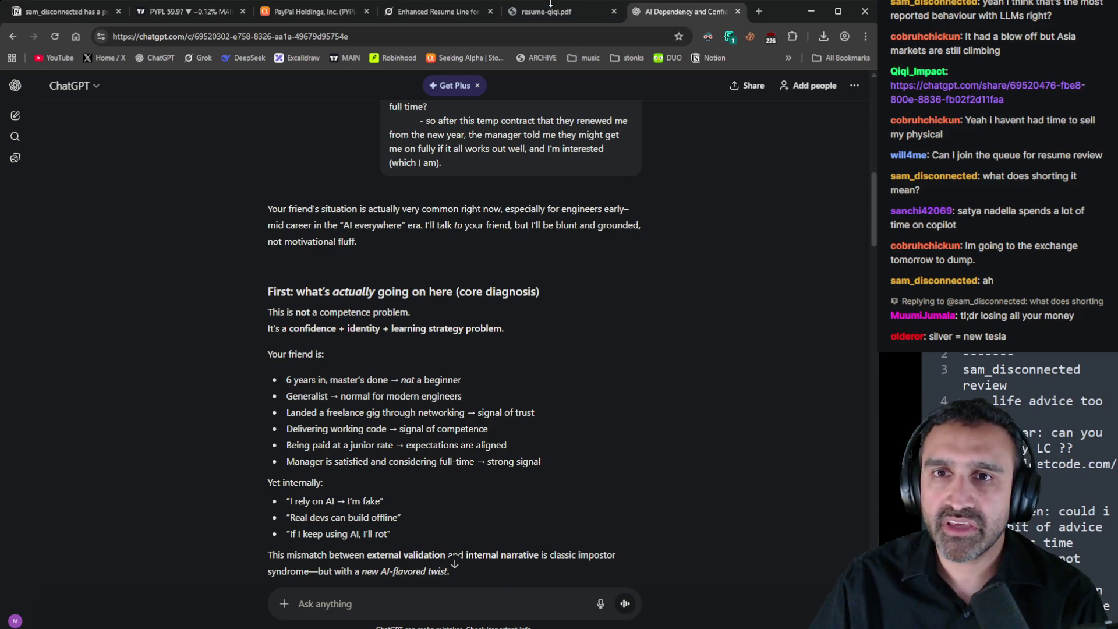
{"action": "left_click", "coordinate": [552, 7]}
{"action": "key", "text": "ctrl+w"}
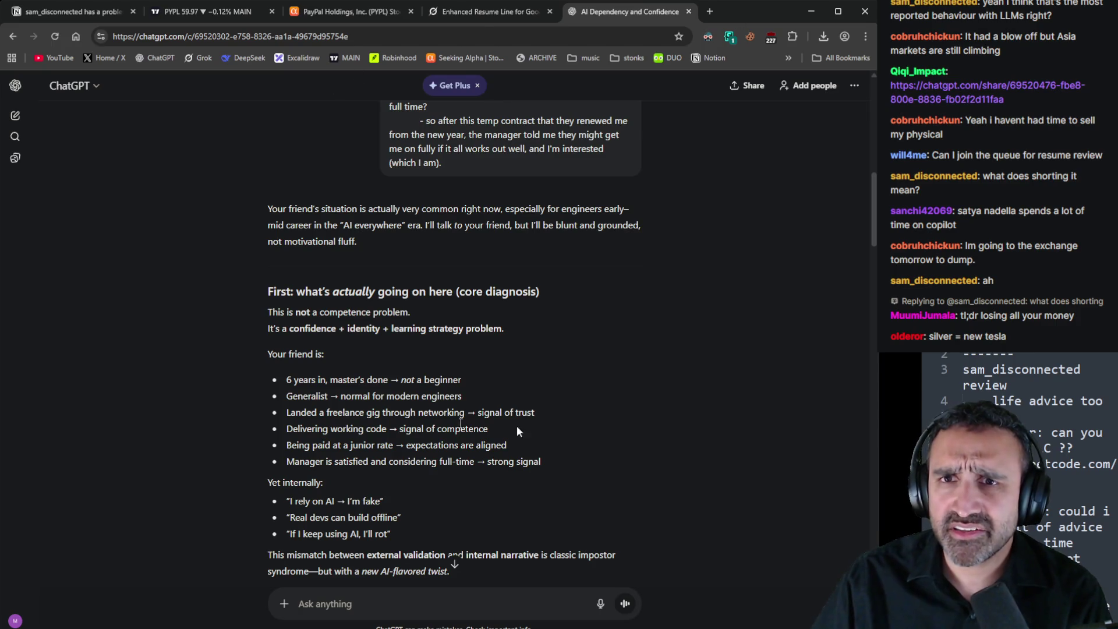
{"action": "scroll", "coordinate": [678, 303], "scroll_direction": "up", "scroll_amount": 10}
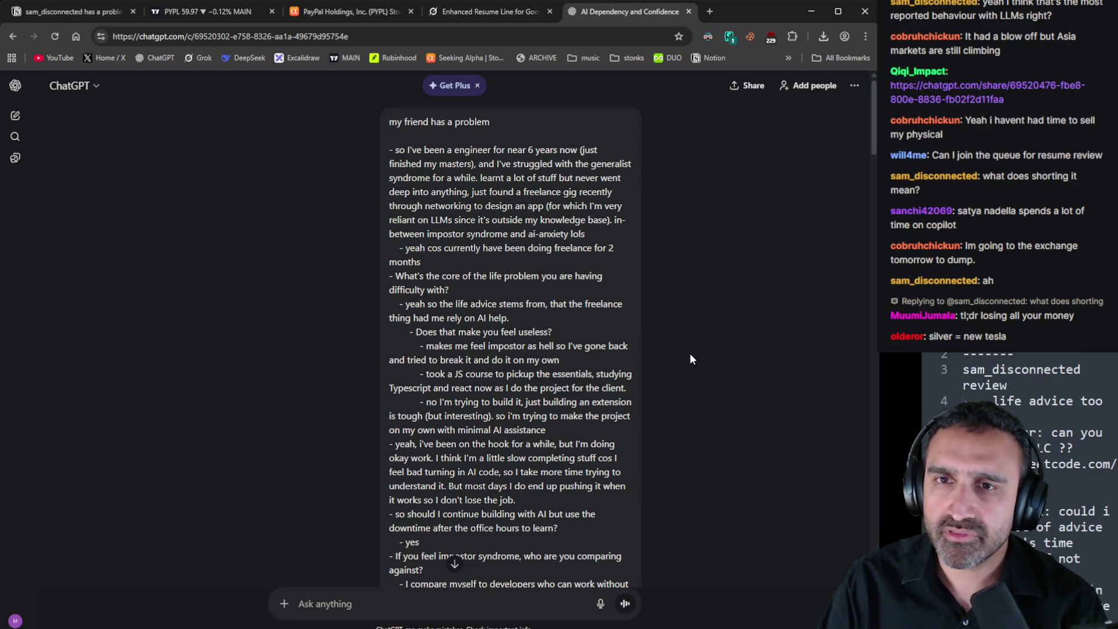
{"action": "key", "text": "ctrl+shift+Tab"}
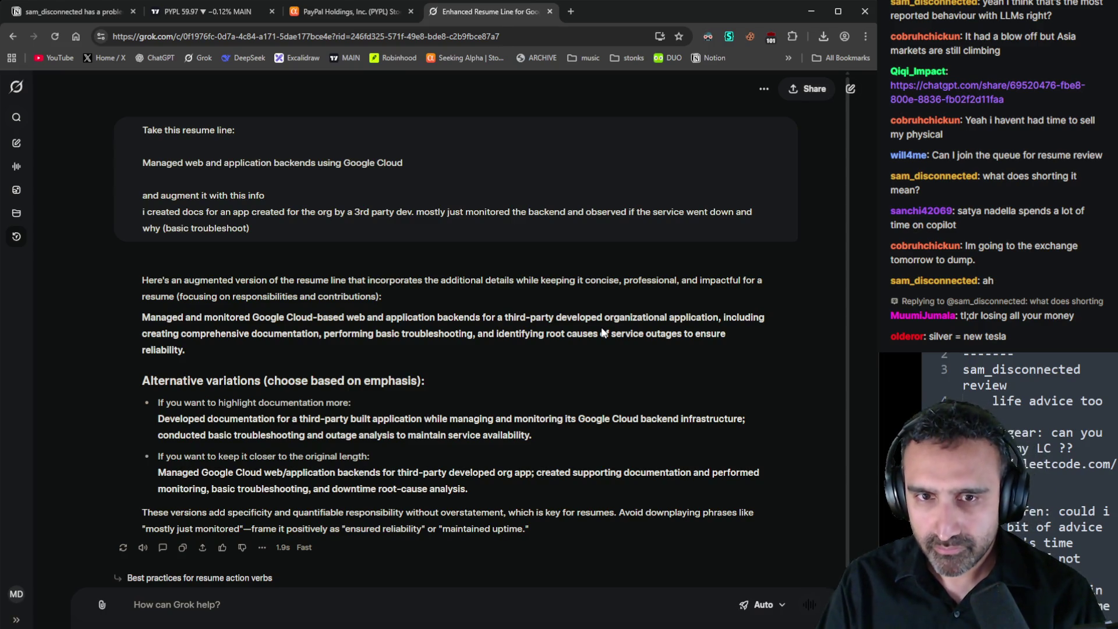
Close the Grok and Seeking Alpha tabs and delete the finished review entry from the notes
{"action": "key", "text": "ctrl+w"}
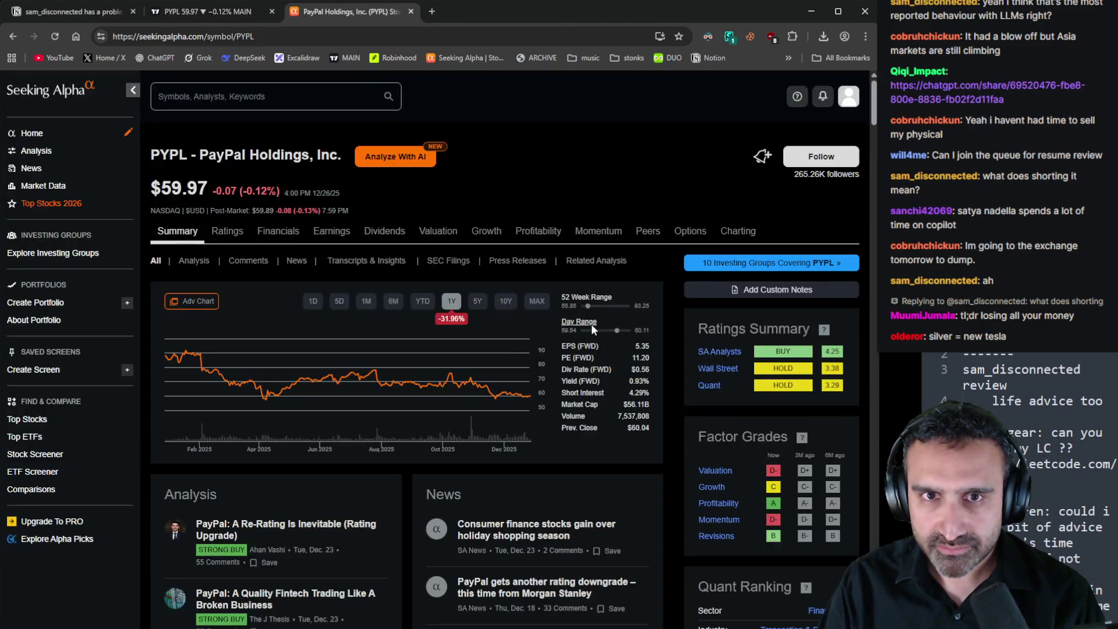
{"action": "key", "text": "ctrl+w"}
{"action": "key", "text": "ctrl+w"}
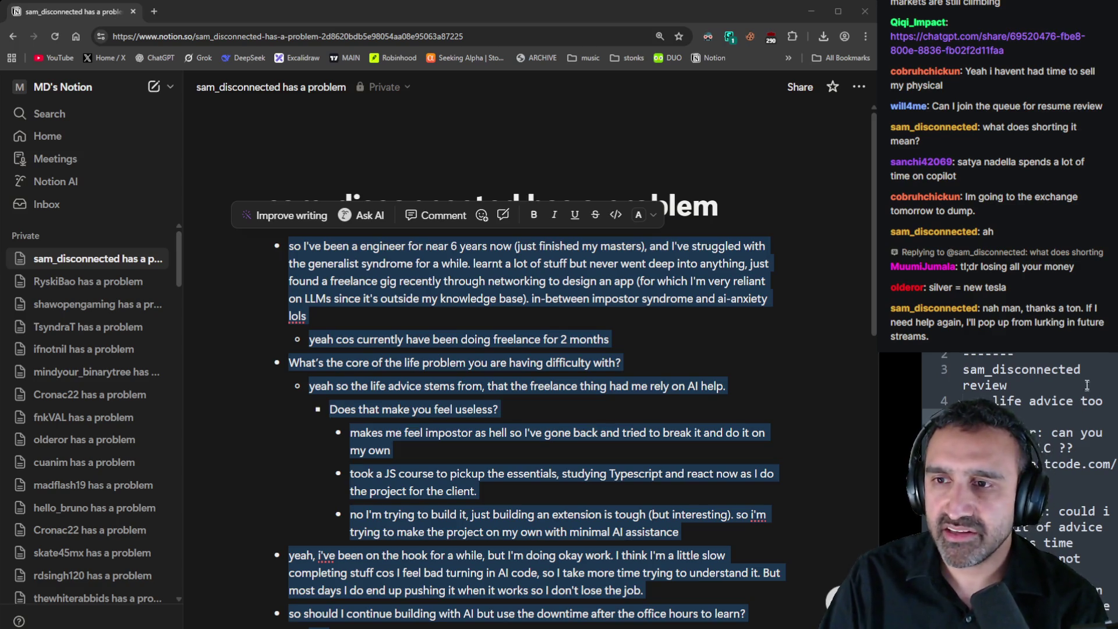
{"action": "mouse_move", "coordinate": [1110, 402]}
{"action": "left_mouse_down"}
{"action": "mouse_move", "coordinate": [1066, 401]}
{"action": "mouse_move", "coordinate": [1014, 357]}
{"action": "left_mouse_up"}
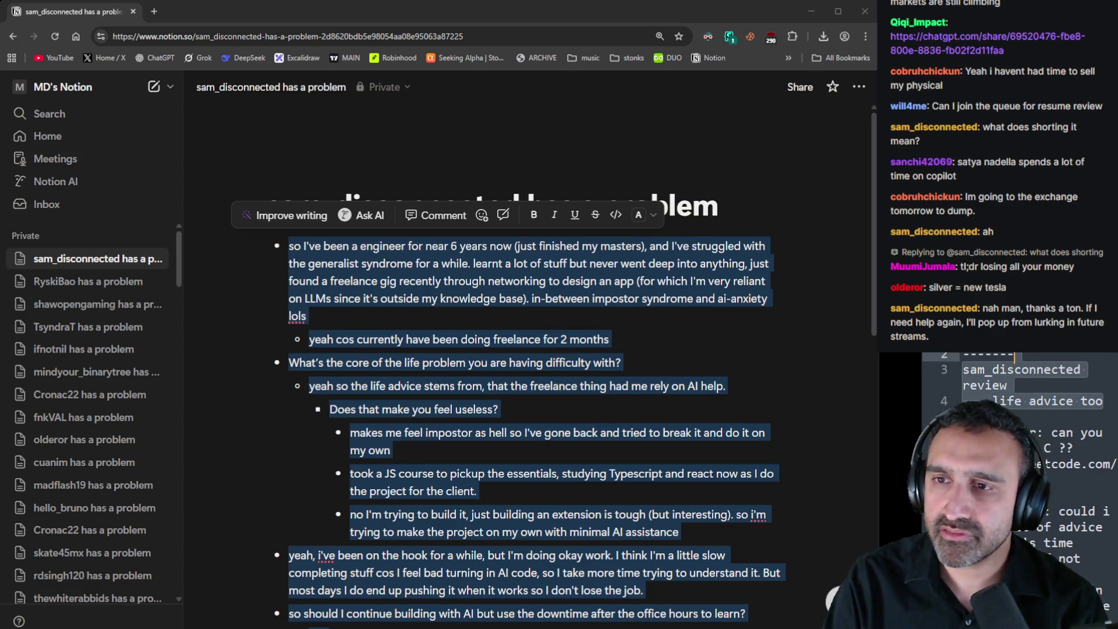
{"action": "key", "text": "BackSpace"}
{"action": "key", "text": "Delete"}
{"action": "key", "text": "Down"}
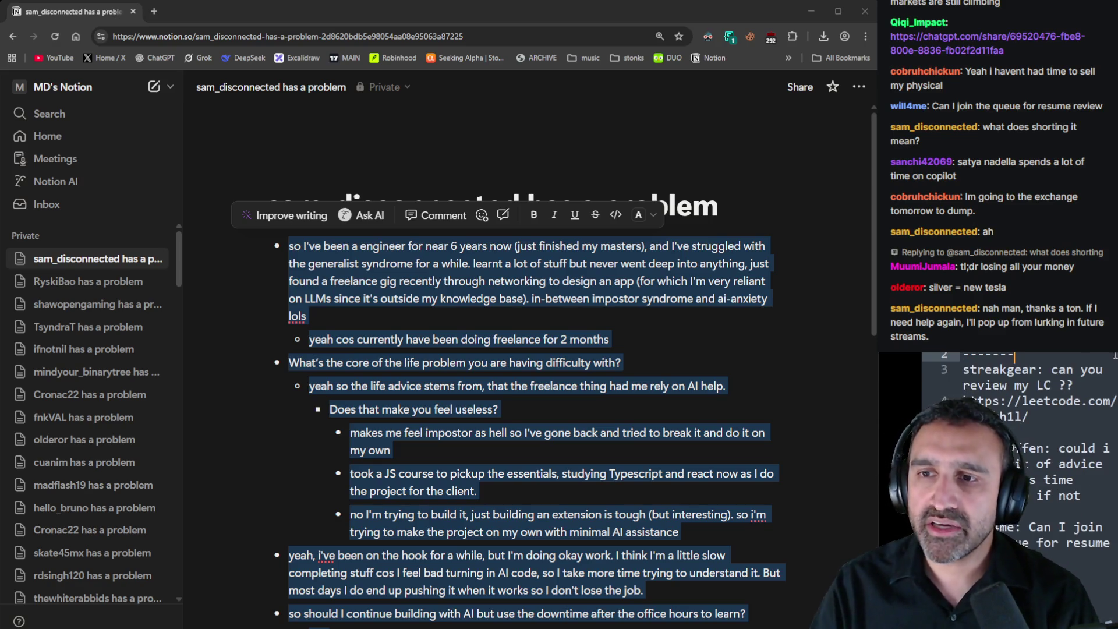
Load the next viewer's LeetCode profile link from the notes in a new tab
{"action": "double_click", "coordinate": [1014, 370]}
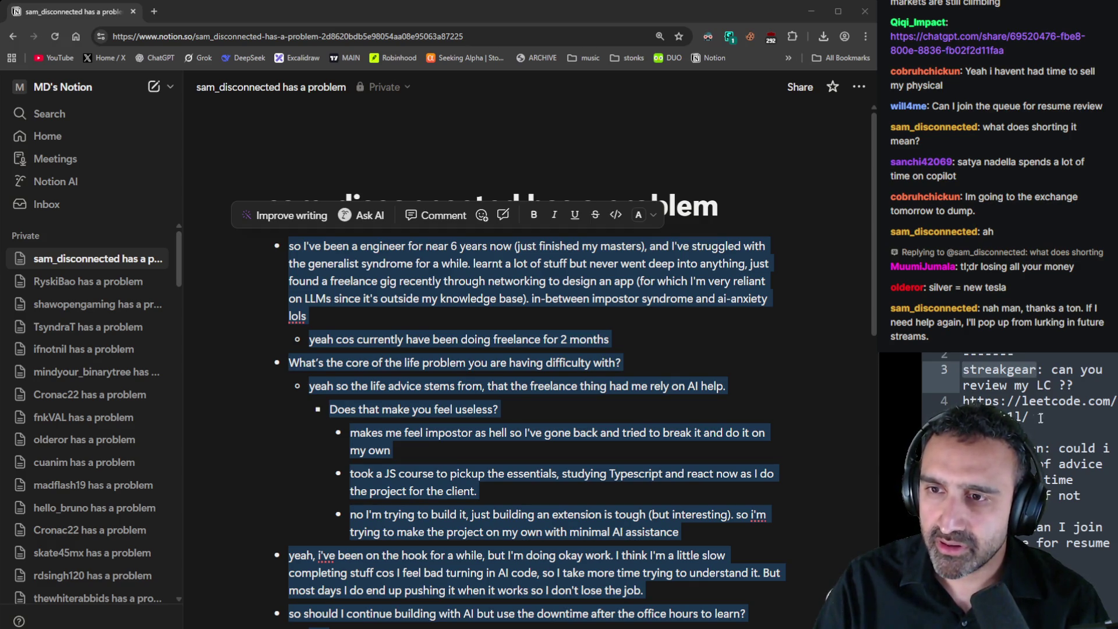
{"action": "left_click", "coordinate": [963, 401]}
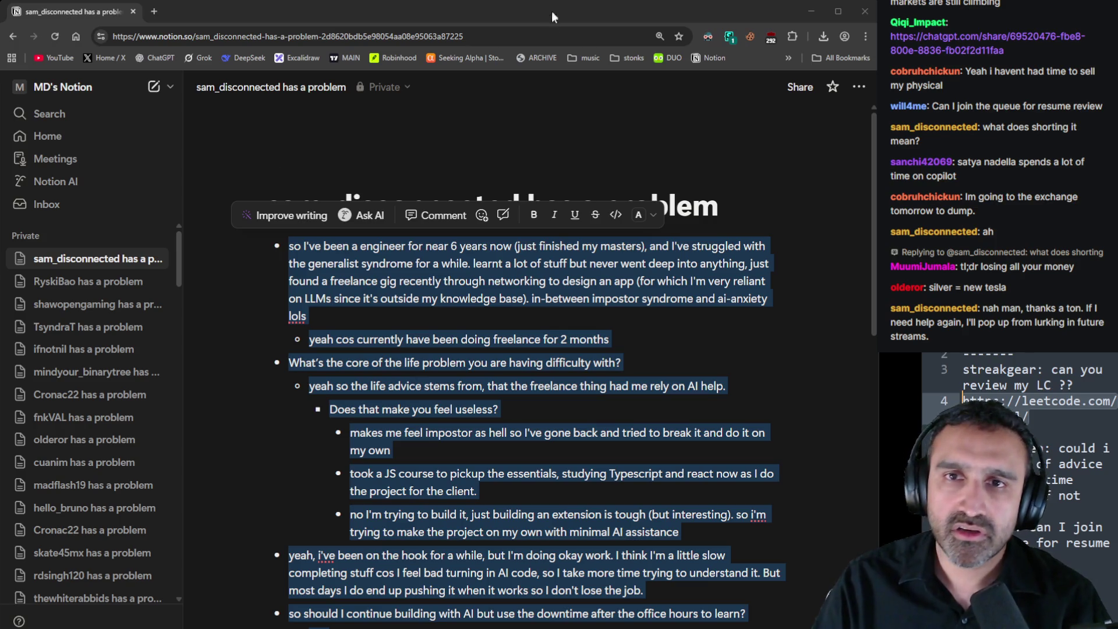
{"action": "left_click", "coordinate": [155, 13]}
{"action": "key", "text": "ctrl+v"}
{"action": "key", "text": "Return"}
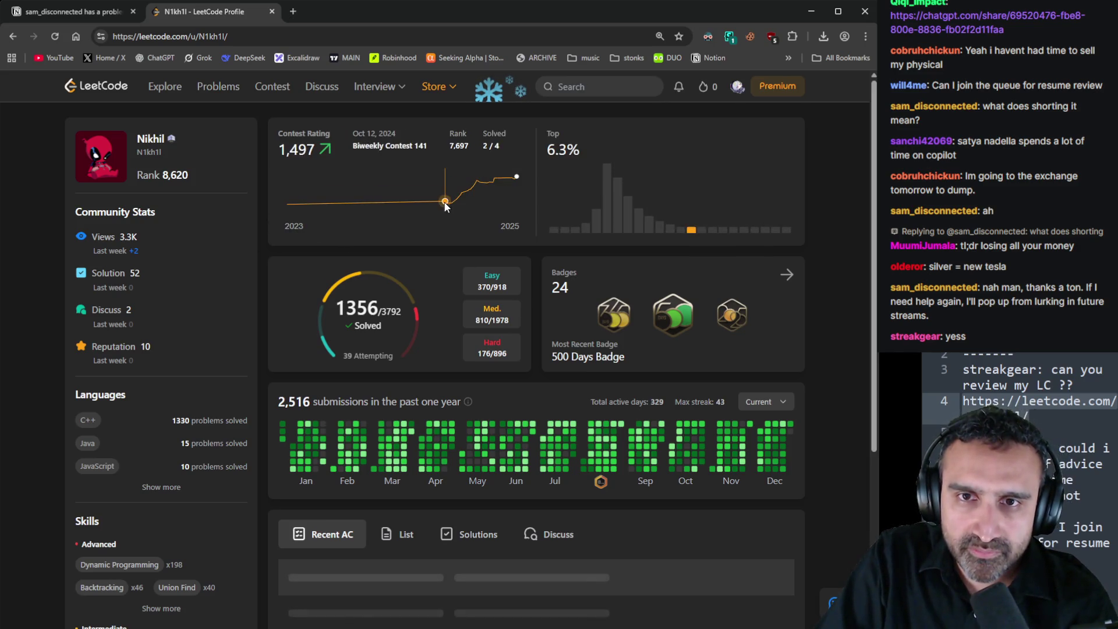
Reload the viewer's LeetCode profile and show their posted solutions under the List section
{"action": "mouse_move", "coordinate": [445, 211]}
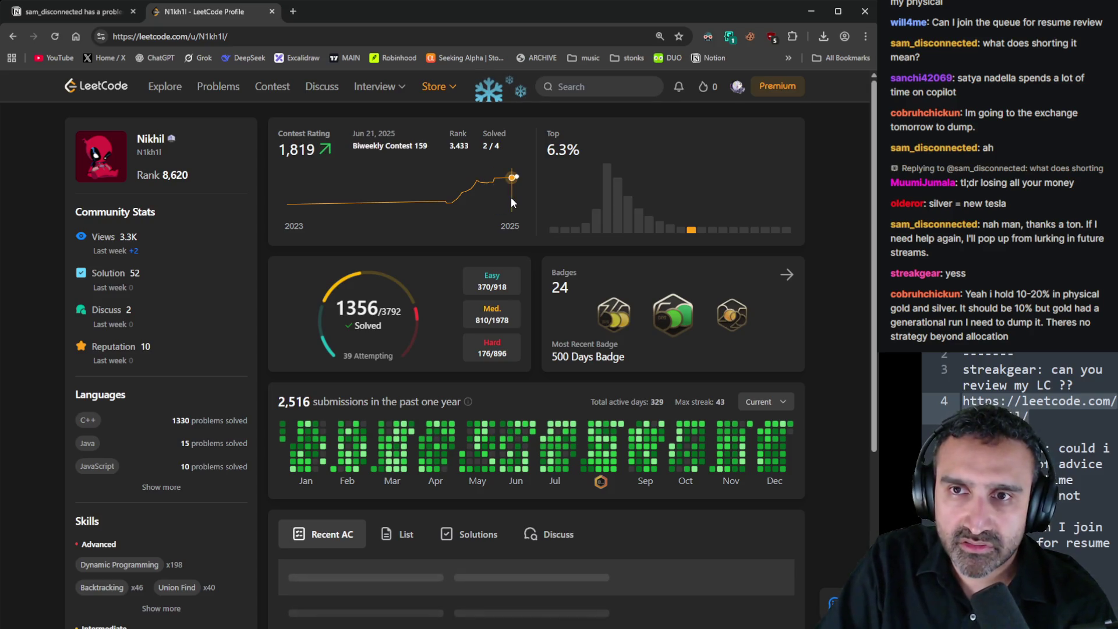
{"action": "scroll", "coordinate": [487, 208], "scroll_direction": "down", "scroll_amount": 2}
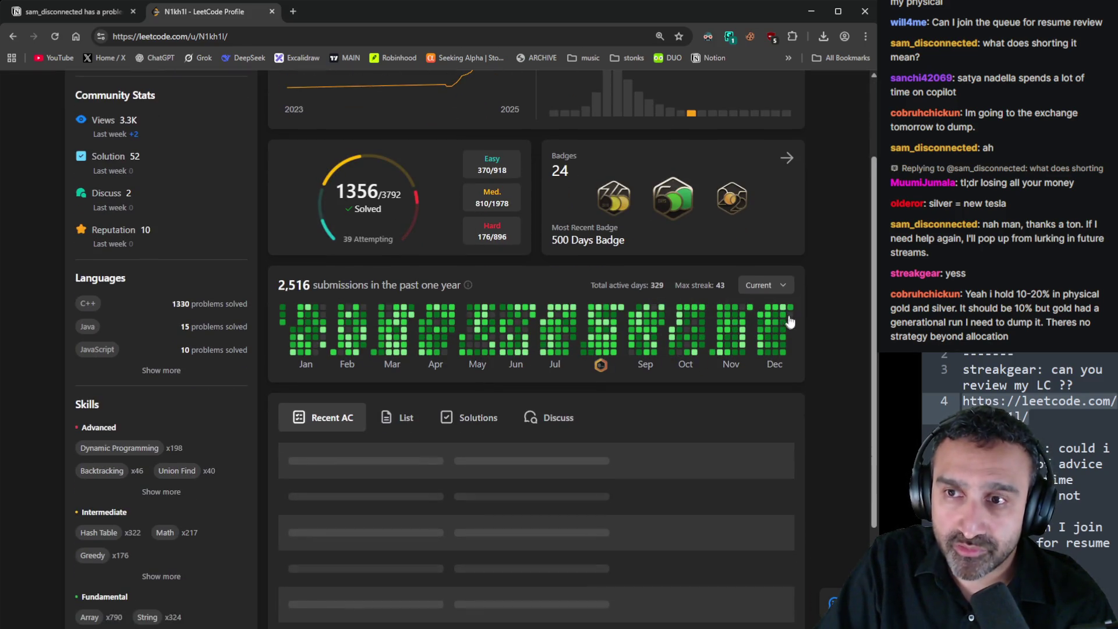
{"action": "scroll", "coordinate": [788, 317], "scroll_direction": "down", "scroll_amount": 3}
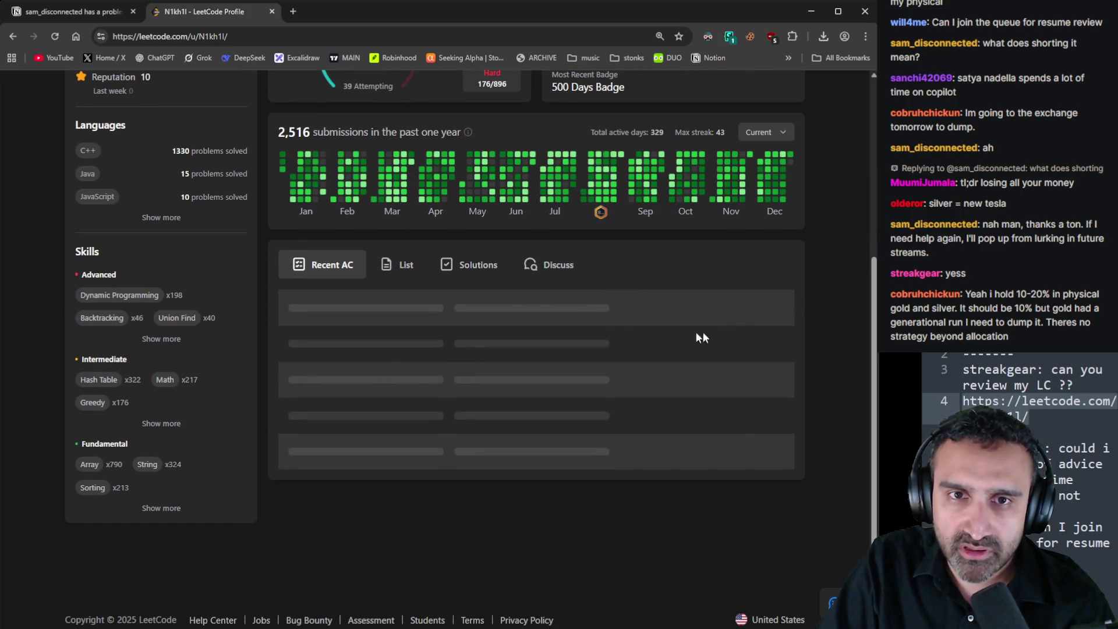
{"action": "left_click", "coordinate": [55, 36]}
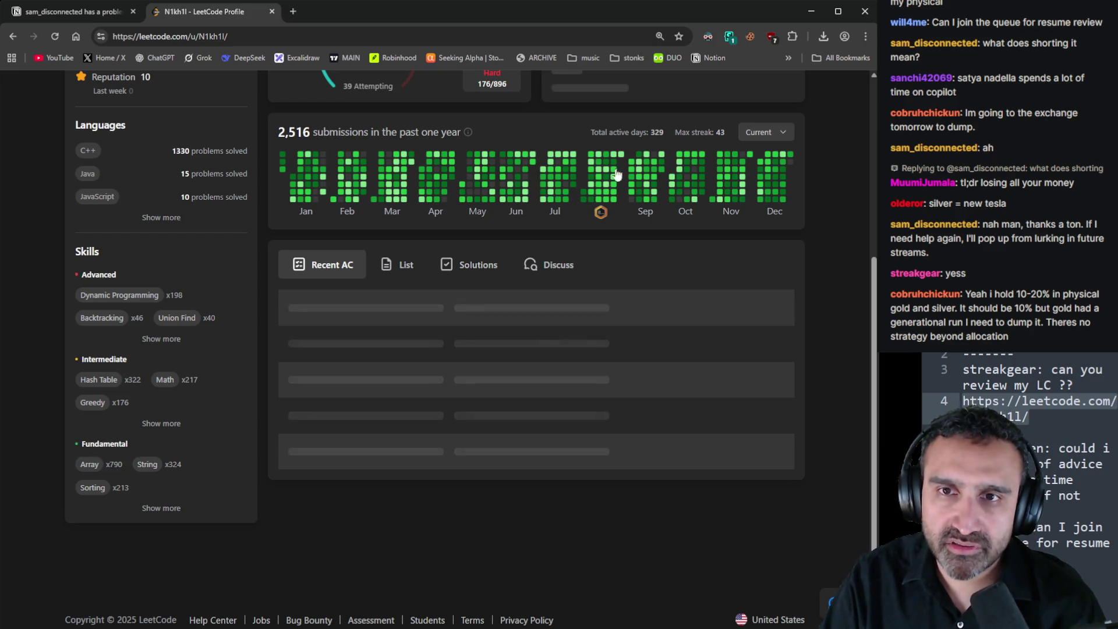
{"action": "scroll", "coordinate": [635, 242], "scroll_direction": "up", "scroll_amount": 5}
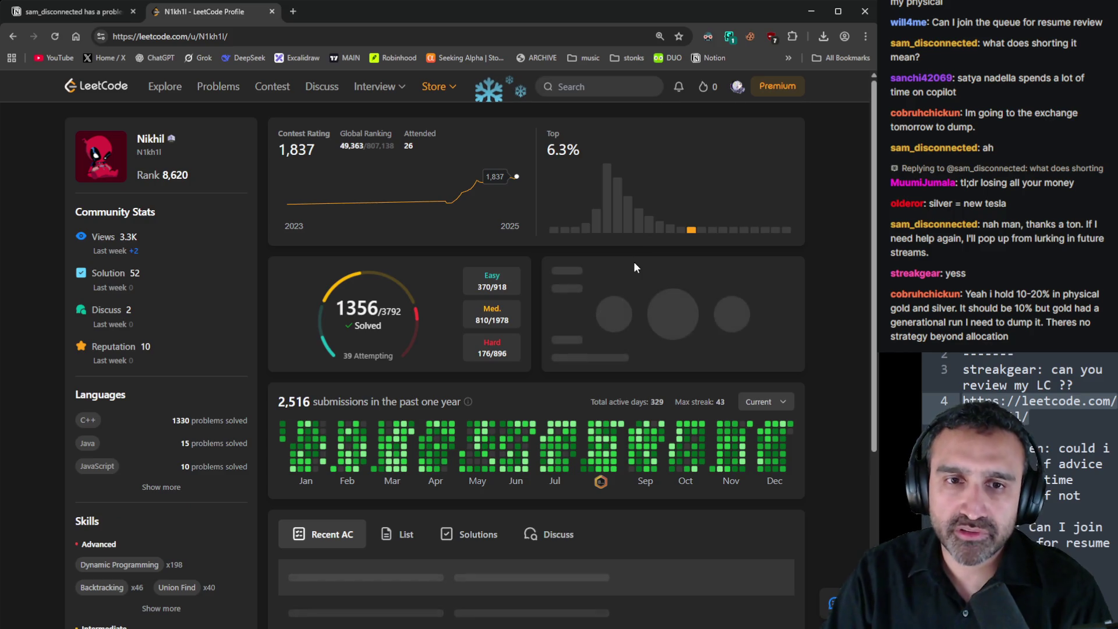
{"action": "scroll", "coordinate": [629, 274], "scroll_direction": "down", "scroll_amount": 5}
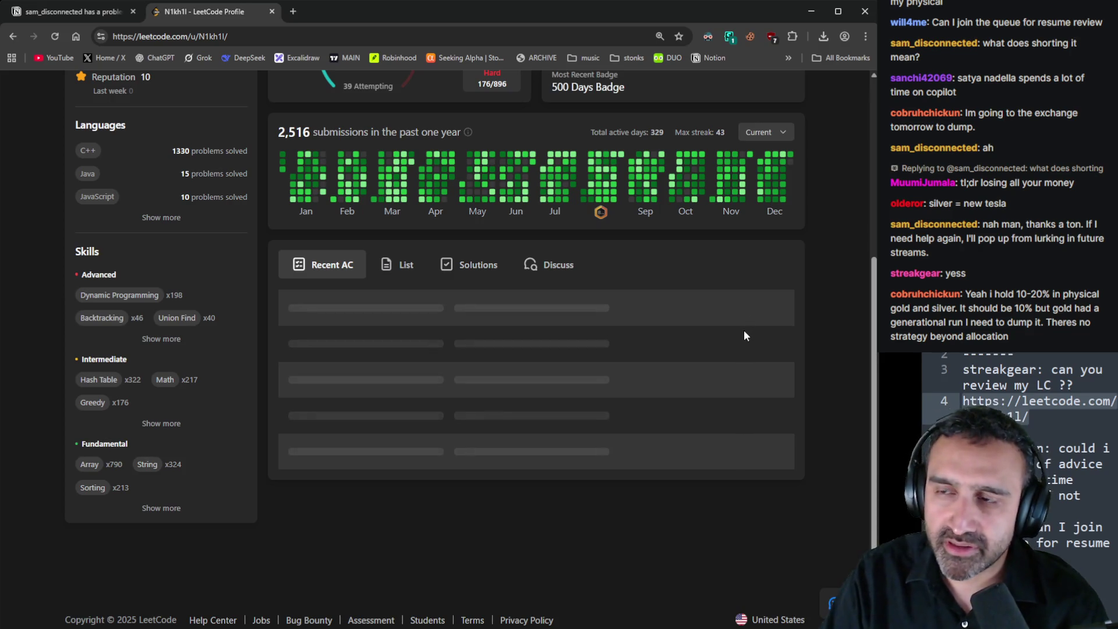
{"action": "scroll", "coordinate": [744, 336], "scroll_direction": "up", "scroll_amount": 3}
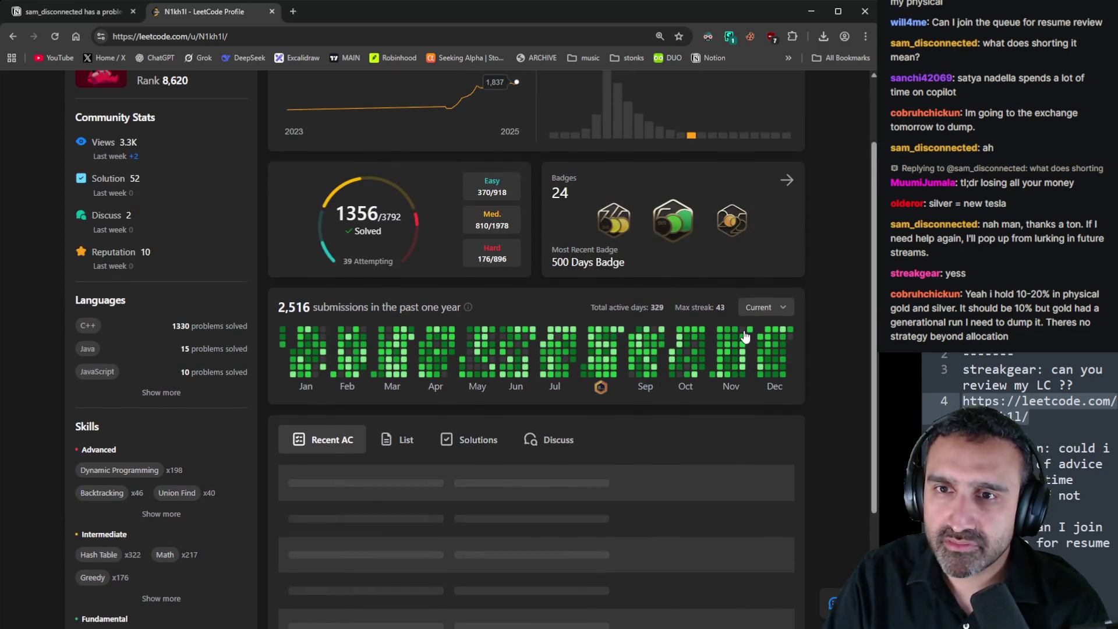
{"action": "scroll", "coordinate": [745, 335], "scroll_direction": "up", "scroll_amount": 2}
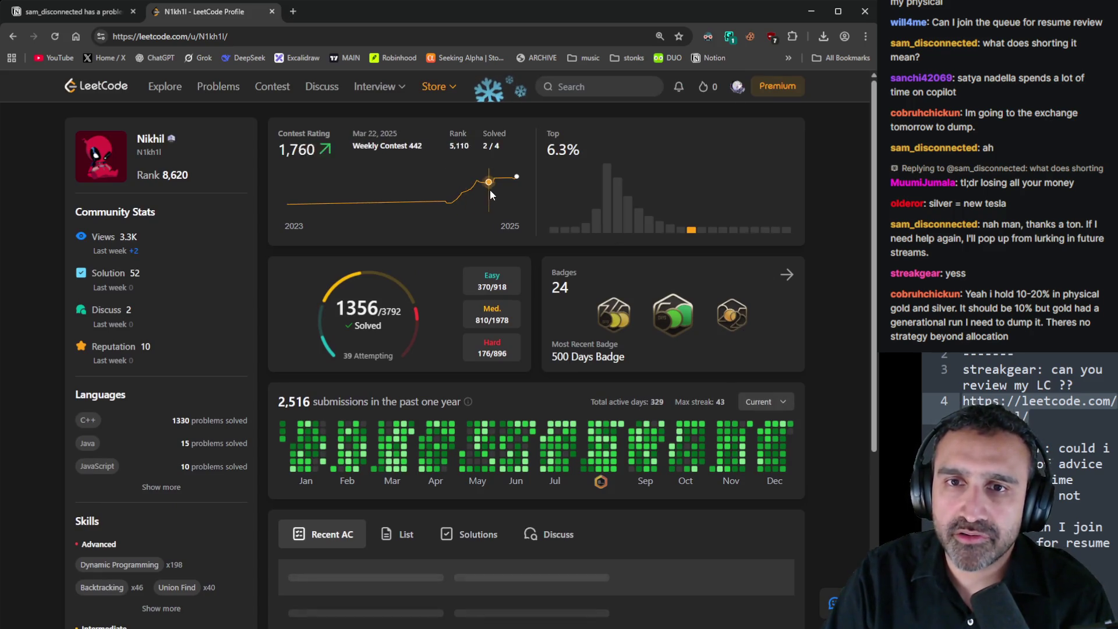
{"action": "scroll", "coordinate": [505, 228], "scroll_direction": "down", "scroll_amount": 5}
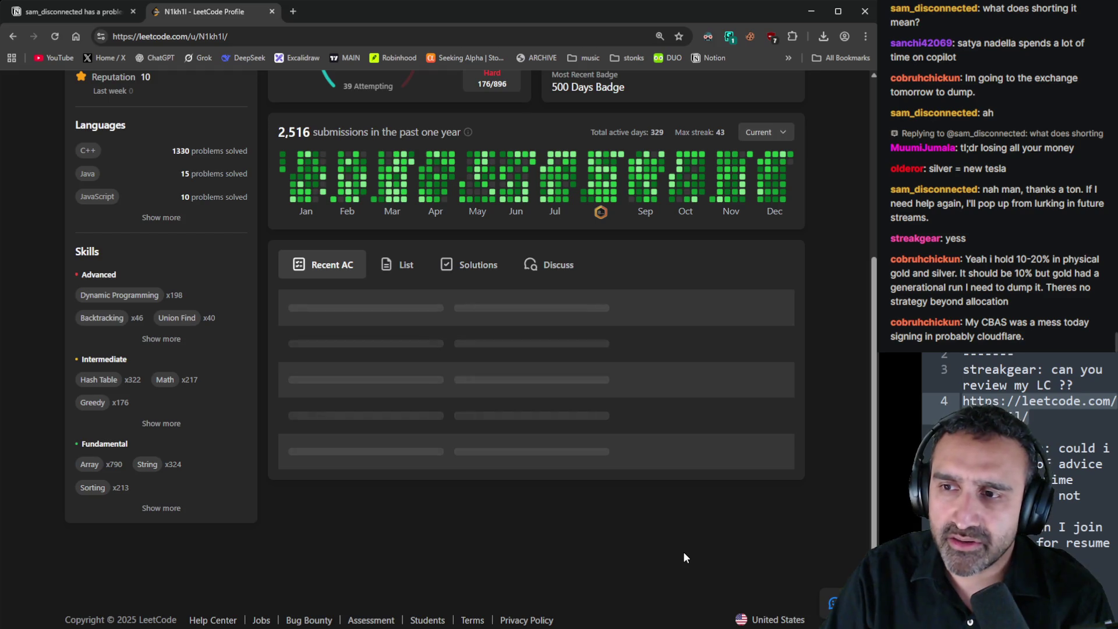
{"action": "left_click", "coordinate": [394, 266]}
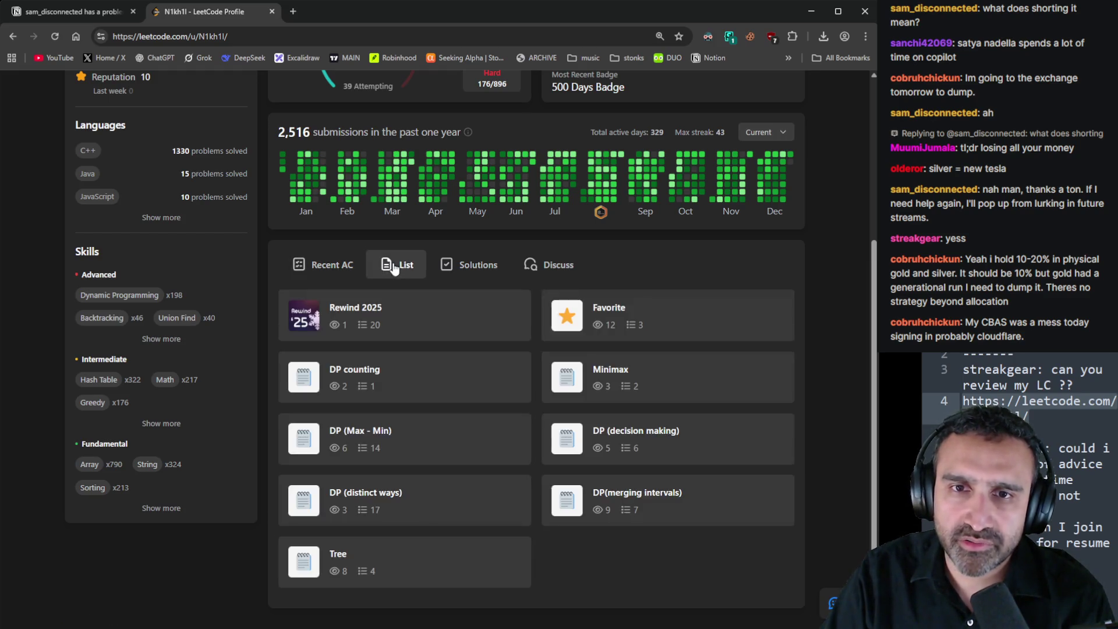
{"action": "left_click", "coordinate": [475, 269]}
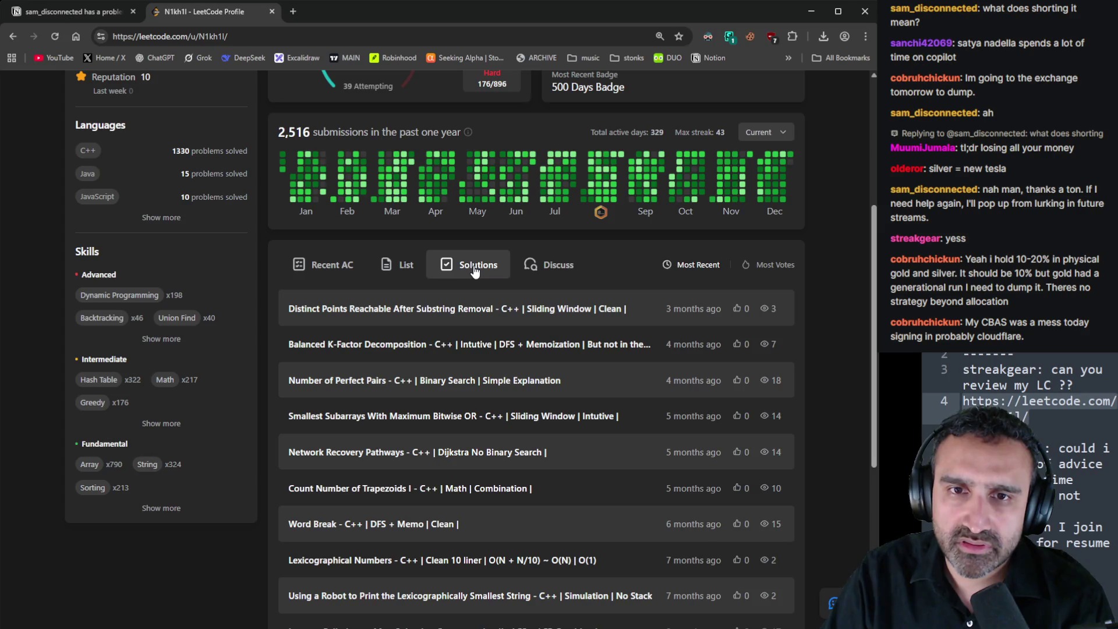
Open the two newest solution posts in tabs and read the Balanced K-Factor Decomposition code
{"action": "middle_click", "coordinate": [499, 307]}
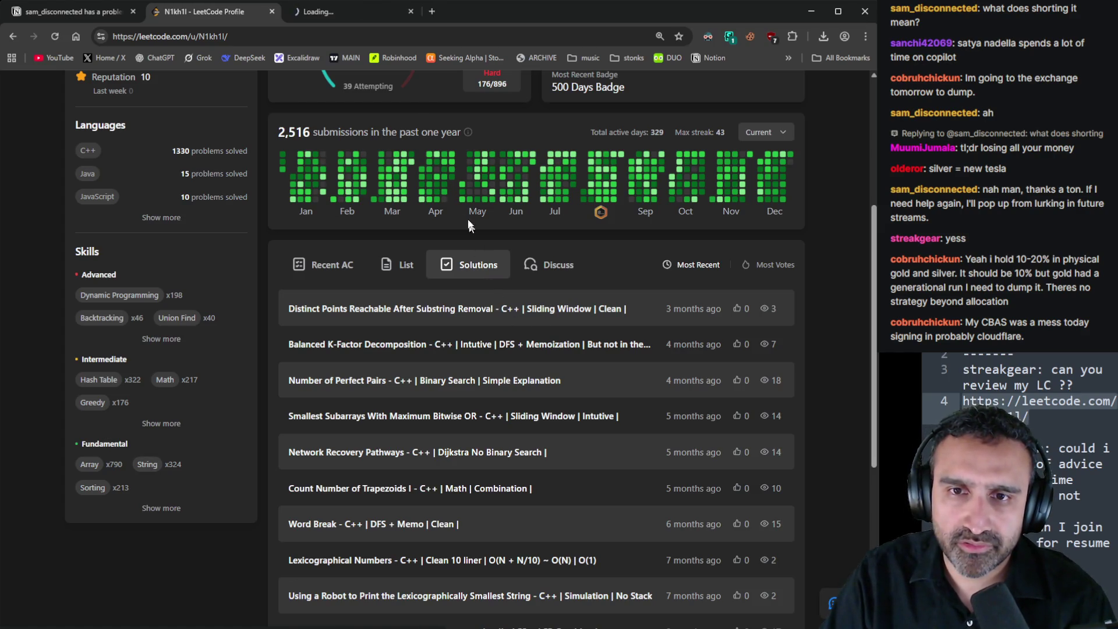
{"action": "middle_click", "coordinate": [490, 343]}
{"action": "left_click", "coordinate": [336, 15]}
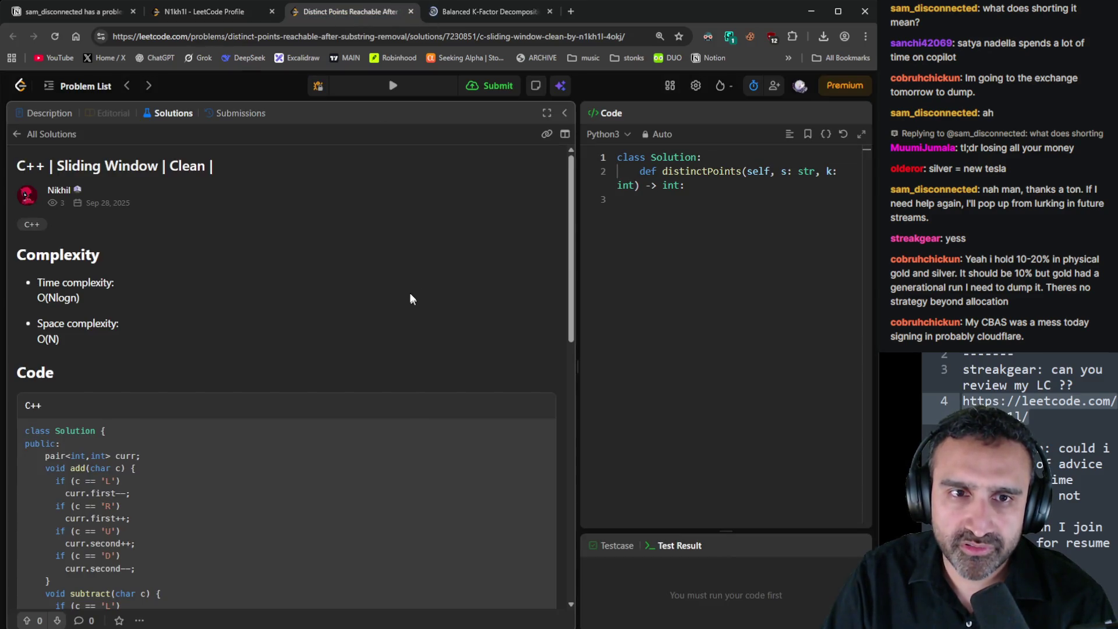
{"action": "scroll", "coordinate": [408, 297], "scroll_direction": "down", "scroll_amount": 8}
{"action": "left_click", "coordinate": [489, 12]}
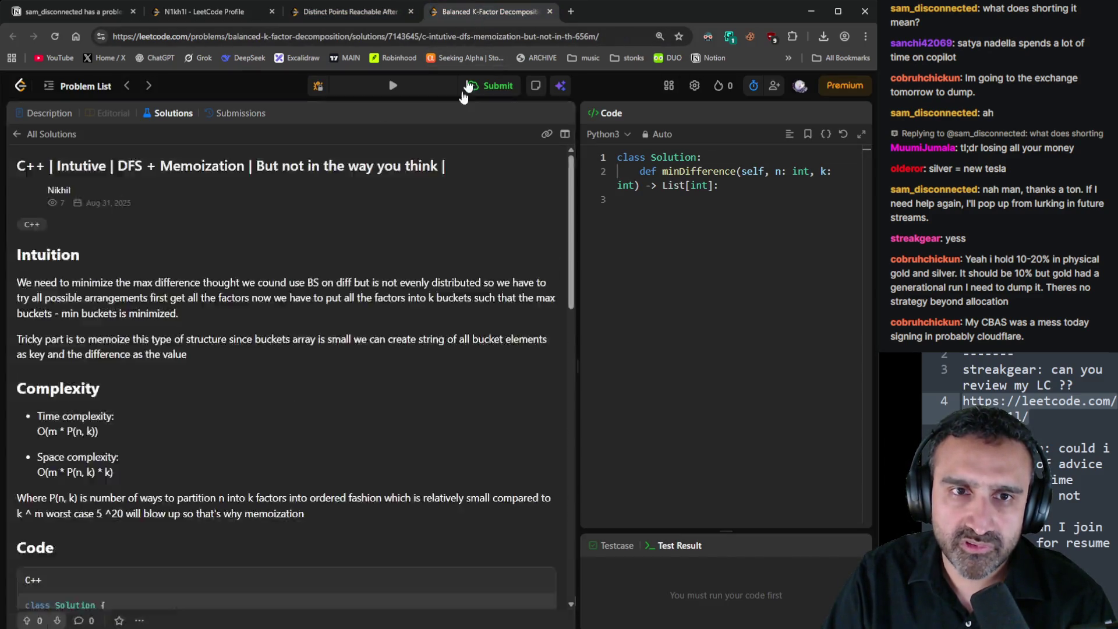
{"action": "scroll", "coordinate": [396, 384], "scroll_direction": "down", "scroll_amount": 5}
{"action": "scroll", "coordinate": [400, 387], "scroll_direction": "down", "scroll_amount": 2}
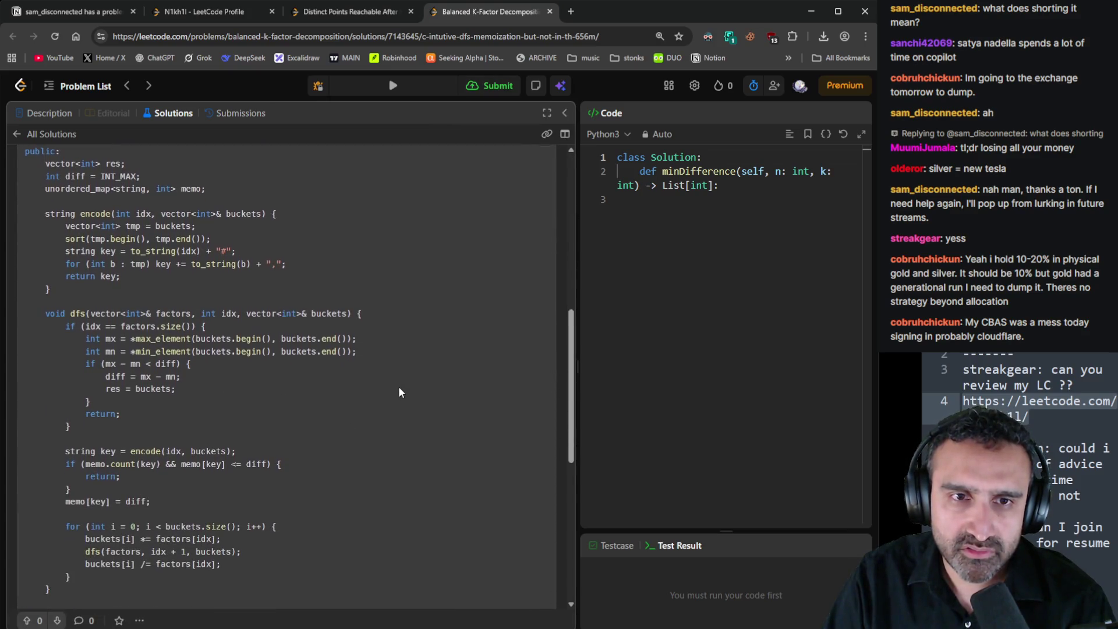
{"action": "scroll", "coordinate": [399, 392], "scroll_direction": "down", "scroll_amount": 1}
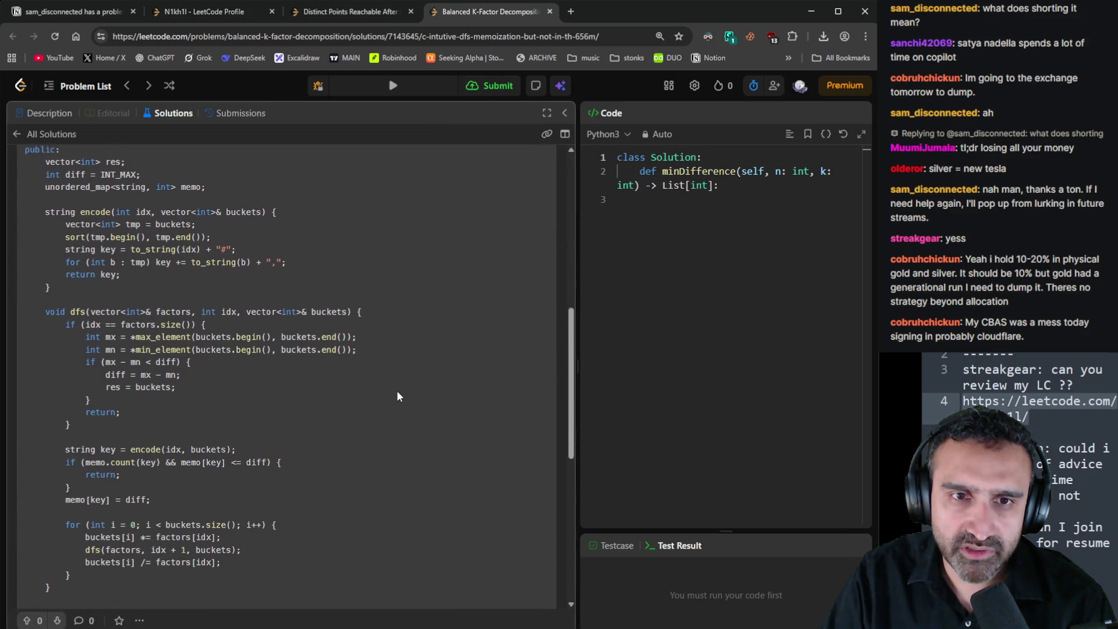
{"action": "scroll", "coordinate": [398, 396], "scroll_direction": "down", "scroll_amount": 2}
{"action": "scroll", "coordinate": [398, 397], "scroll_direction": "down", "scroll_amount": 2}
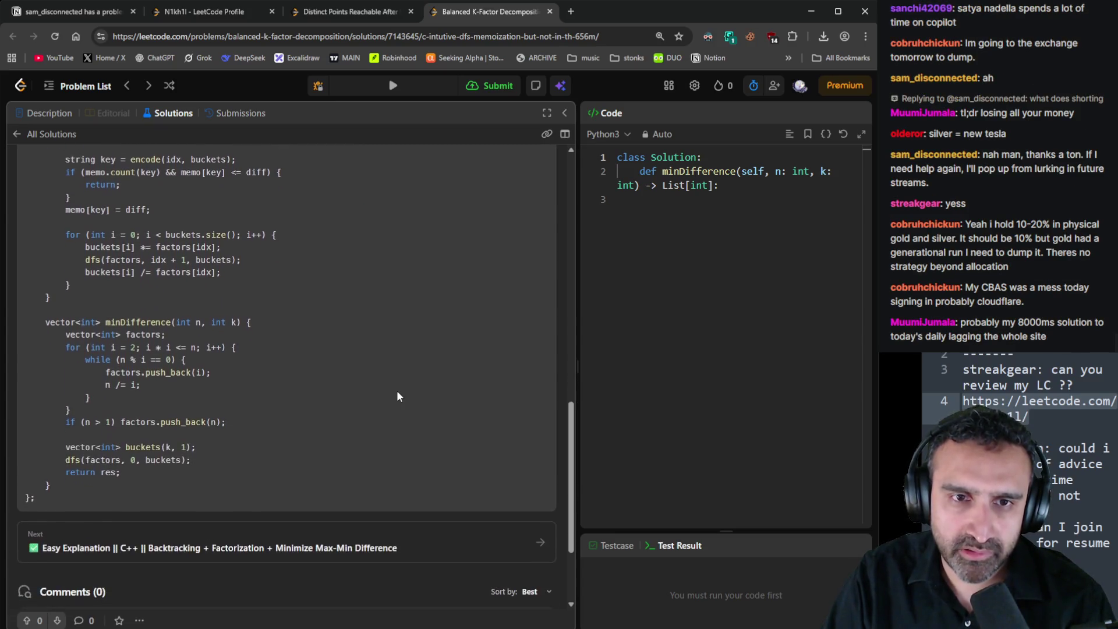
Return to the profile and show the viewer's recently accepted problems
{"action": "left_click", "coordinate": [210, 12]}
{"action": "scroll", "coordinate": [599, 387], "scroll_direction": "down", "scroll_amount": 4}
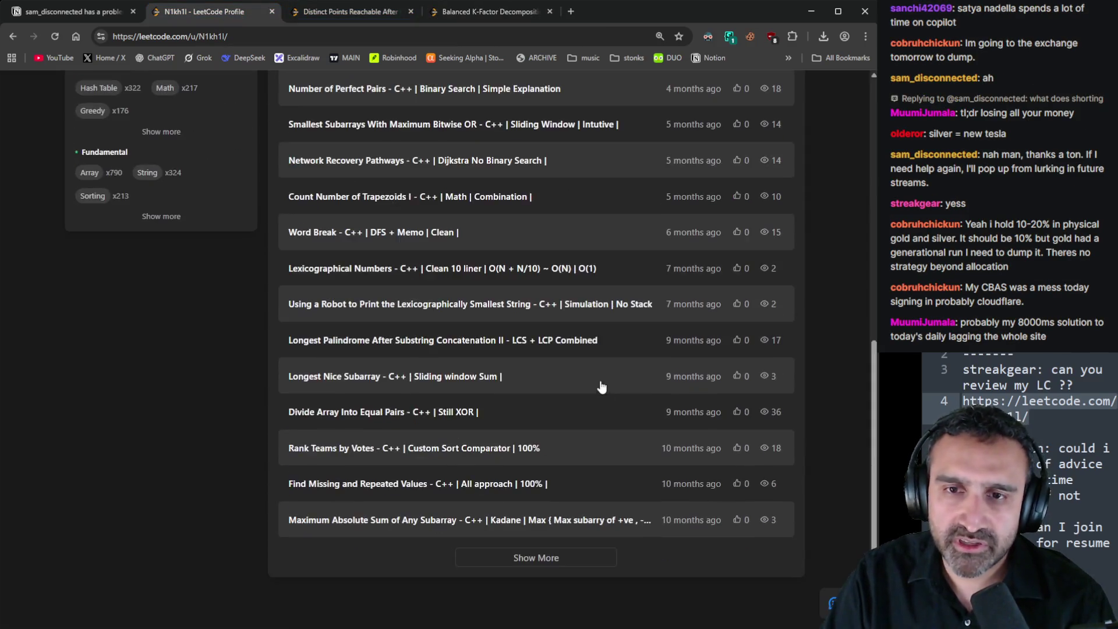
{"action": "scroll", "coordinate": [594, 372], "scroll_direction": "up", "scroll_amount": 4}
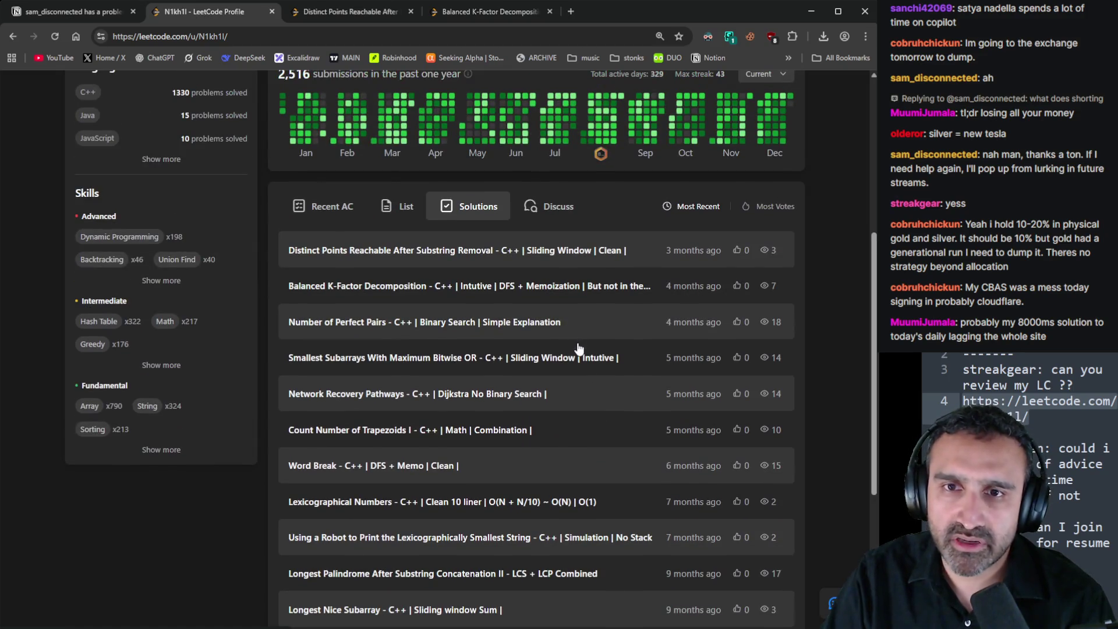
{"action": "left_click", "coordinate": [324, 215]}
Open the Smallest All-Ones Multiple submission, close both solution posts, and expand its full code
{"action": "middle_click", "coordinate": [345, 255]}
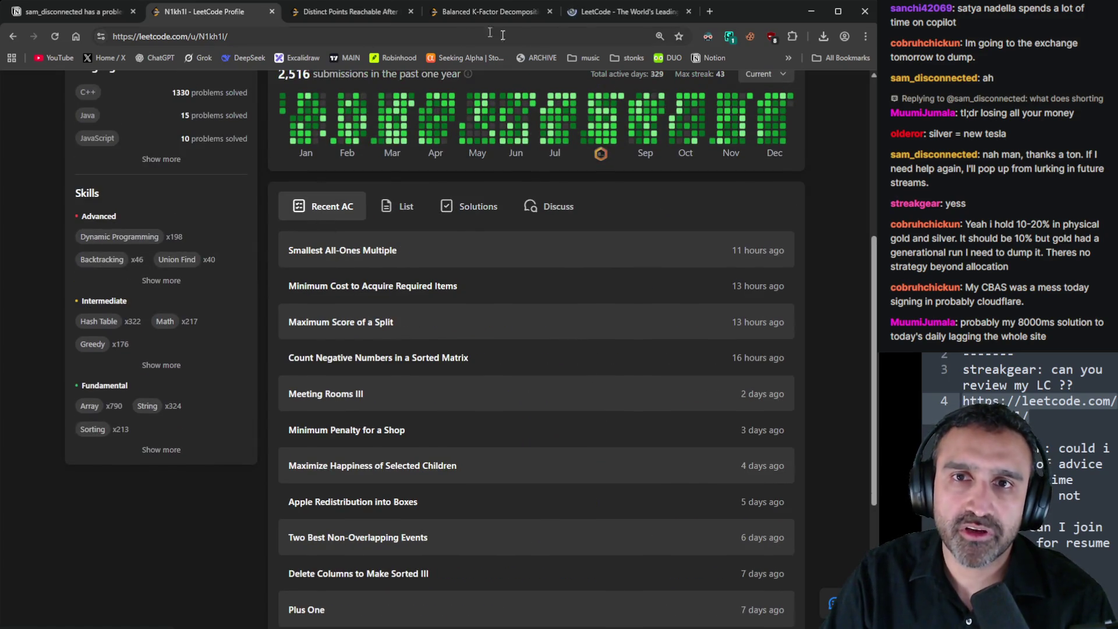
{"action": "left_click", "coordinate": [412, 15]}
{"action": "left_click", "coordinate": [411, 11]}
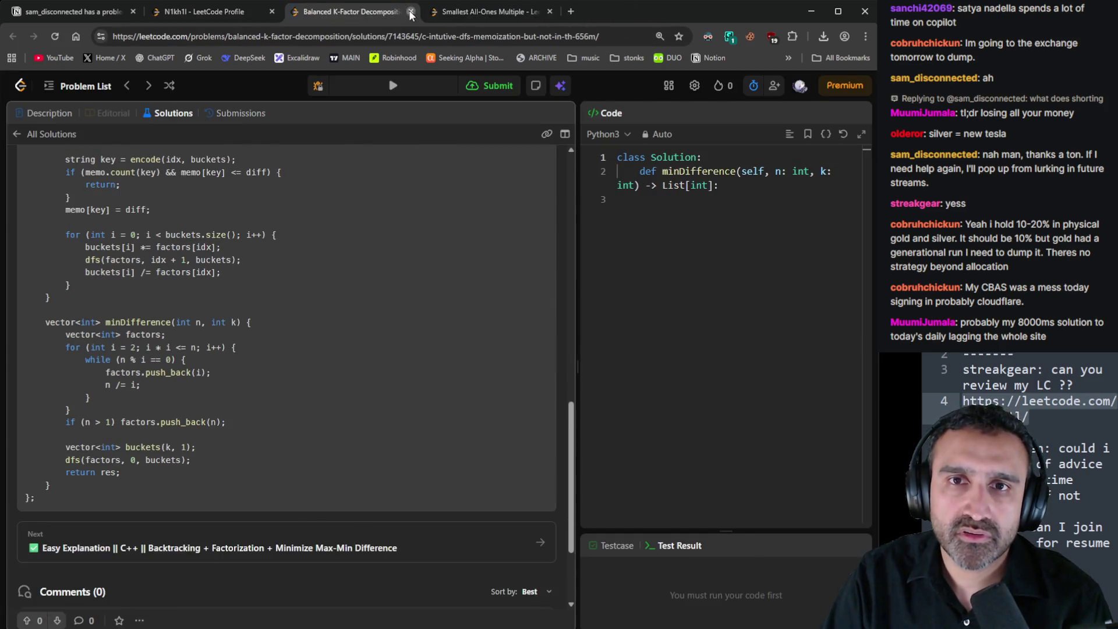
{"action": "left_click", "coordinate": [411, 12]}
{"action": "left_click", "coordinate": [450, 573]}
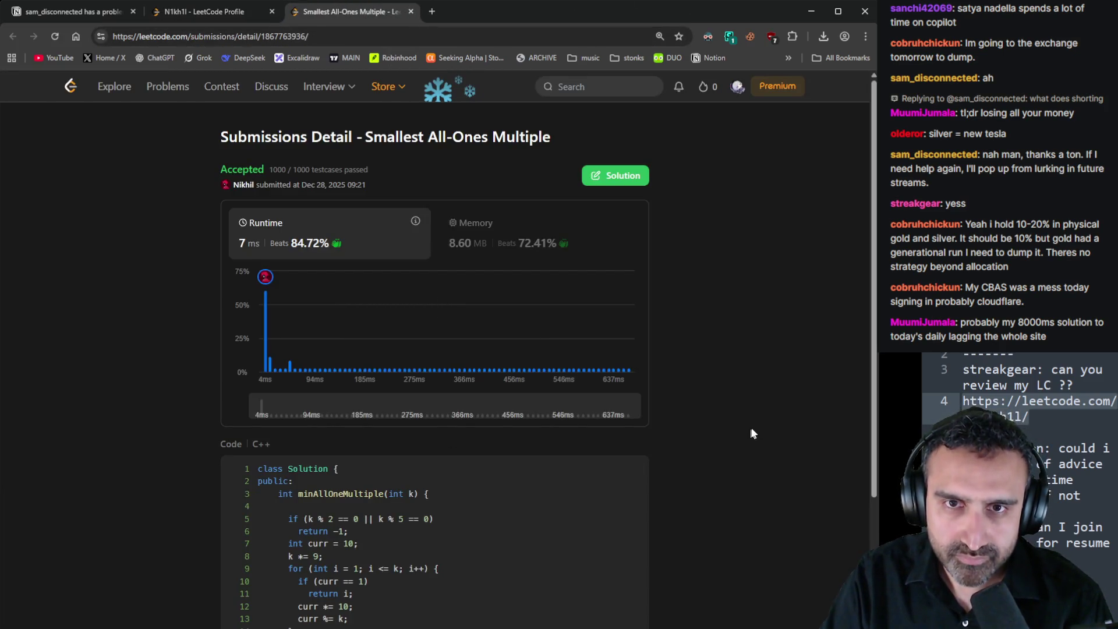
{"action": "scroll", "coordinate": [752, 427], "scroll_direction": "down", "scroll_amount": 3}
{"action": "scroll", "coordinate": [742, 424], "scroll_direction": "up", "scroll_amount": 3}
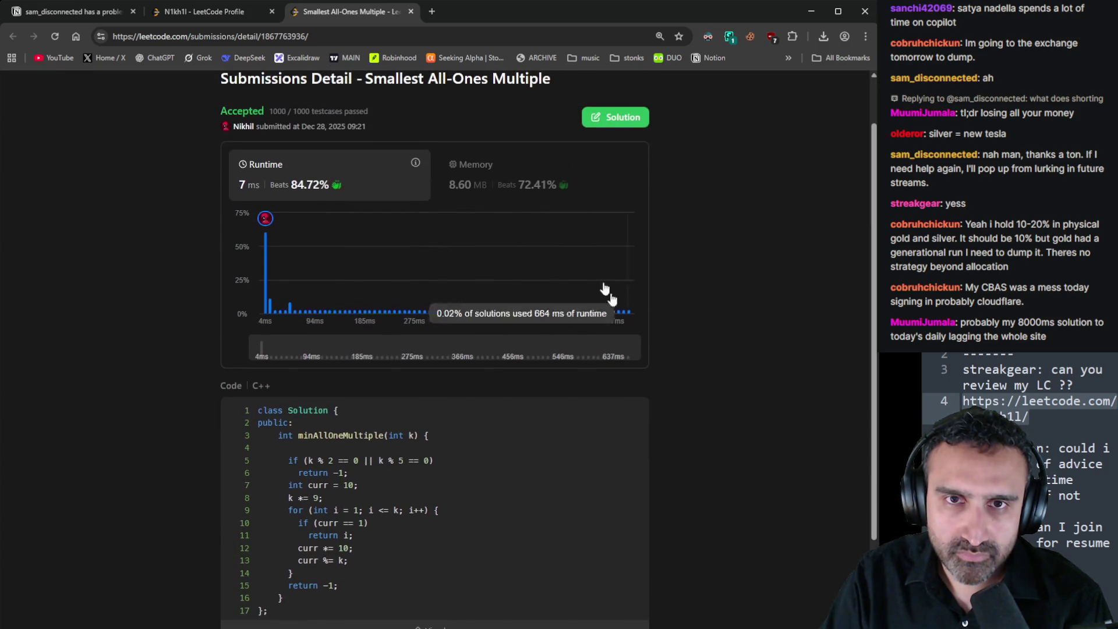
Glance at the Smallest All-Ones Multiple problem page, then open another recent accepted submission
{"action": "middle_click", "coordinate": [474, 137]}
{"action": "left_click", "coordinate": [457, 11]}
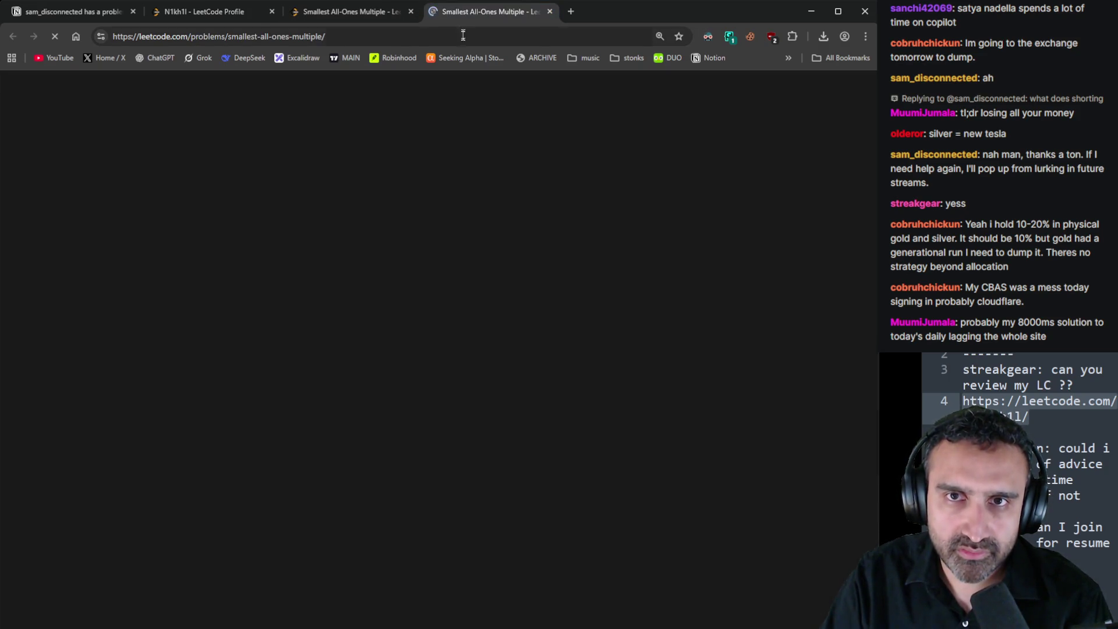
{"action": "key", "text": "ctrl+w"}
{"action": "left_click", "coordinate": [251, 15]}
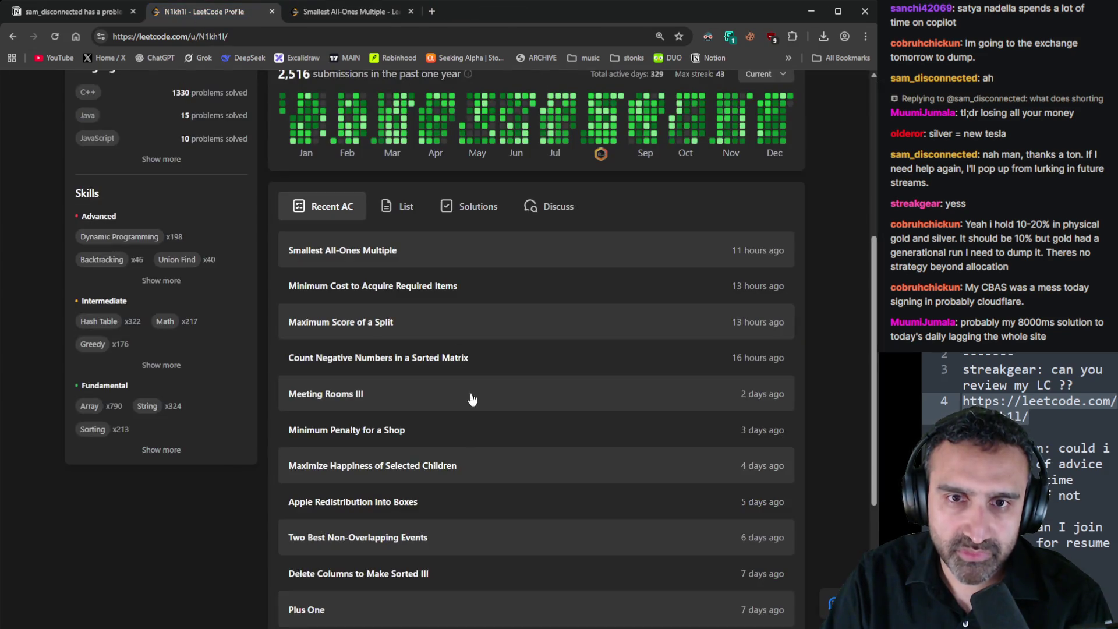
{"action": "middle_click", "coordinate": [408, 218]}
{"action": "left_click", "coordinate": [474, 13]}
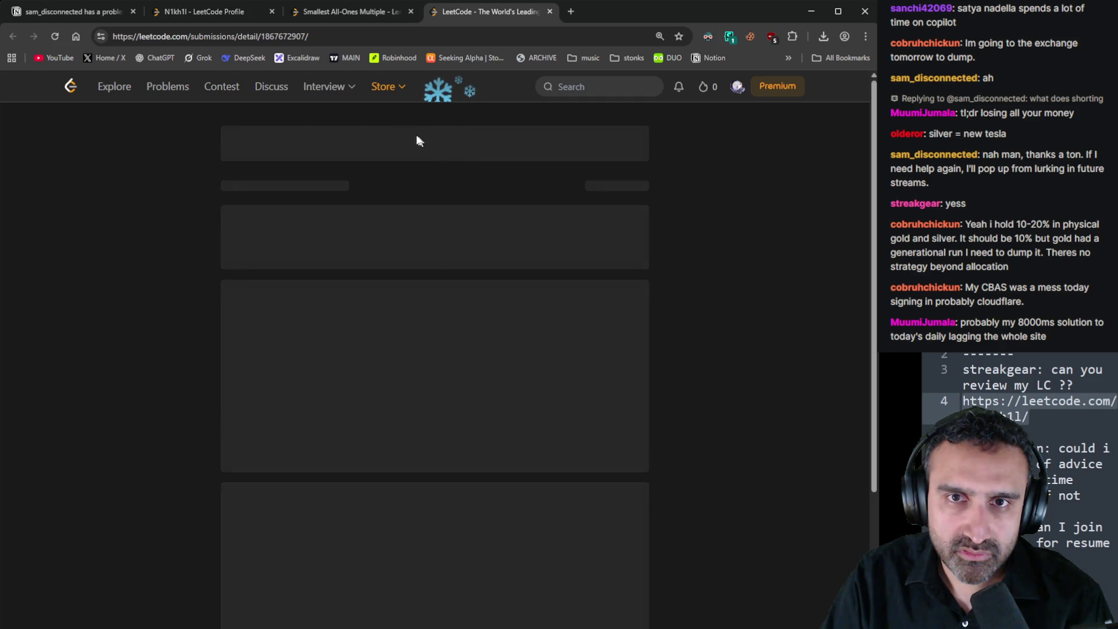
{"action": "left_click", "coordinate": [189, 14]}
Open Maximum Score of a Split and expand the full Minimum Cost to Acquire Required Items code
{"action": "middle_click", "coordinate": [386, 329]}
{"action": "left_click", "coordinate": [512, 12]}
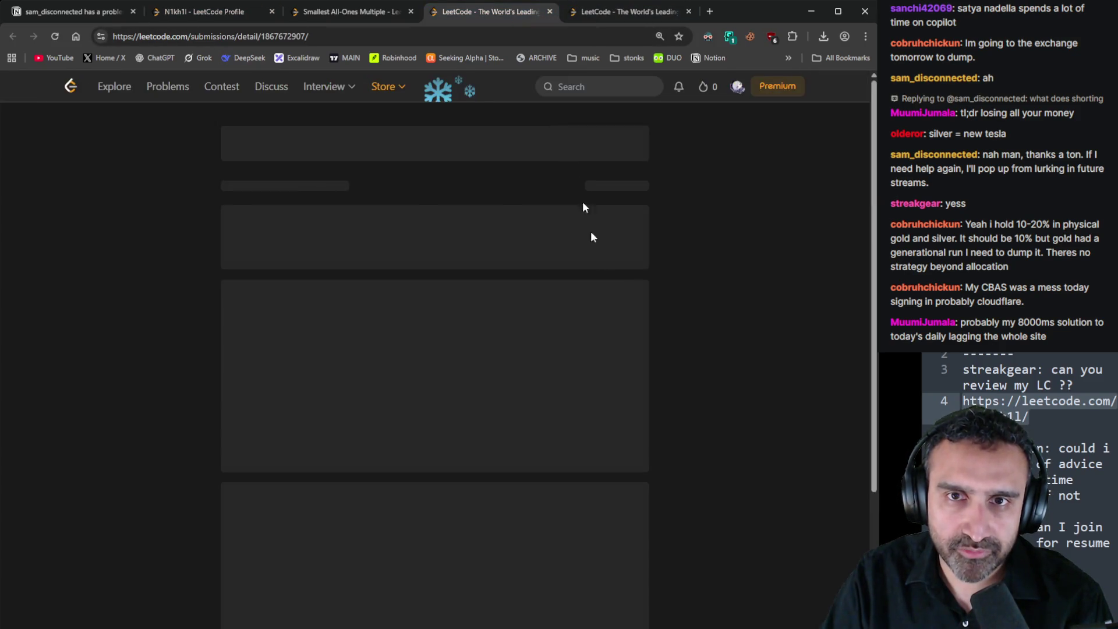
{"action": "scroll", "coordinate": [553, 495], "scroll_direction": "down", "scroll_amount": 1}
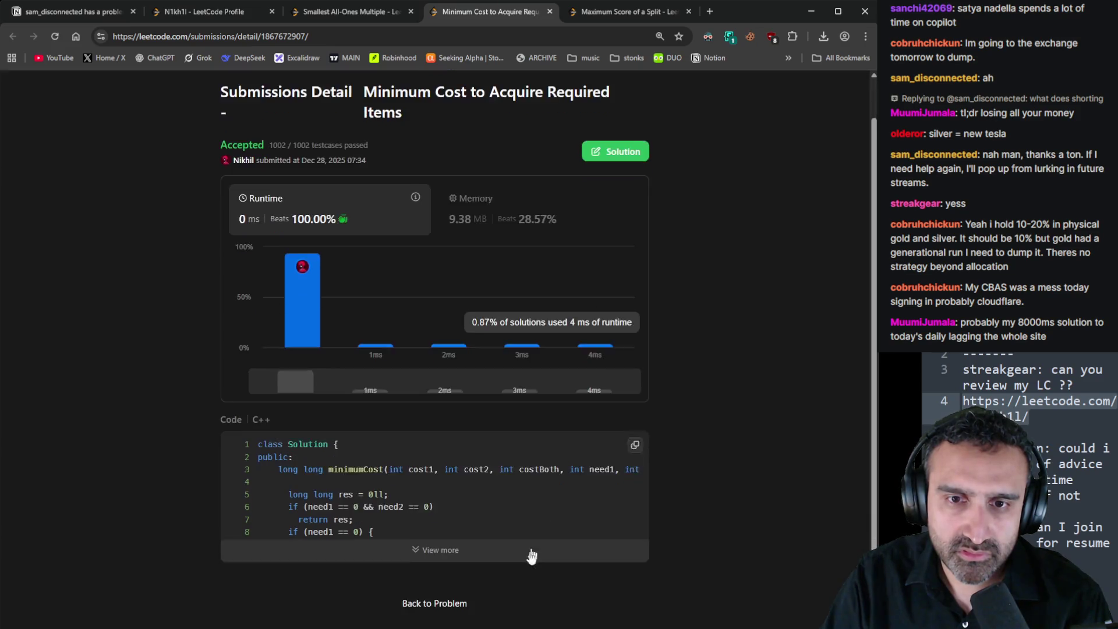
{"action": "left_click", "coordinate": [518, 544]}
{"action": "scroll", "coordinate": [525, 530], "scroll_direction": "down", "scroll_amount": 5}
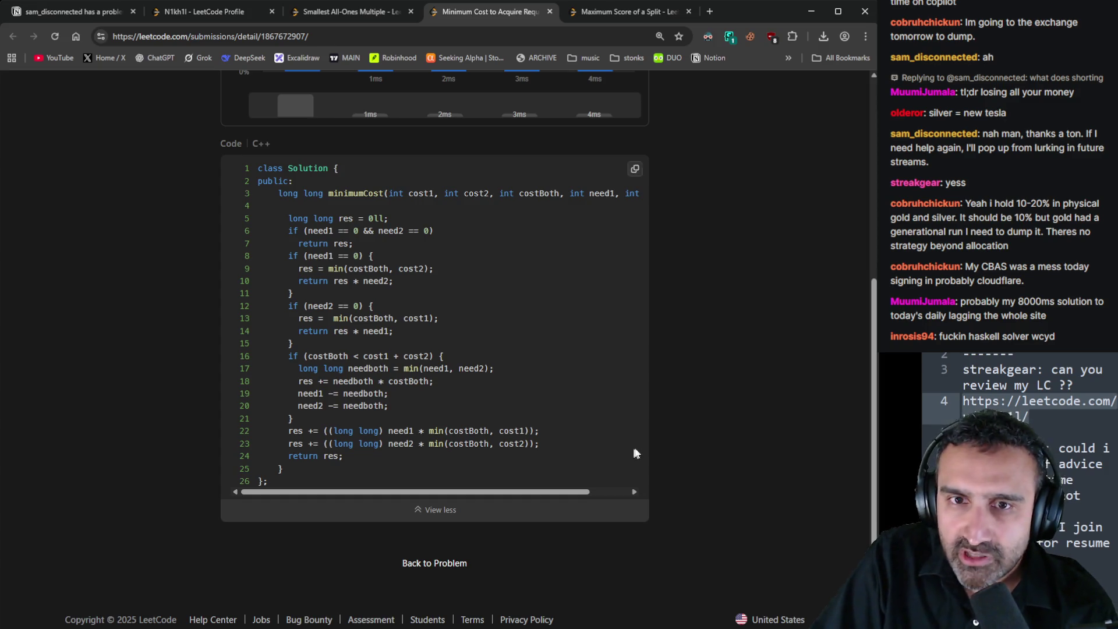
{"action": "scroll", "coordinate": [768, 460], "scroll_direction": "up", "scroll_amount": 5}
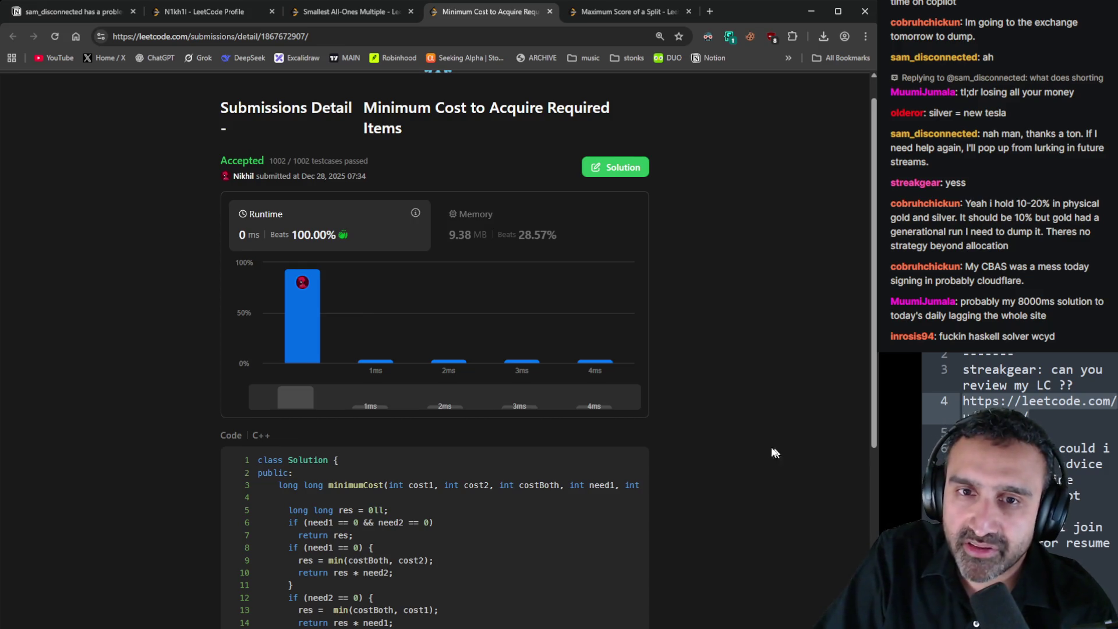
{"action": "scroll", "coordinate": [776, 456], "scroll_direction": "down", "scroll_amount": 4}
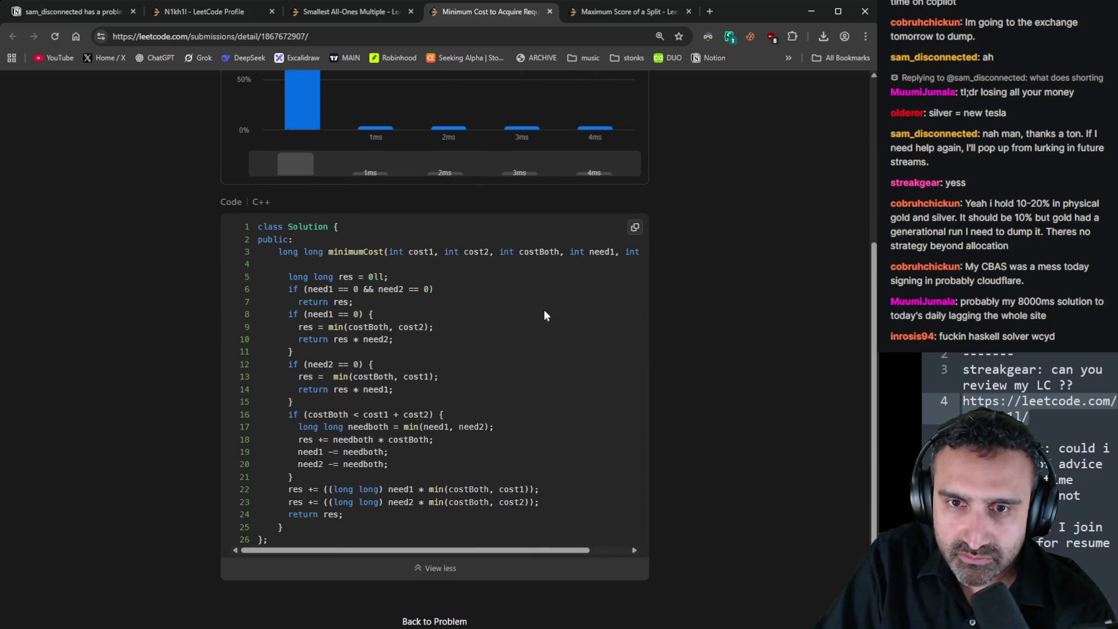
Compare the Maximum Score of a Split, Minimum Cost, and Smallest All-Ones Multiple submissions
{"action": "left_click", "coordinate": [626, 12]}
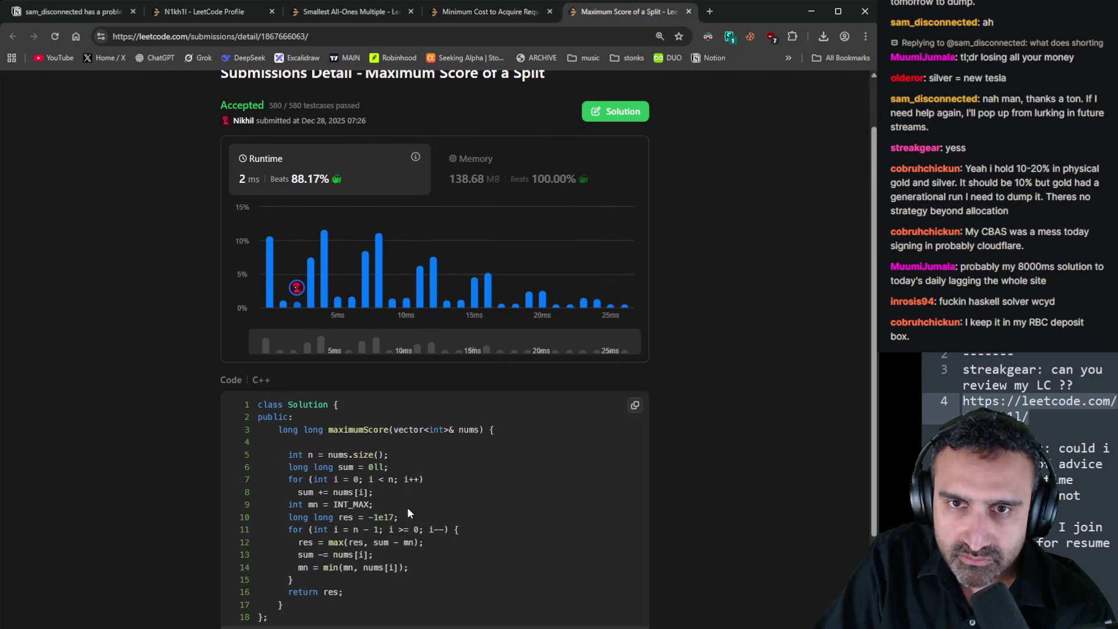
{"action": "scroll", "coordinate": [490, 455], "scroll_direction": "down", "scroll_amount": 2}
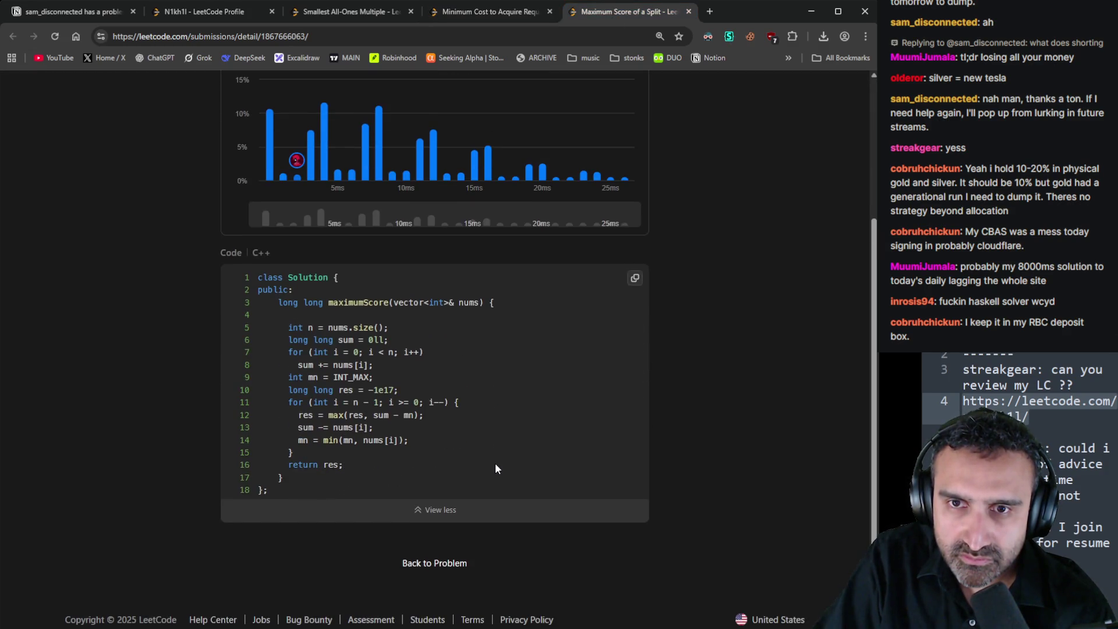
{"action": "scroll", "coordinate": [495, 469], "scroll_direction": "up", "scroll_amount": 5}
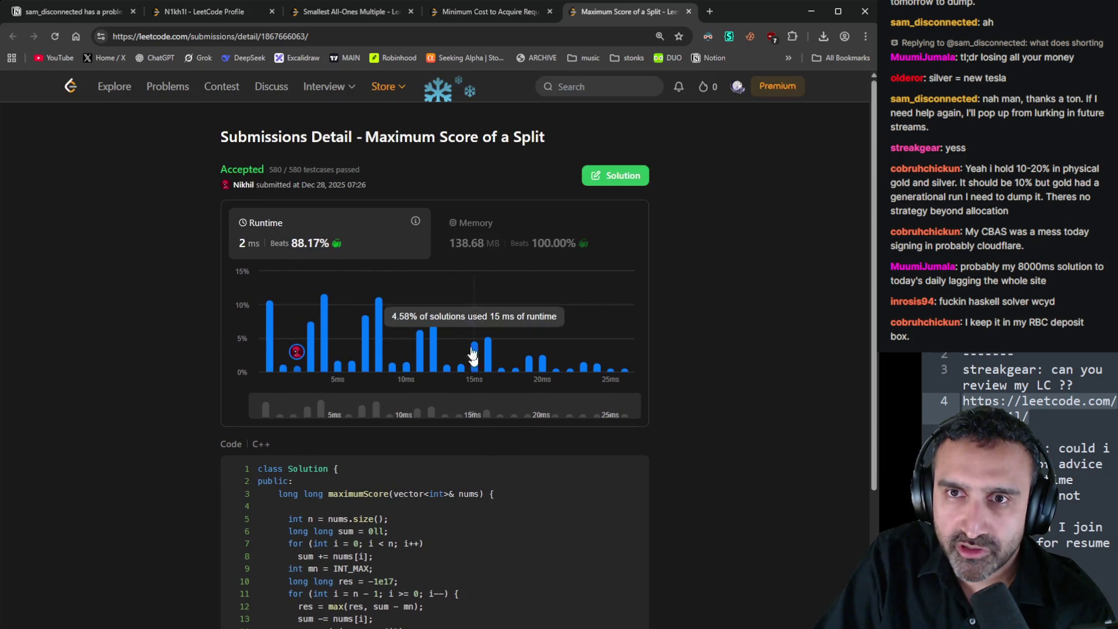
{"action": "left_click", "coordinate": [441, 13]}
{"action": "left_click", "coordinate": [364, 9]}
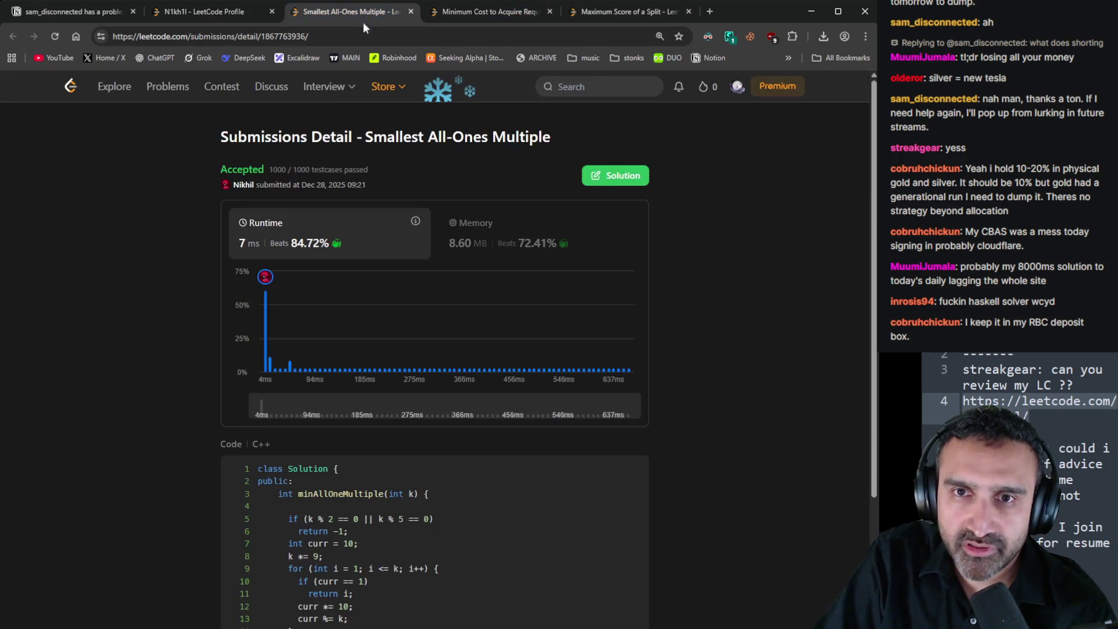
{"action": "left_click", "coordinate": [236, 15]}
{"action": "scroll", "coordinate": [515, 184], "scroll_direction": "up", "scroll_amount": 5}
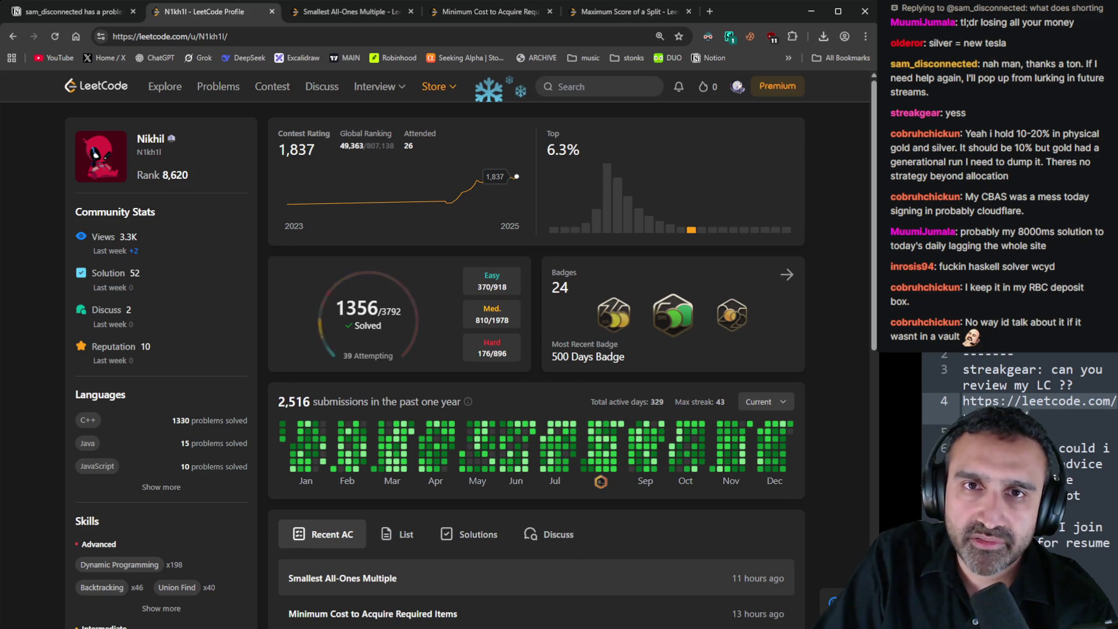
{"action": "left_click", "coordinate": [352, 17]}
Revisit the Minimum Cost code, then browse the profile down to the Recent AC list
{"action": "left_click", "coordinate": [481, 18]}
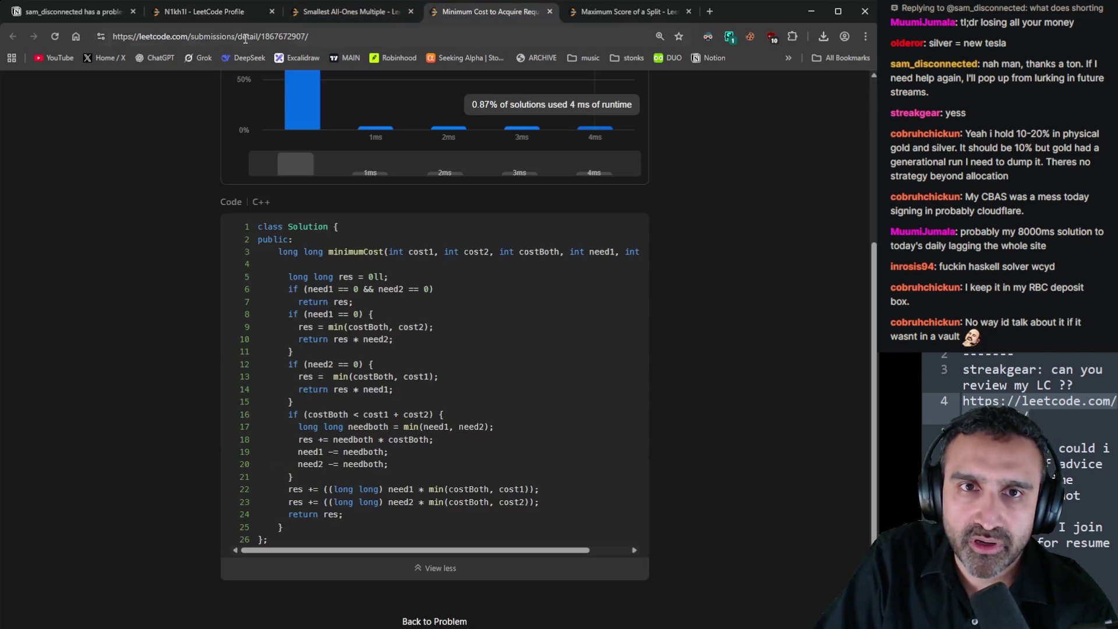
{"action": "left_click", "coordinate": [221, 12]}
{"action": "scroll", "coordinate": [670, 483], "scroll_direction": "down", "scroll_amount": 4}
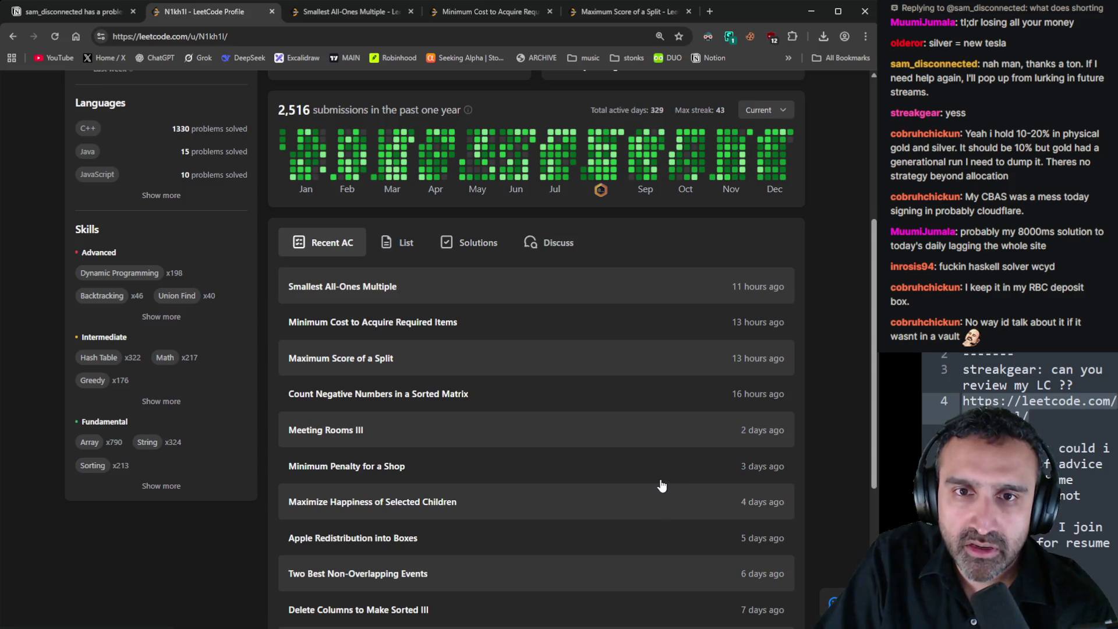
{"action": "scroll", "coordinate": [652, 484], "scroll_direction": "up", "scroll_amount": 5}
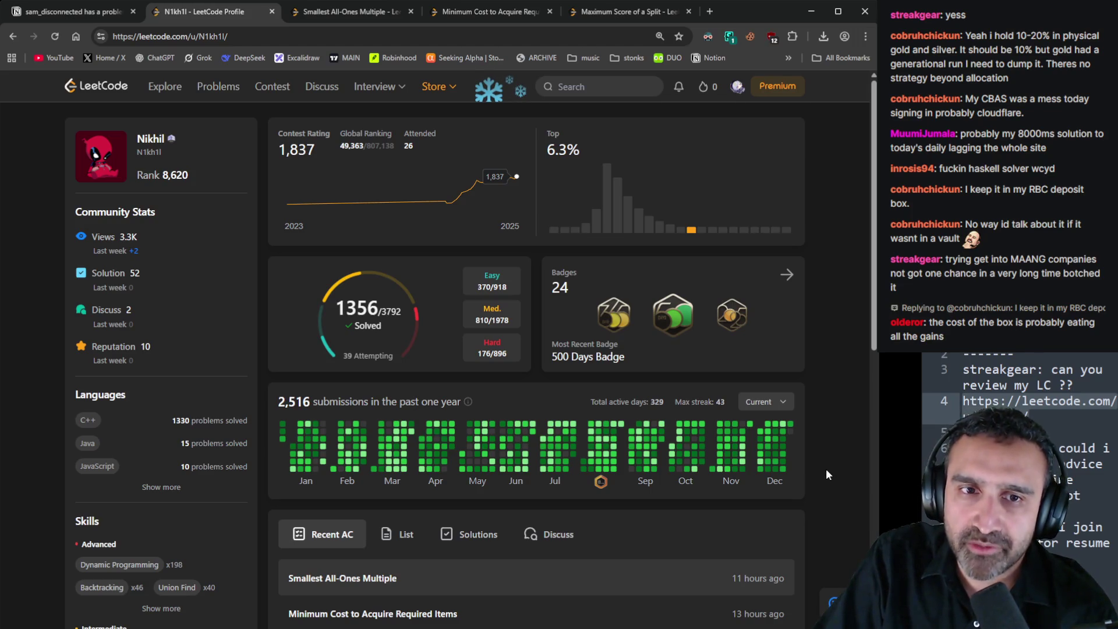
{"action": "scroll", "coordinate": [824, 477], "scroll_direction": "down", "scroll_amount": 2}
{"action": "scroll", "coordinate": [824, 479], "scroll_direction": "up", "scroll_amount": 2}
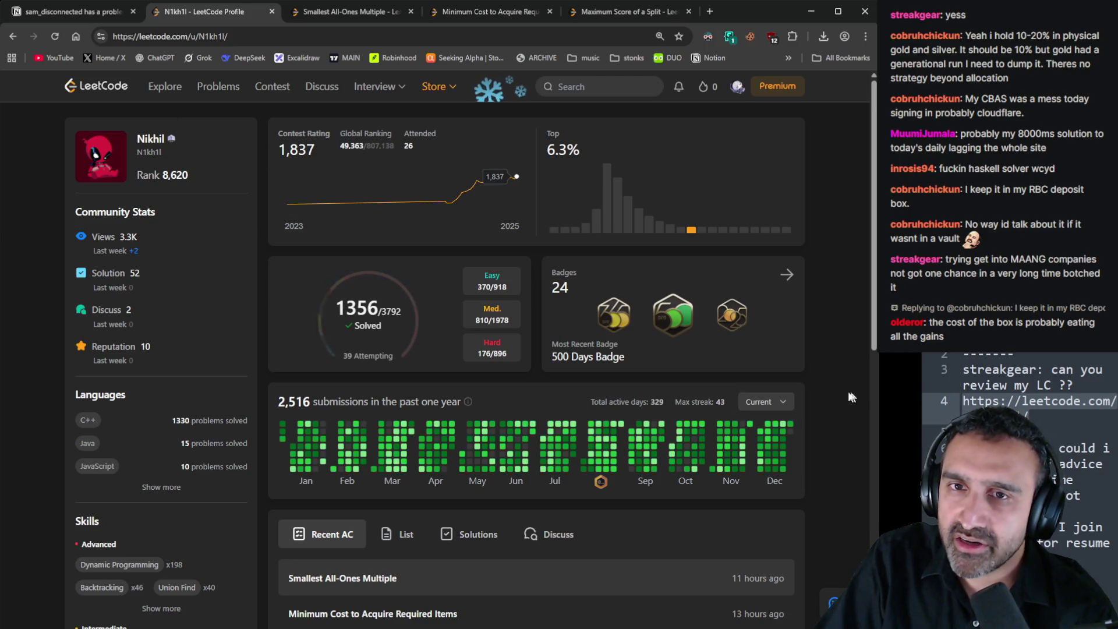
{"action": "scroll", "coordinate": [840, 412], "scroll_direction": "down", "scroll_amount": 2}
{"action": "scroll", "coordinate": [839, 423], "scroll_direction": "up", "scroll_amount": 2}
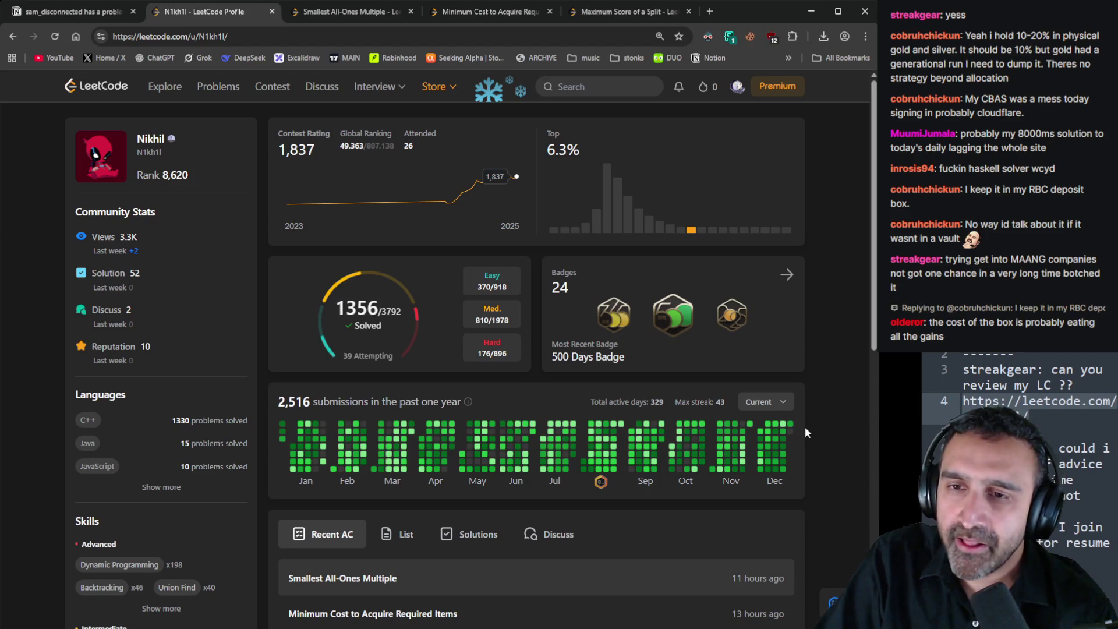
{"action": "mouse_move", "coordinate": [793, 429]}
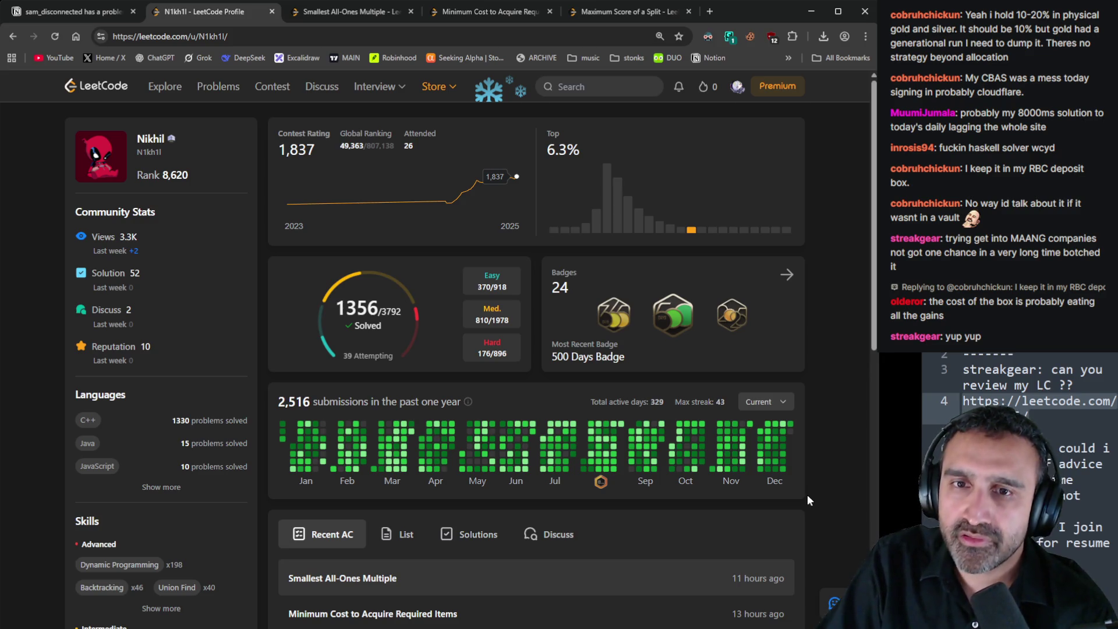
{"action": "scroll", "coordinate": [811, 499], "scroll_direction": "down", "scroll_amount": 4}
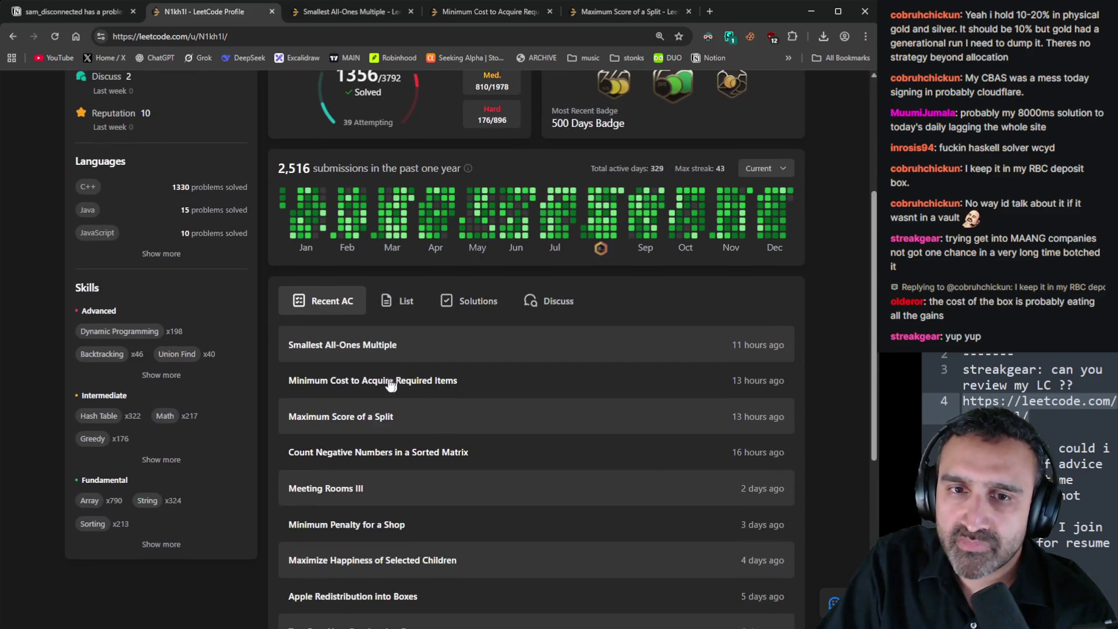
Open the Maximum Score of a Split and Count Negative Numbers submissions in new tabs
{"action": "middle_click", "coordinate": [328, 426]}
{"action": "left_click", "coordinate": [645, 16]}
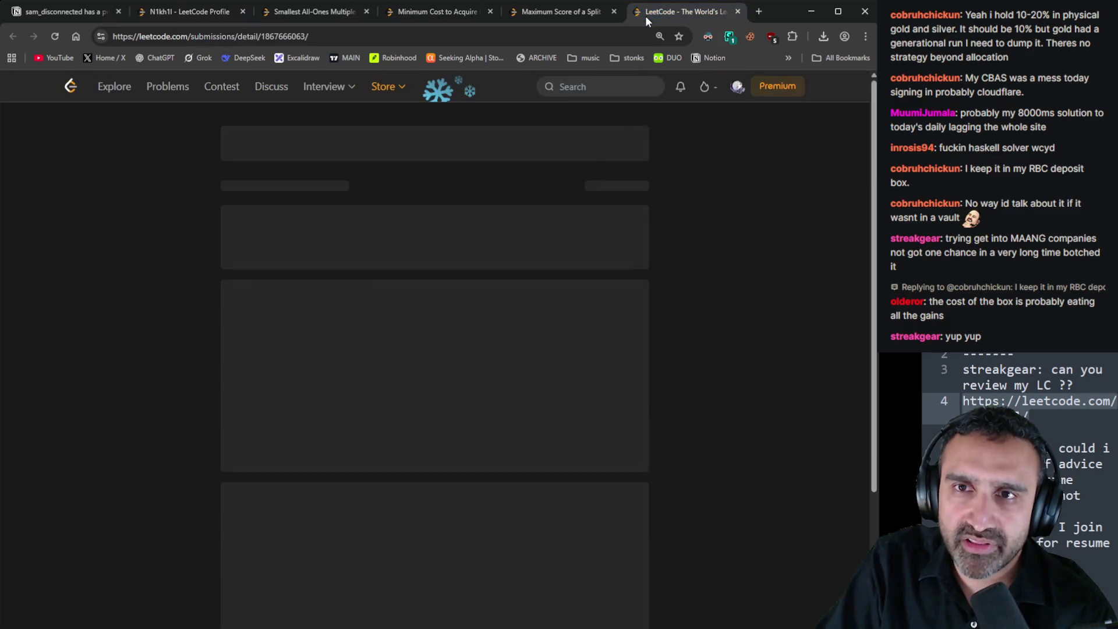
{"action": "left_click", "coordinate": [189, 12]}
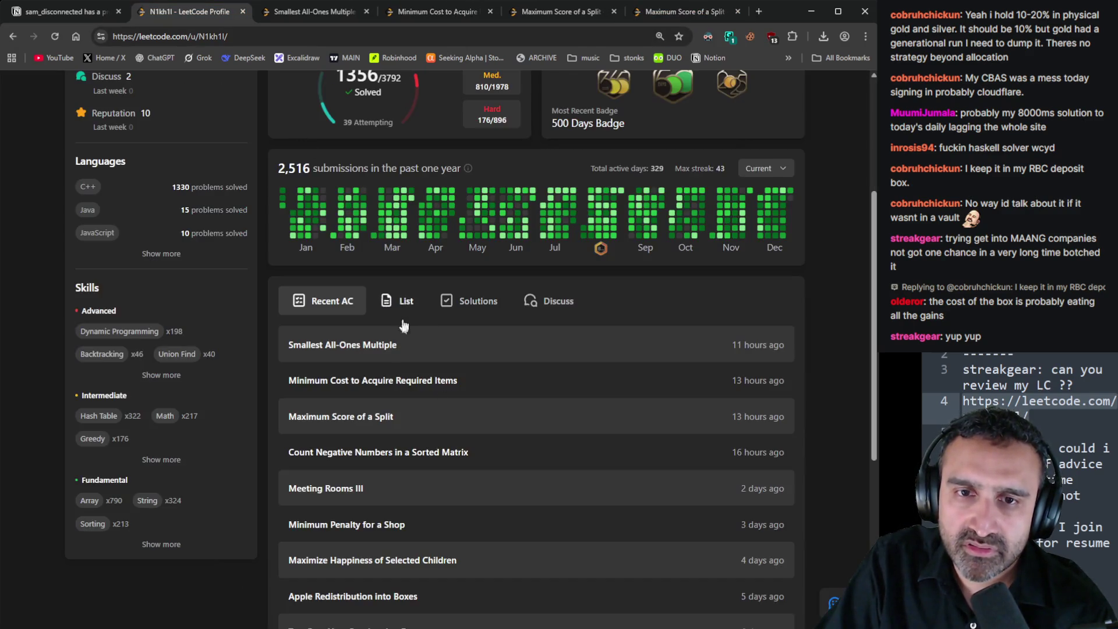
{"action": "middle_click", "coordinate": [379, 453]}
{"action": "left_click", "coordinate": [693, 12]}
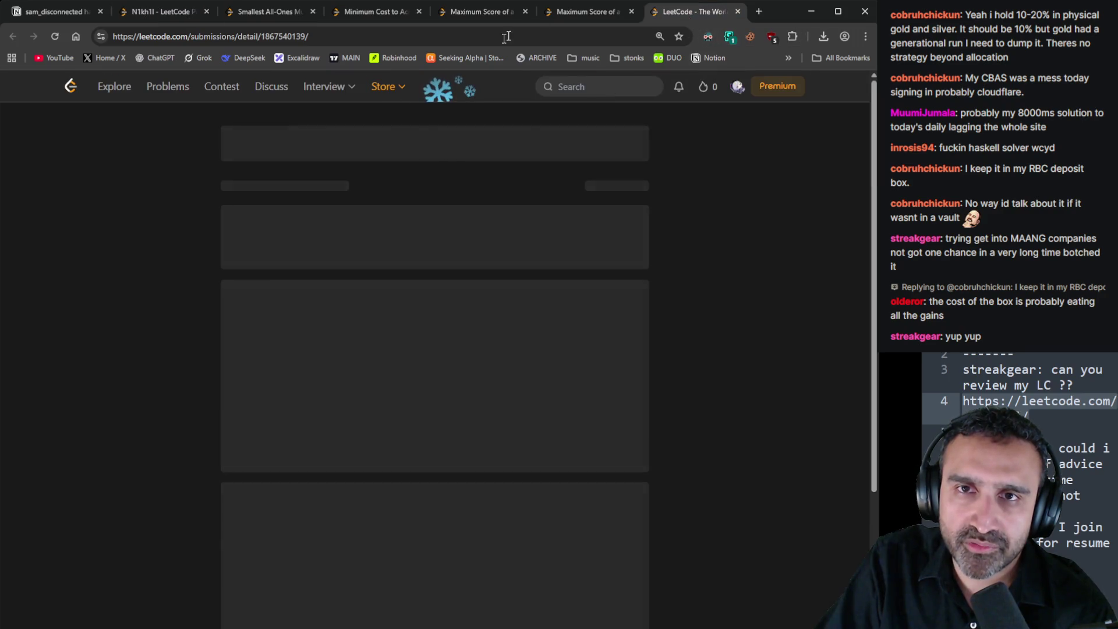
Open the Maximum Score of a Split problem page and view the Count Negative Numbers problem
{"action": "left_click", "coordinate": [582, 11]}
{"action": "left_click", "coordinate": [523, 137]}
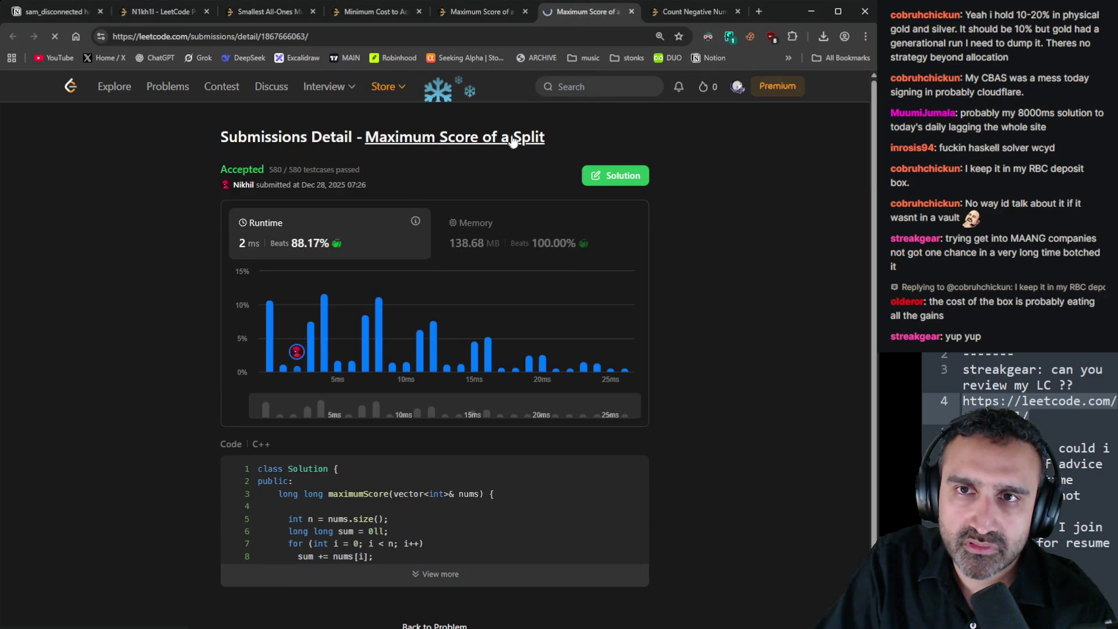
{"action": "key", "text": "ctrl+Tab"}
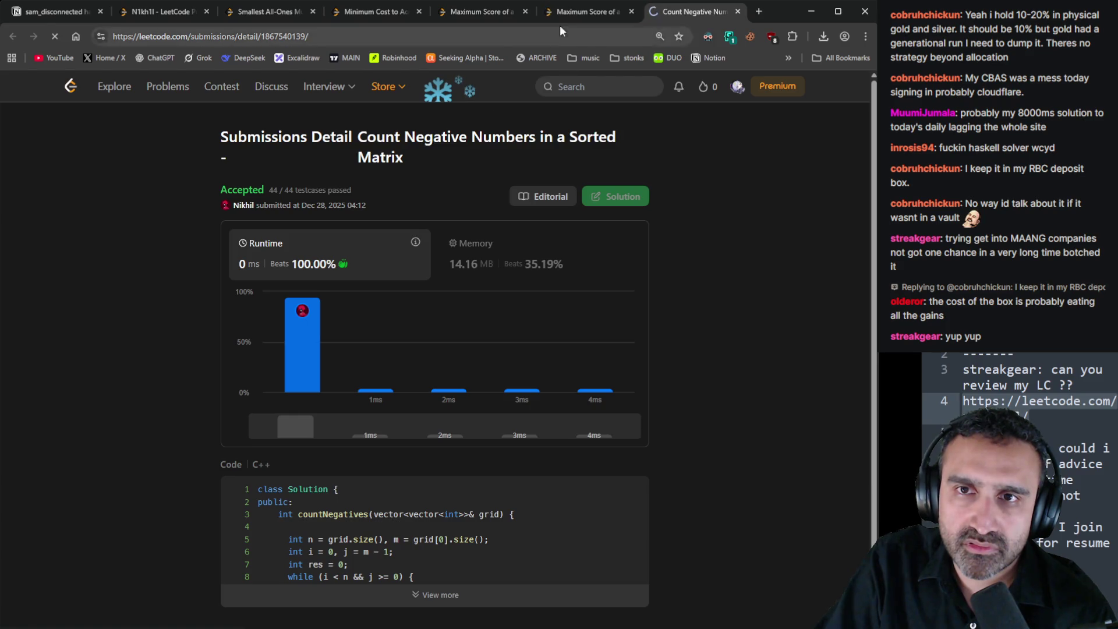
{"action": "key", "text": "ctrl+shift+Tab"}
{"action": "left_click", "coordinate": [671, 17]}
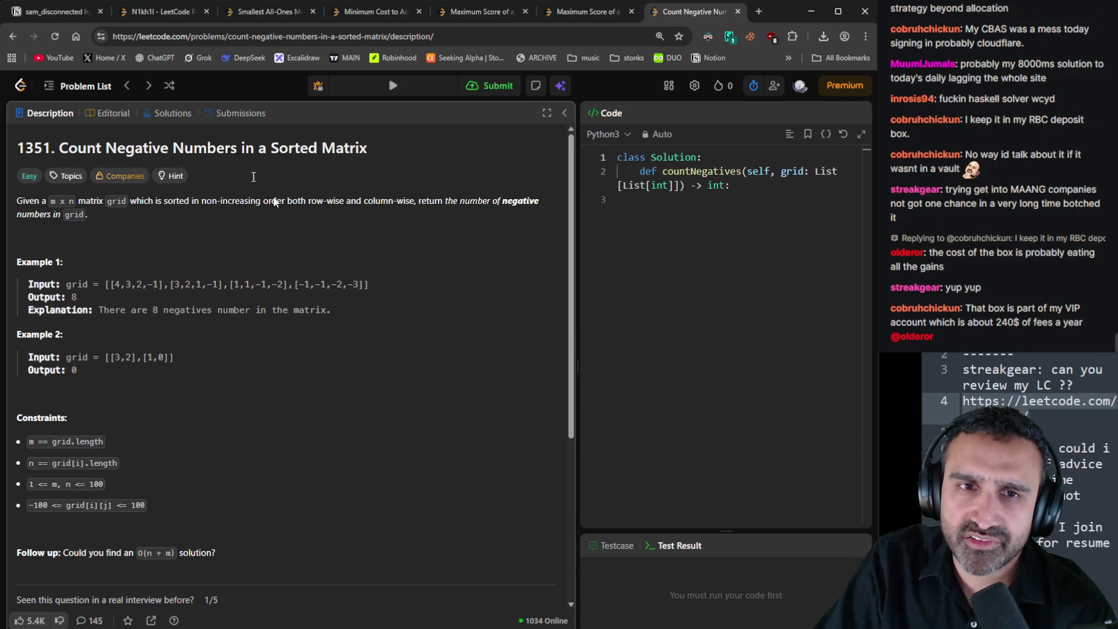
Close all remaining LeetCode submission, problem, and profile tabs, leaving the Notion notes
{"action": "key", "text": "ctrl+w"}
{"action": "key", "text": "ctrl+w"}
{"action": "key", "text": "ctrl+w"}
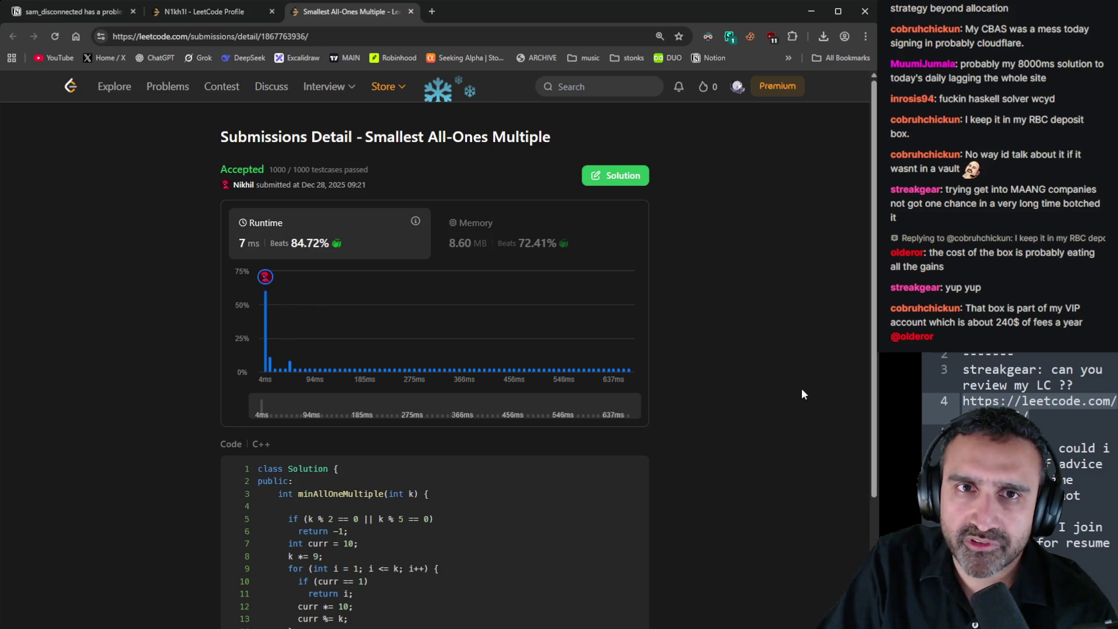
{"action": "key", "text": "ctrl+w"}
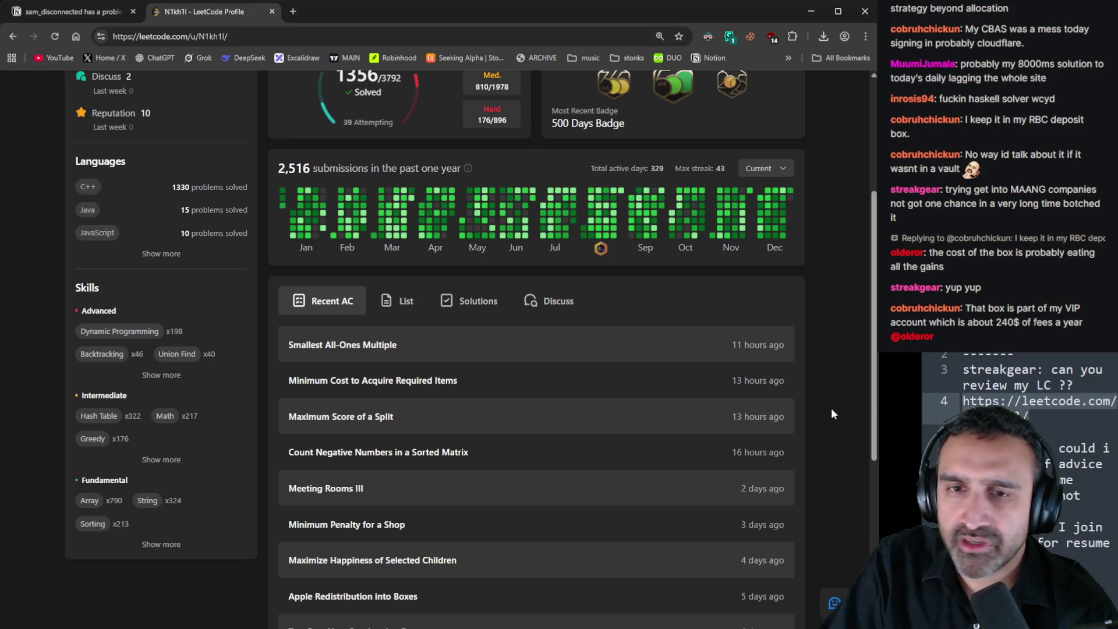
{"action": "scroll", "coordinate": [830, 408], "scroll_direction": "up", "scroll_amount": 4}
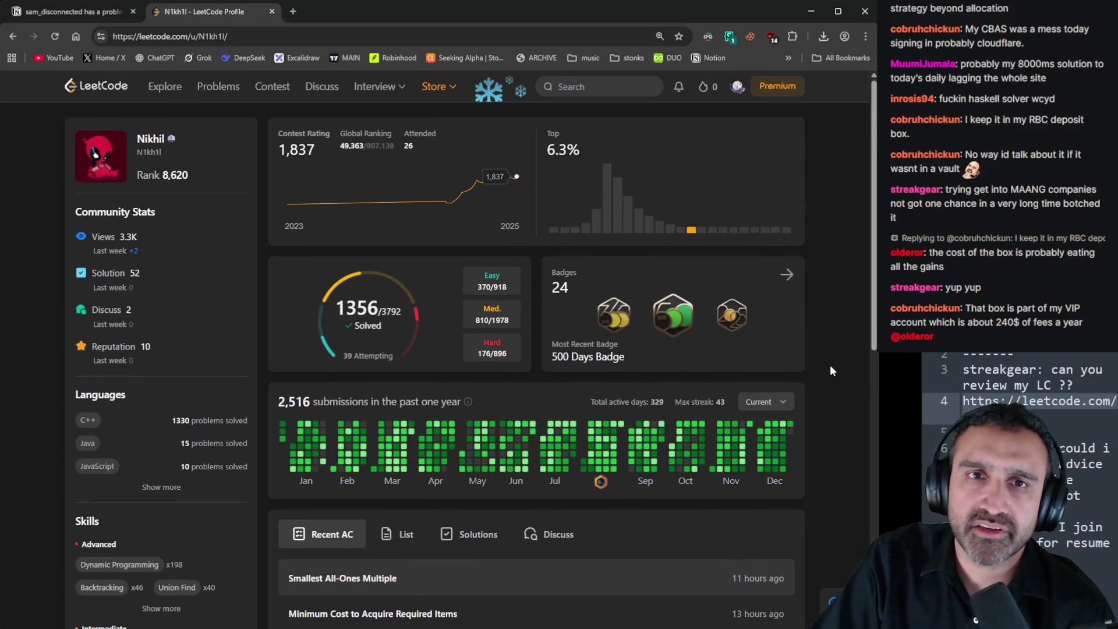
{"action": "key", "text": "ctrl+w"}
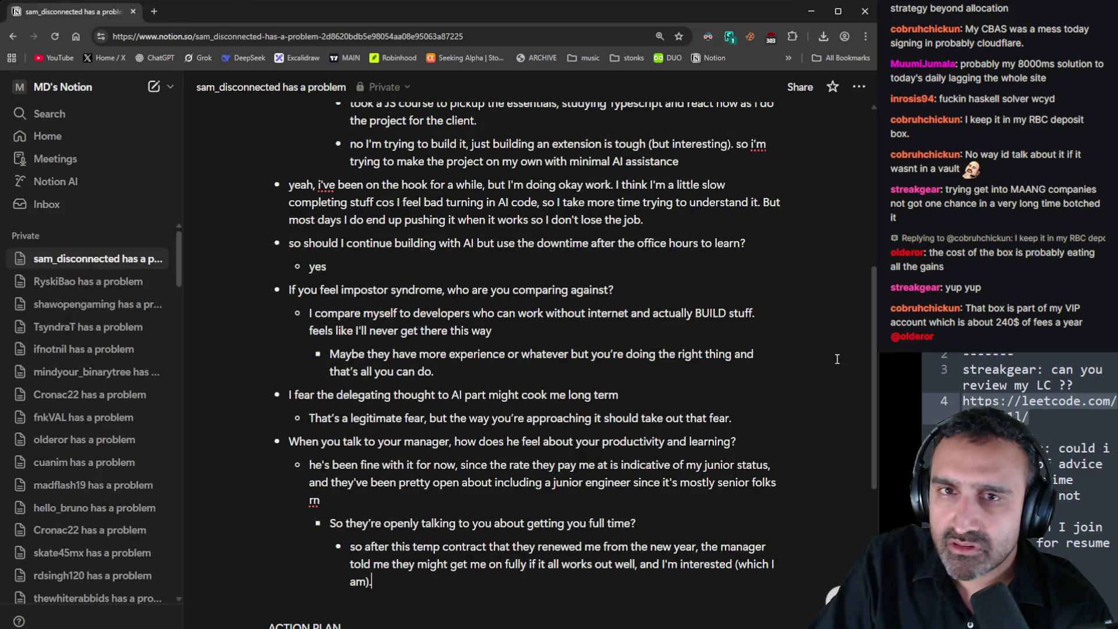
Delete the finished LeetCode review request lines from the overlay notes
{"action": "left_click", "coordinate": [1062, 411]}
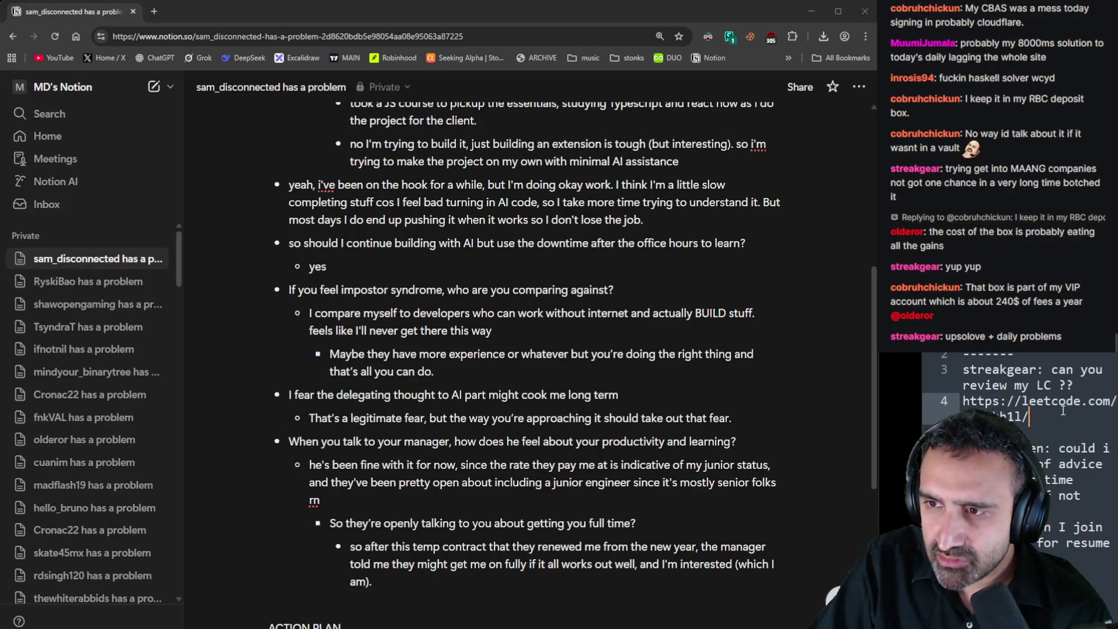
{"action": "mouse_move", "coordinate": [1063, 411]}
{"action": "left_mouse_down"}
{"action": "mouse_move", "coordinate": [1110, 378]}
{"action": "mouse_move", "coordinate": [1114, 356]}
{"action": "left_mouse_up"}
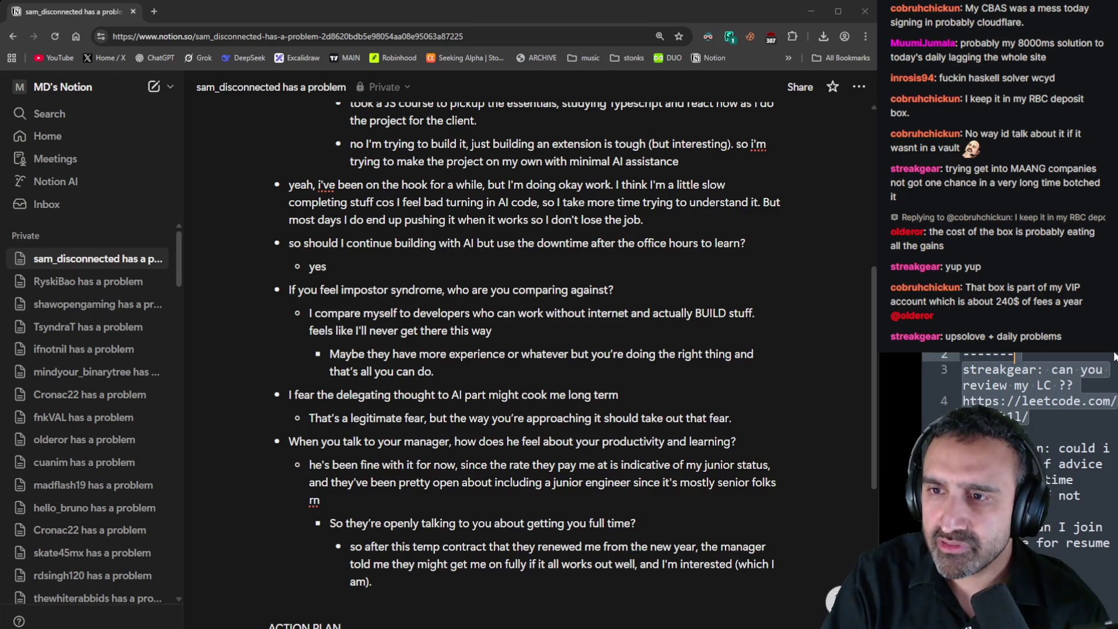
{"action": "key", "text": "BackSpace"}
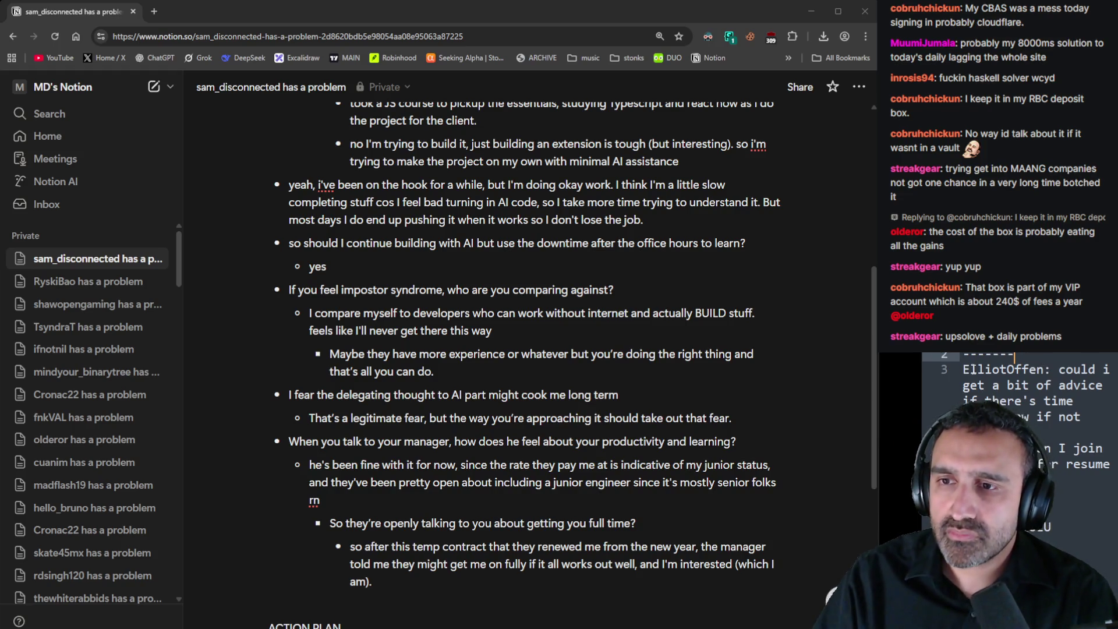
Create a private page titled with the viewer's username plus 'has a problem' and start a bullet list
{"action": "double_click", "coordinate": [999, 371]}
{"action": "key", "text": "ctrl+c"}
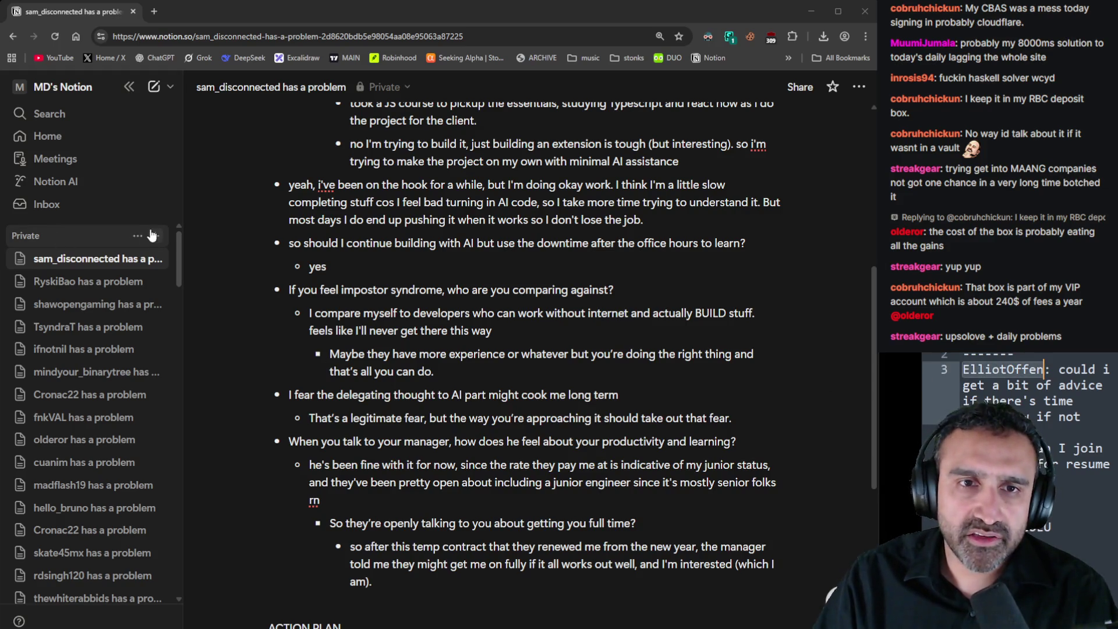
{"action": "left_click", "coordinate": [158, 236]}
{"action": "key", "text": "ctrl+v"}
{"action": "type", "text": "has a problem"}
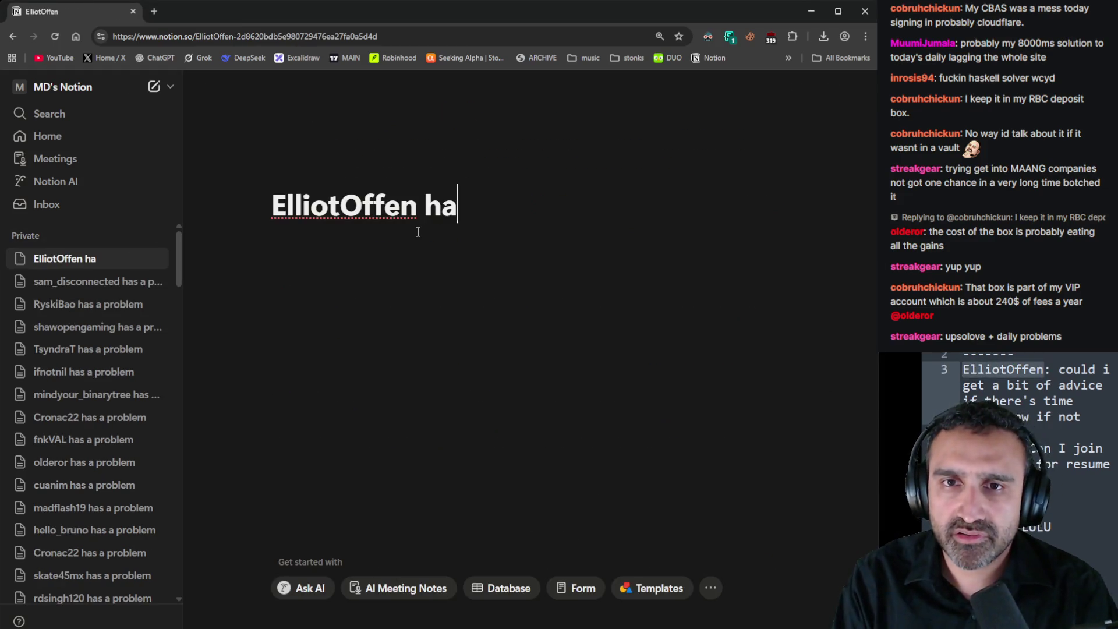
{"action": "key", "text": "Return"}
{"action": "type", "text": "-"}
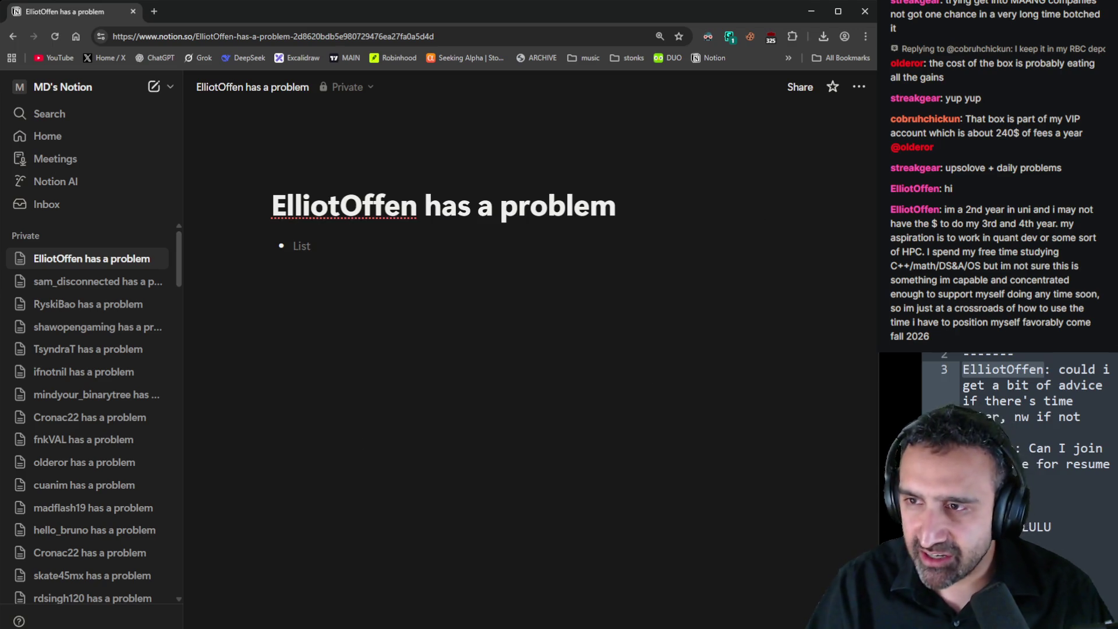
{"action": "key", "text": "alt+Tab"}
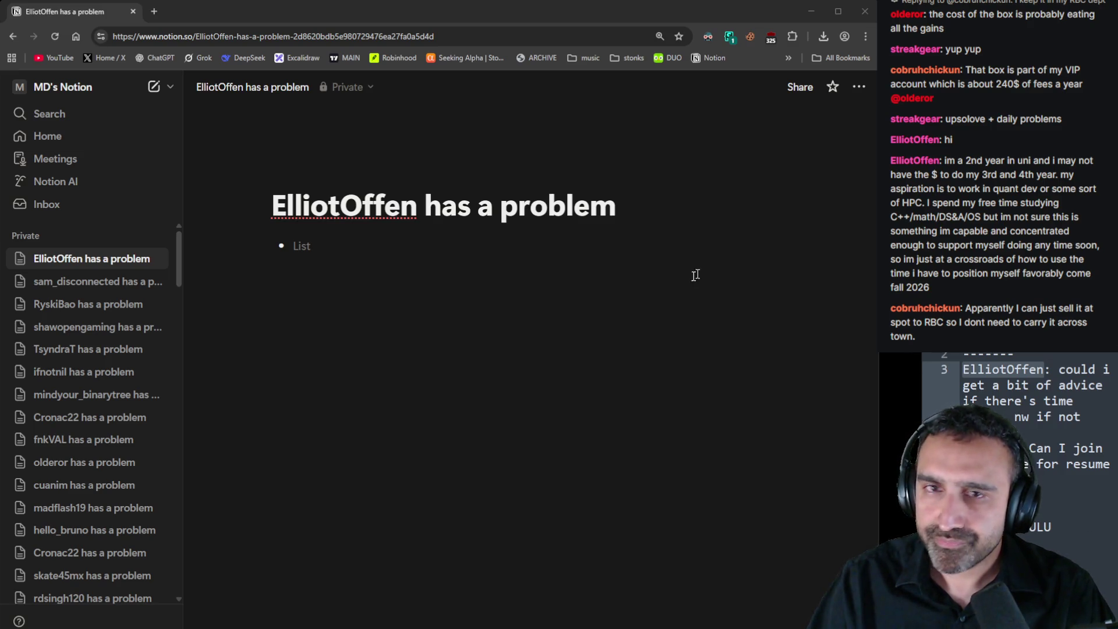
Paste the viewer's chat message into the empty bullet and split the aspiration sentence into a second bullet
{"action": "left_click", "coordinate": [534, 245]}
{"action": "type", "text": "im a 2nd year in uni and i may not have the $ to do my 3rd and 4th year. my aspiration is to work in quant dev or some sort of HPC. I spend my free time studying C++/math/DS&A/OS but im not sure this is something im capable and concentrated enough to support myself doing any time soon, so im just at a crossroads of how to use the time i have to position myself favorably come fall 2026"}
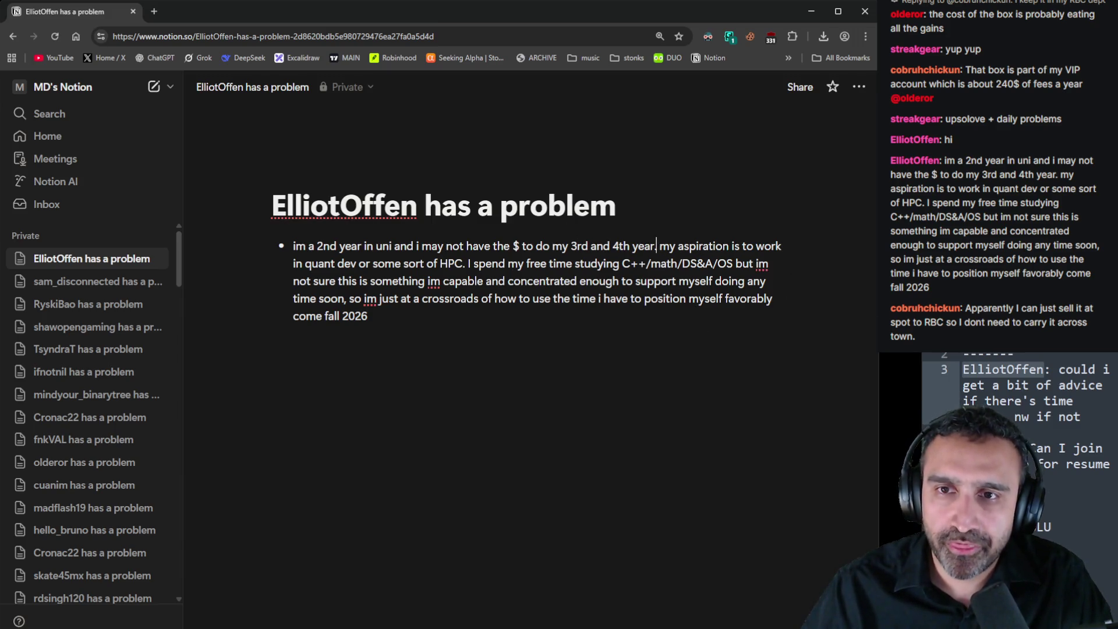
{"action": "left_click", "coordinate": [656, 246]}
{"action": "key", "text": "Delete"}
{"action": "key", "text": "Return"}
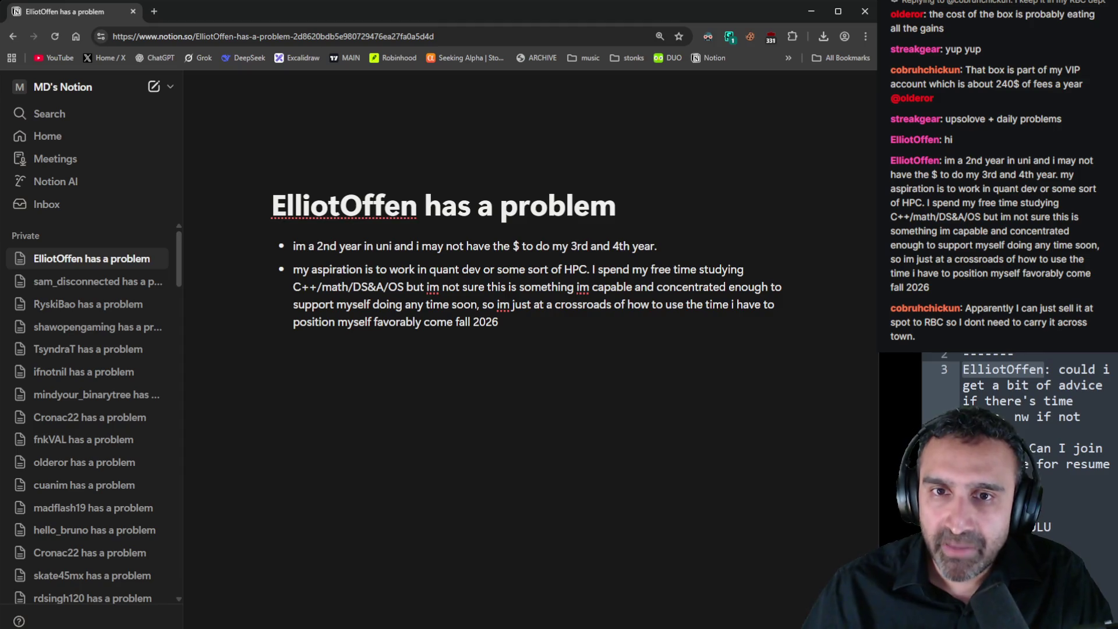
Split the 'I spend' and crossroads sentences into third and fourth bullets
{"action": "left_click", "coordinate": [588, 341]}
{"action": "left_click", "coordinate": [562, 317]}
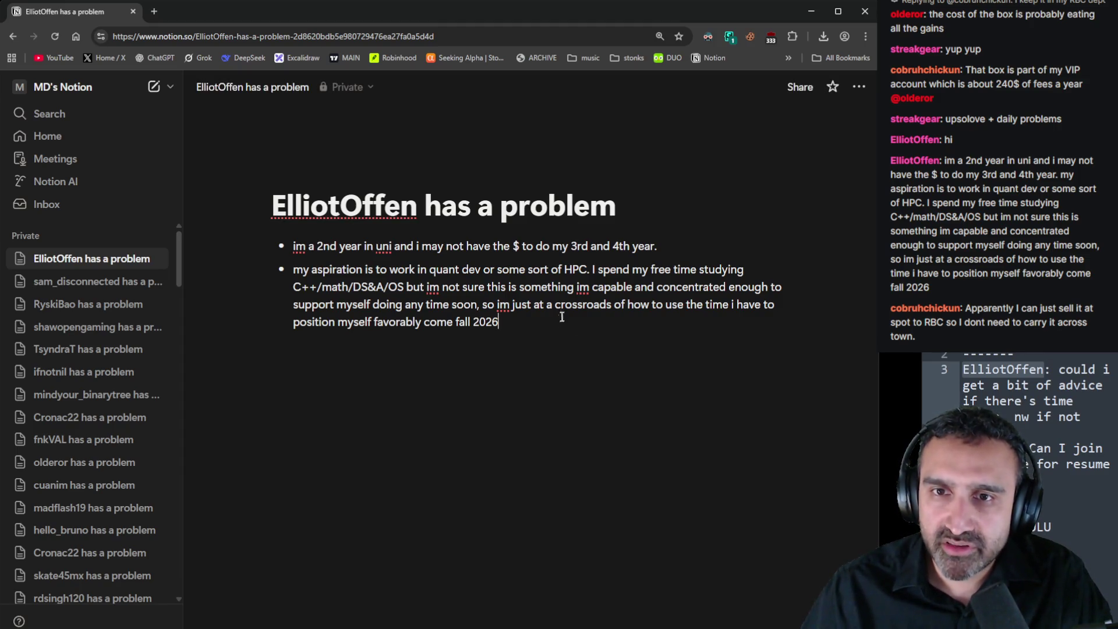
{"action": "key", "text": "BackSpace"}
{"action": "key", "text": "Return"}
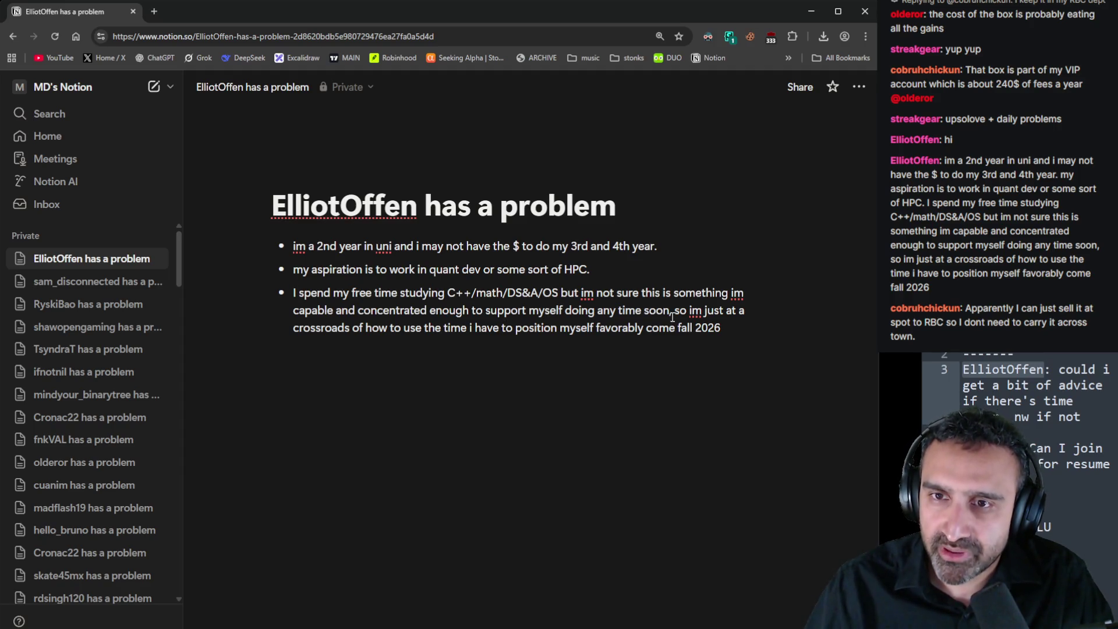
{"action": "key", "text": "BackSpace"}
{"action": "key", "text": "BackSpace"}
{"action": "key", "text": "Return"}
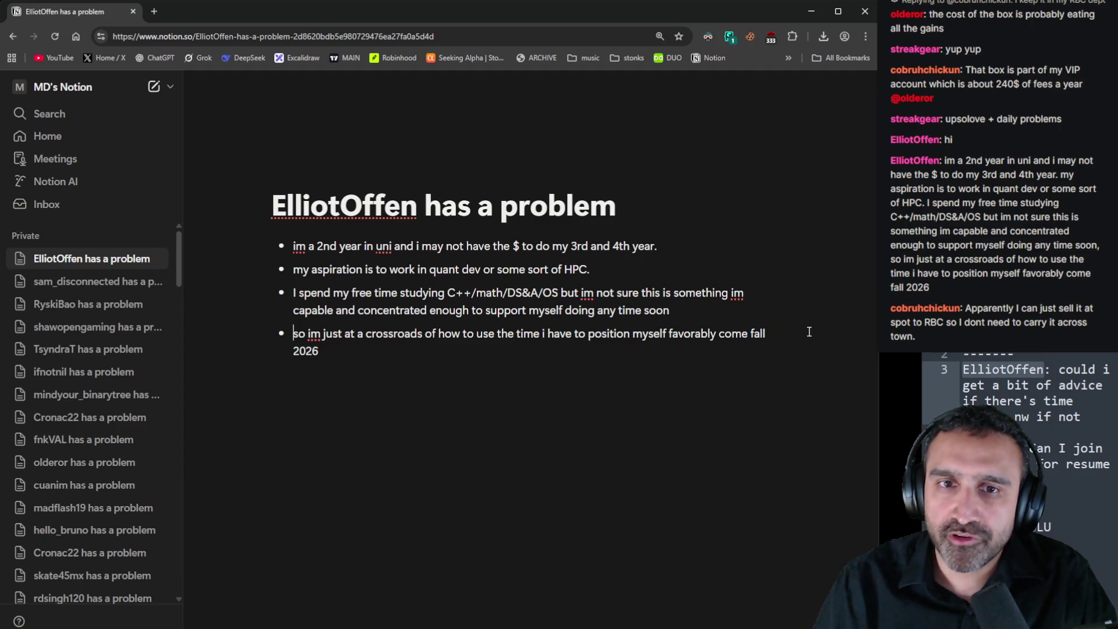
{"action": "key", "text": "Right"}
{"action": "key", "text": "Right"}
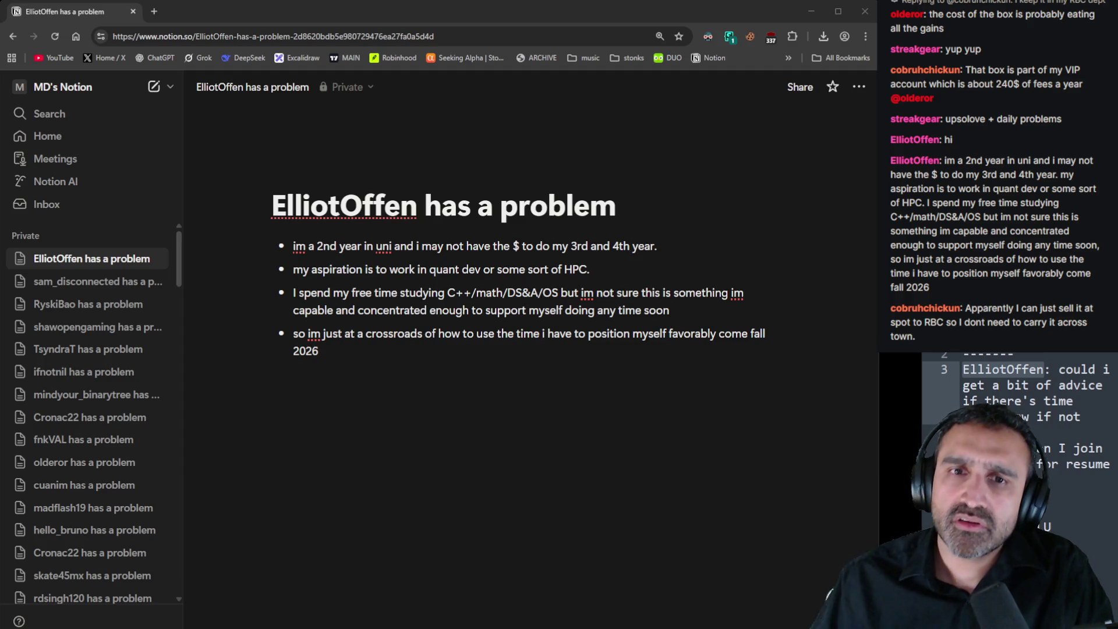
{"action": "left_click", "coordinate": [622, 351]}
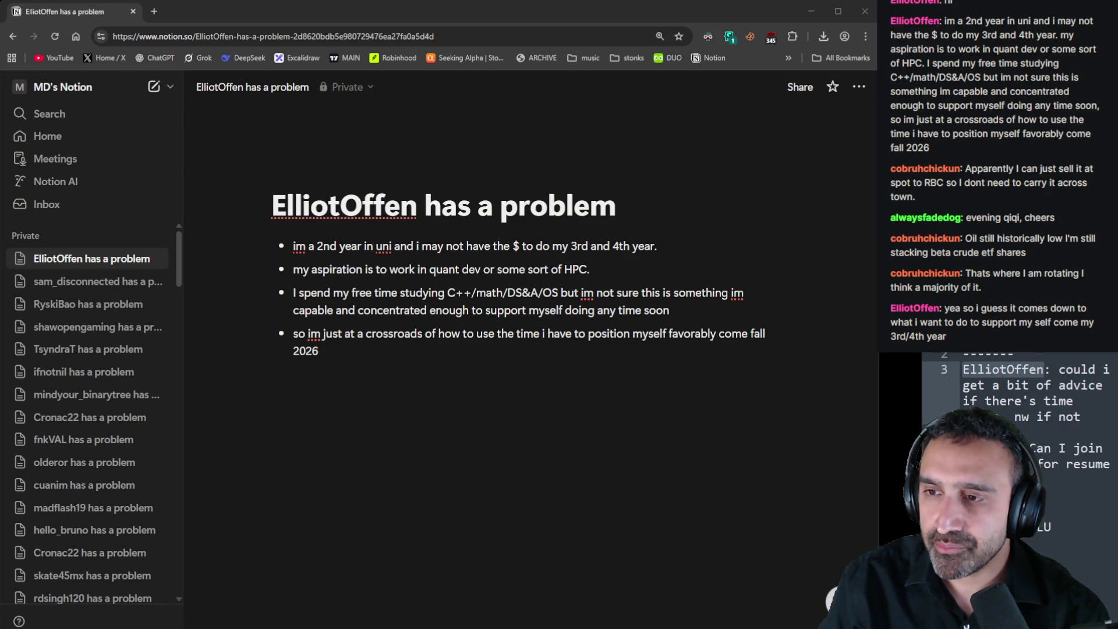
Add a bullet with the viewer's 3rd/4th-year support follow-up, nesting 'Have you been applying to internships?' under it
{"action": "left_click", "coordinate": [471, 361]}
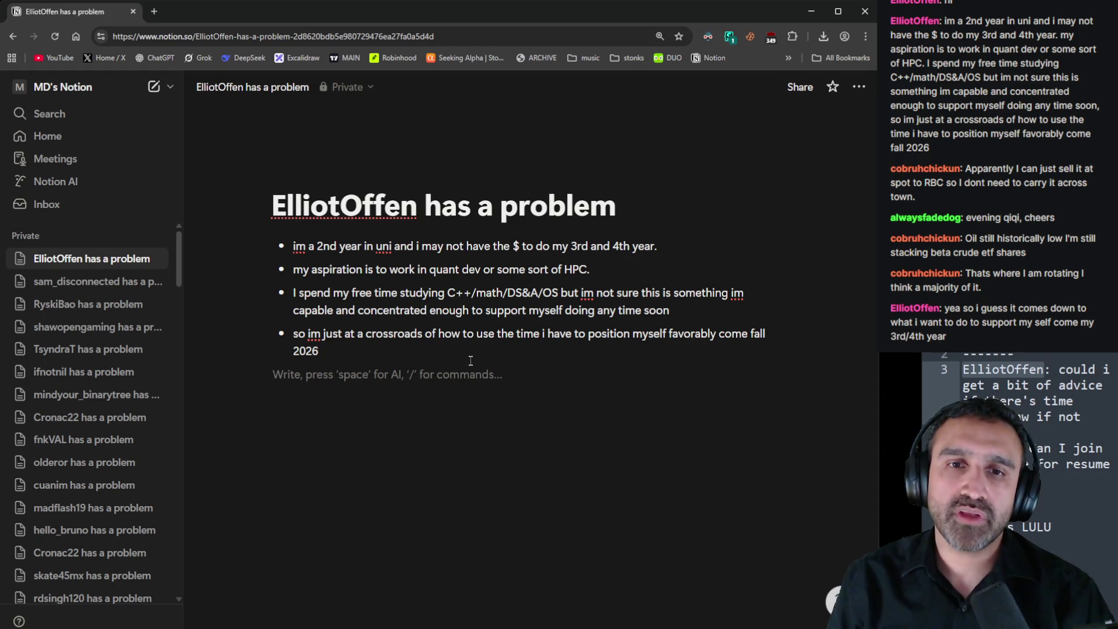
{"action": "type", "text": "-"}
{"action": "type", "text": "yea so i guess it comes down to what i want to do to support my self come my 3rd/4th year"}
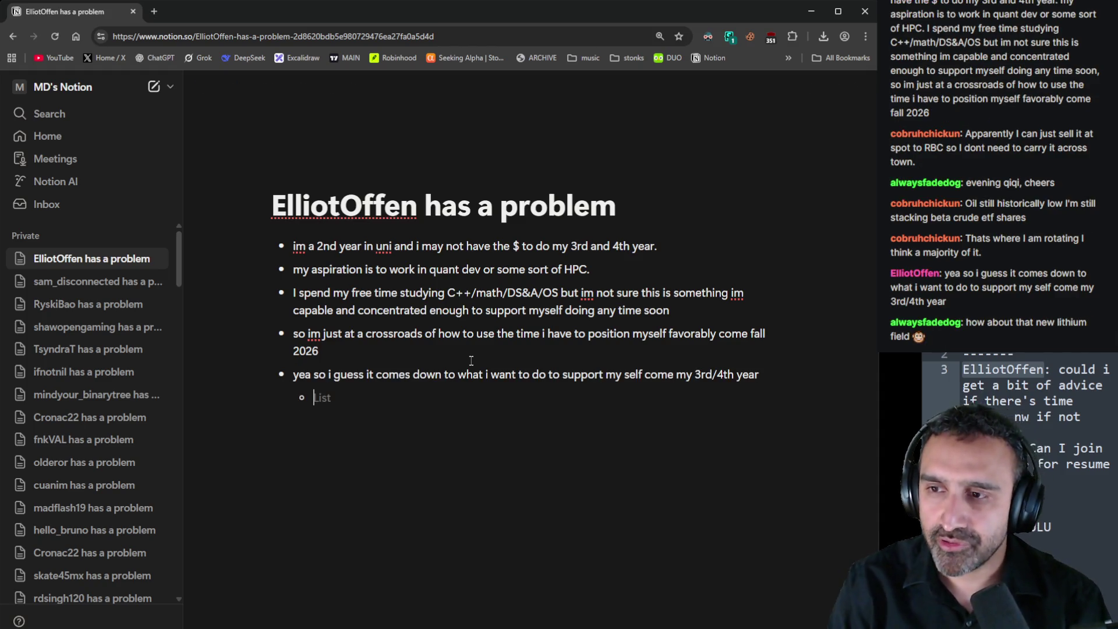
{"action": "key", "text": "Return"}
{"action": "key", "text": "Tab"}
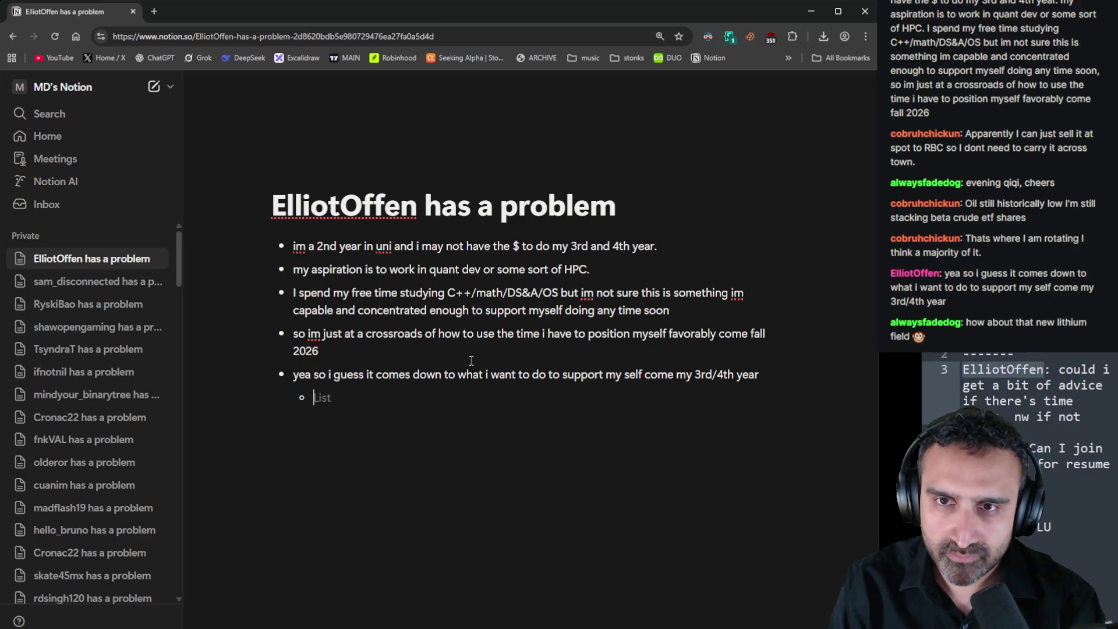
{"action": "type", "text": "Have you be"}
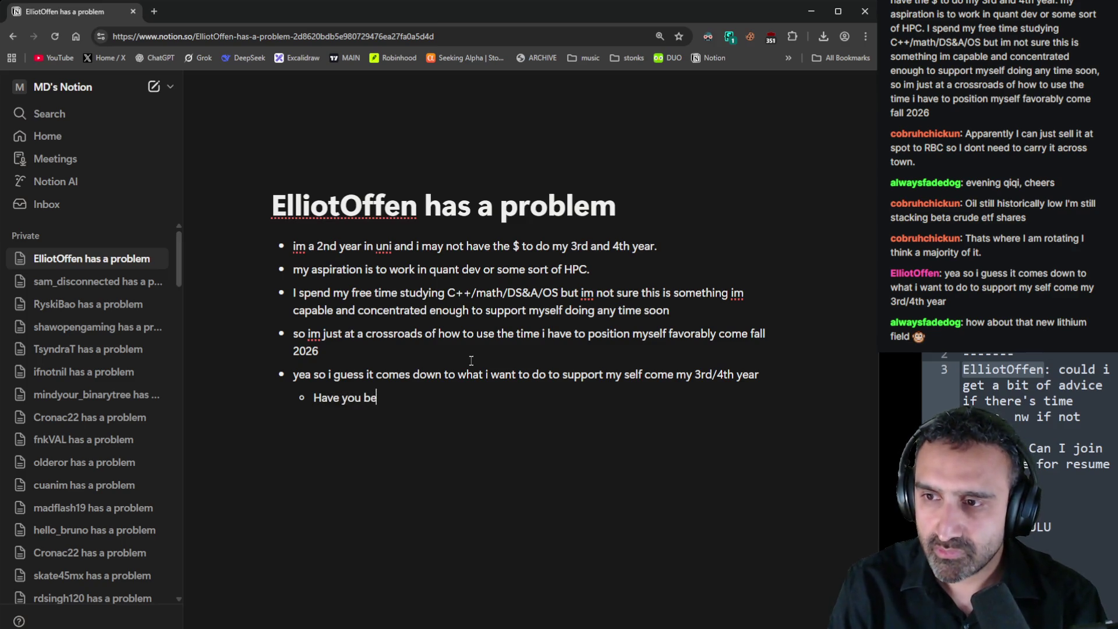
{"action": "type", "text": "en applying to "}
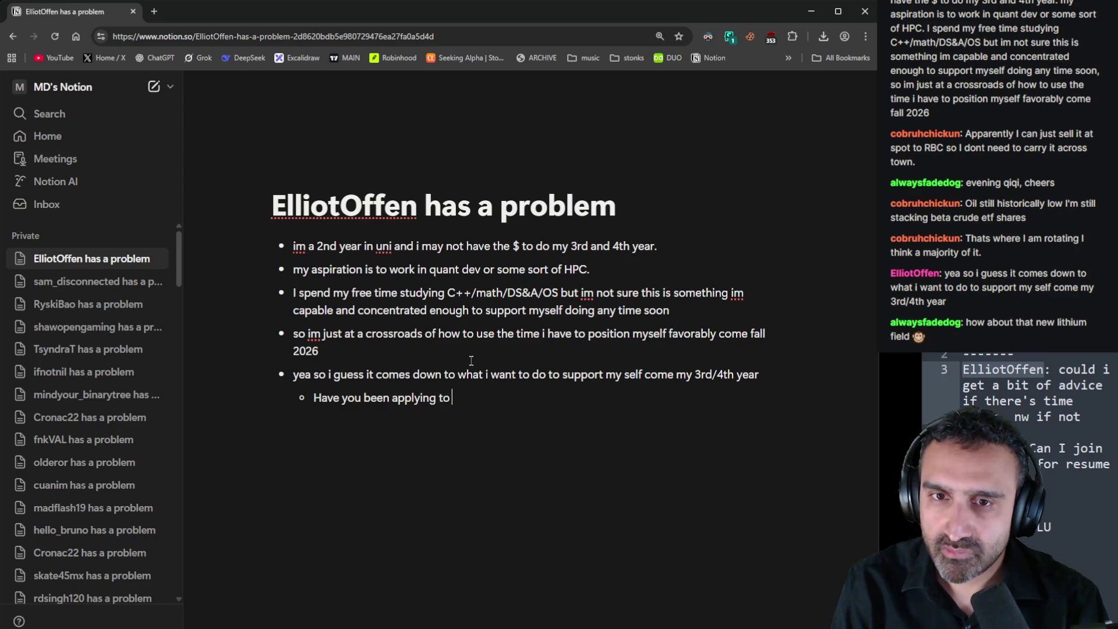
{"action": "type", "text": "internships?"}
Paste the viewer's reply about applications as a deeper nested bullet under the internship question
{"action": "key", "text": "Return"}
{"action": "key", "text": "Tab"}
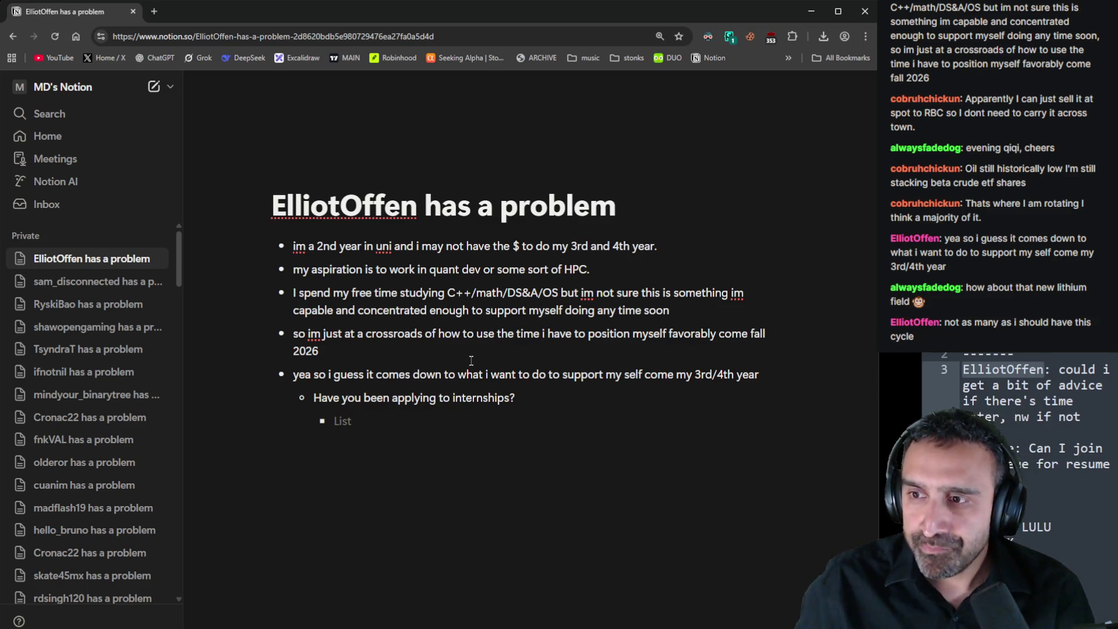
{"action": "key", "text": "alt+Tab"}
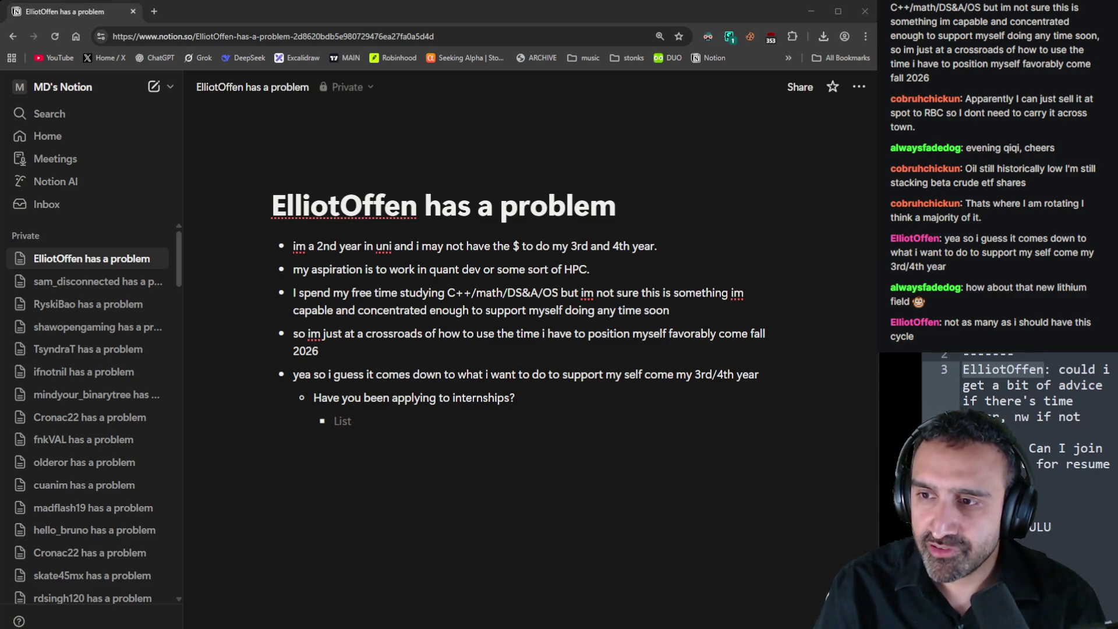
{"action": "left_click", "coordinate": [517, 421]}
{"action": "type", "text": "not as many as i should have this cycle"}
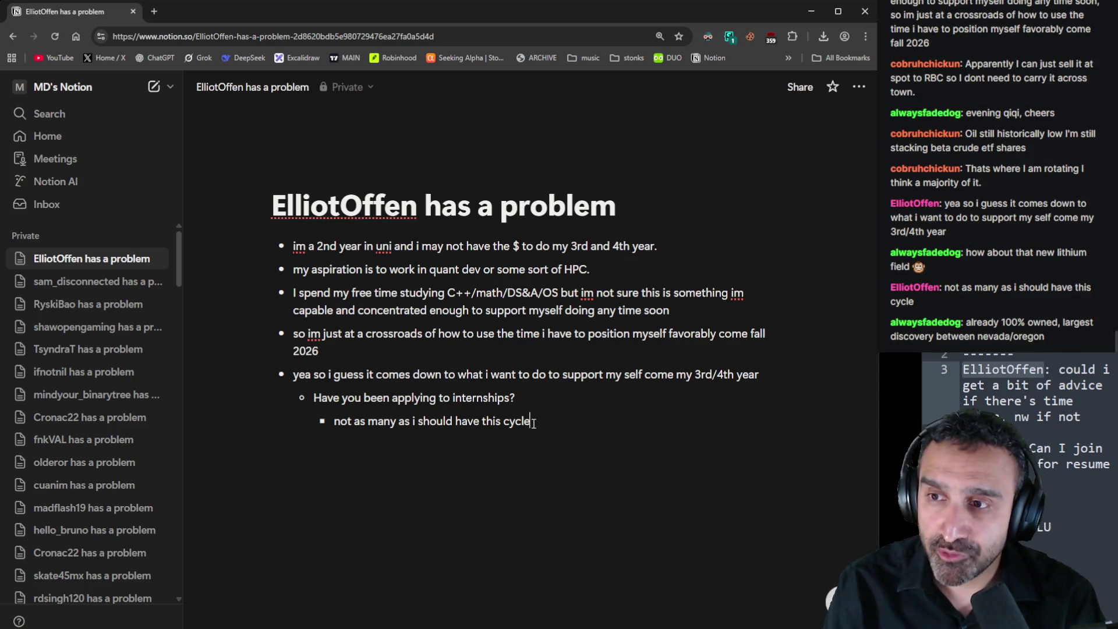
Nest 'Do you have time to apply to more?' beneath the viewer's reply
{"action": "key", "text": "Return"}
{"action": "key", "text": "Tab"}
{"action": "type", "text": "Do you h"}
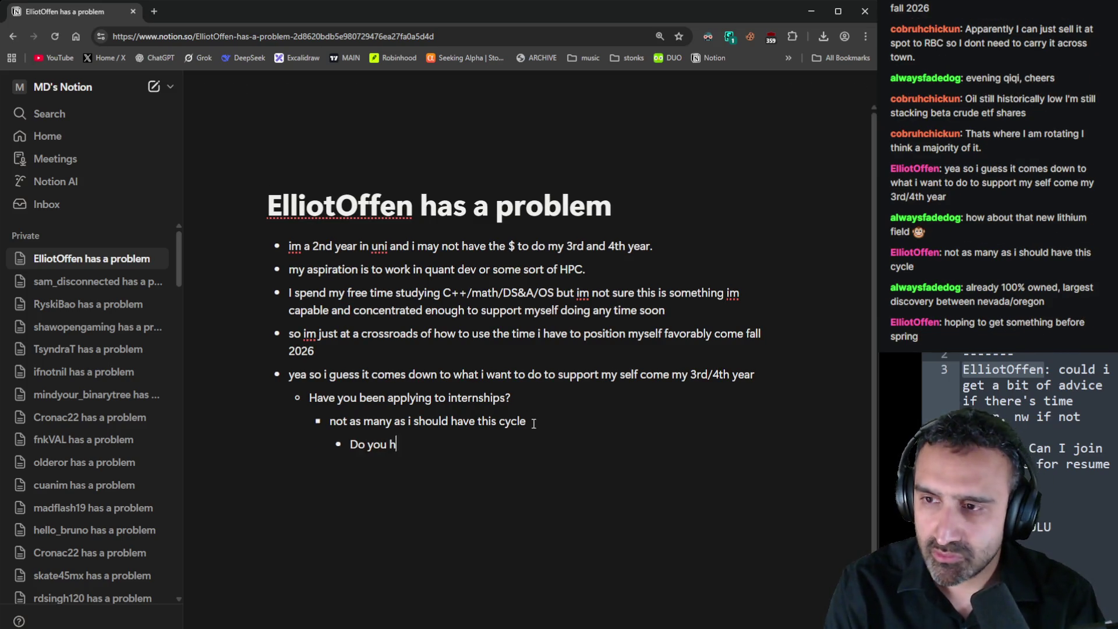
{"action": "type", "text": "ave time to appl"}
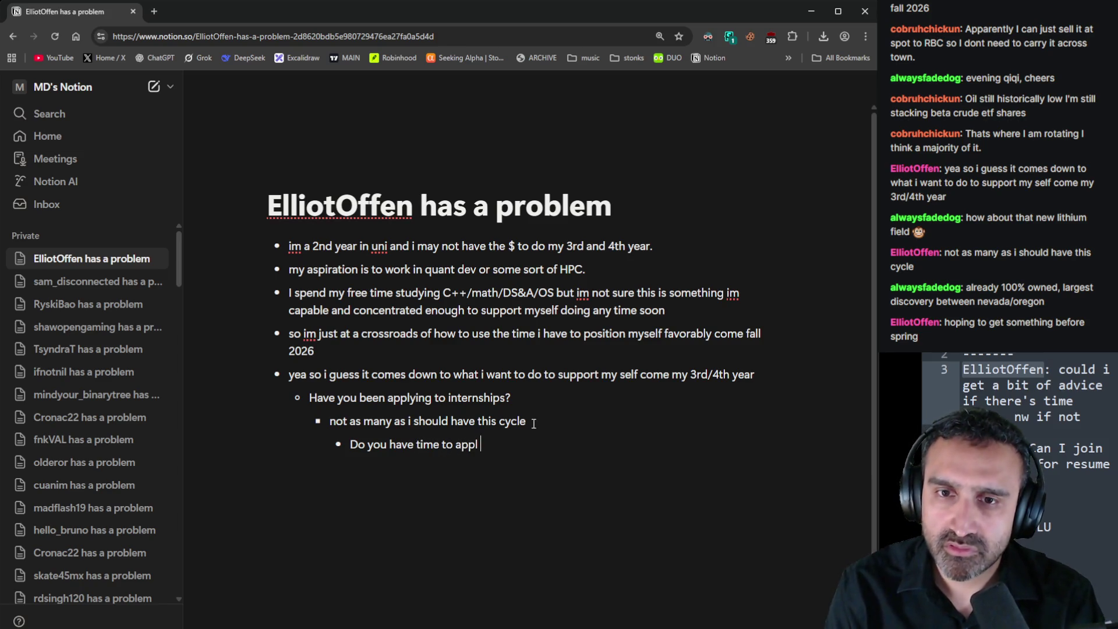
{"action": "type", "text": "y to more?"}
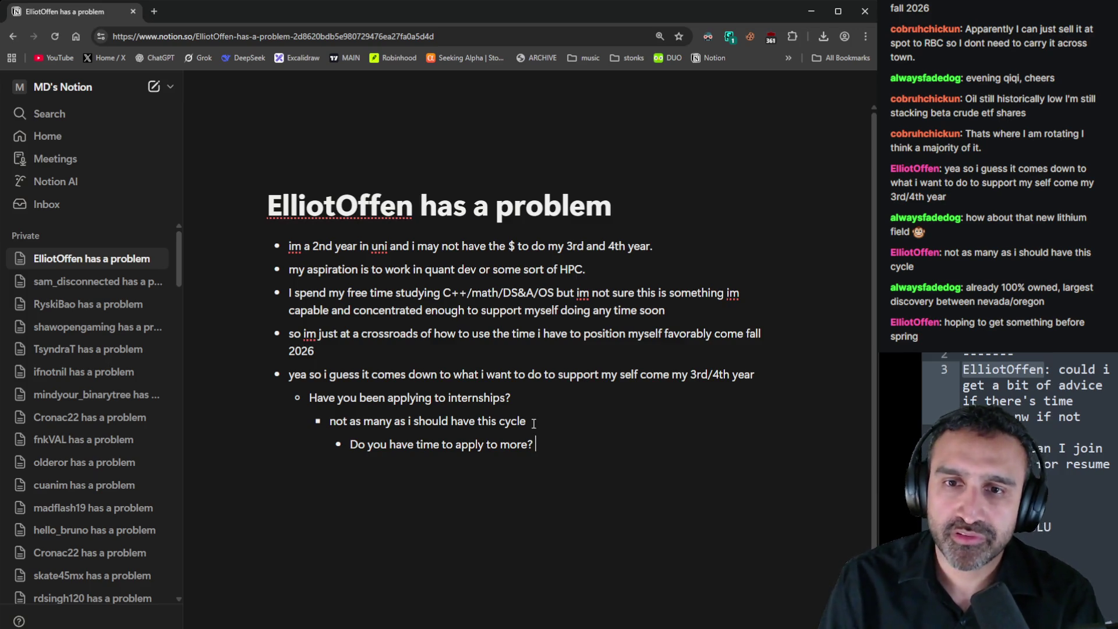
{"action": "key", "text": "BackSpace"}
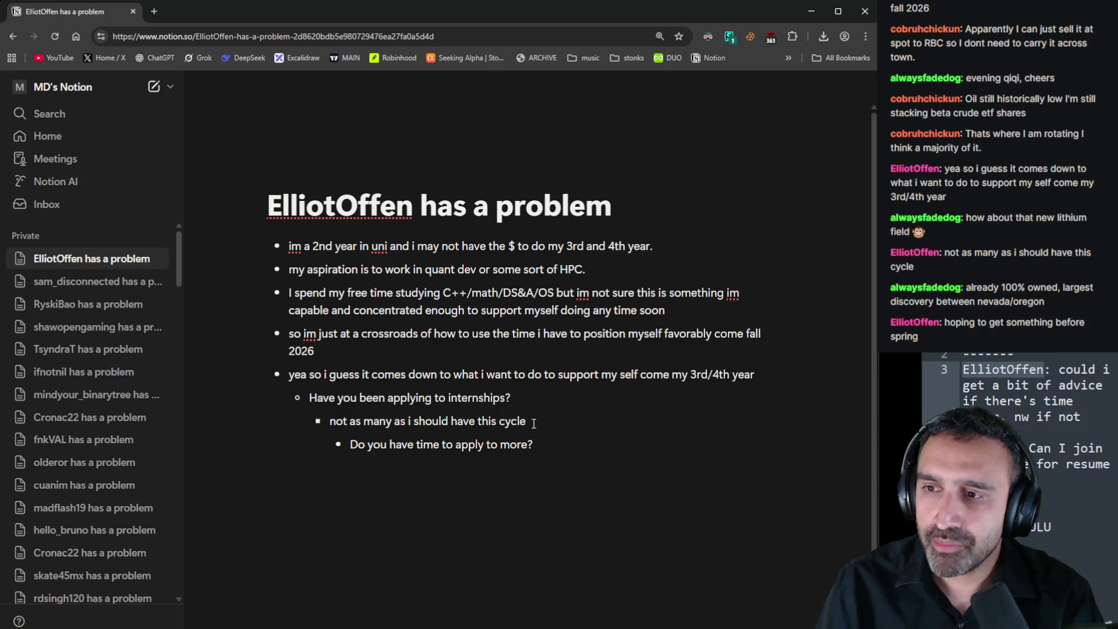